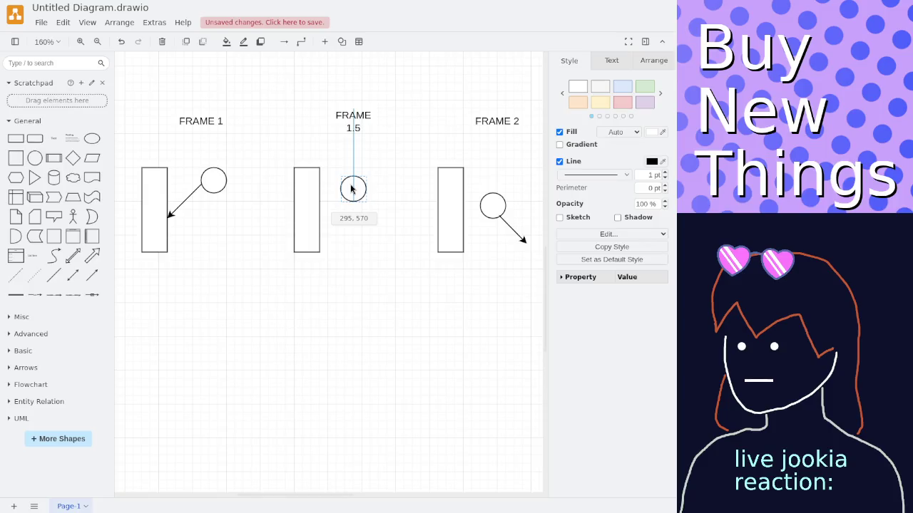
Step: Drag the FRAME 1.5 ball out of its paddle to sit just right of it, level with the paddle's top
left_click_drag(352, 189, 294, 231)
left_click(277, 198)
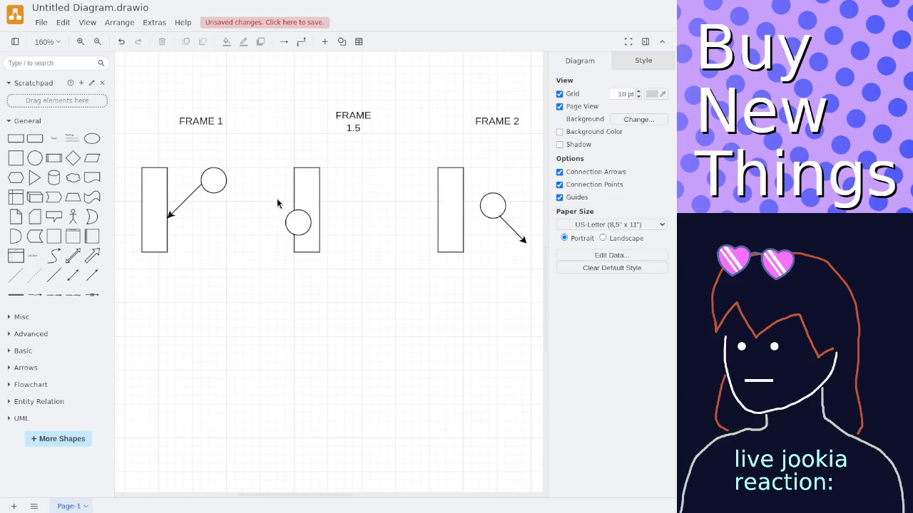
left_click_drag(292, 219, 337, 197)
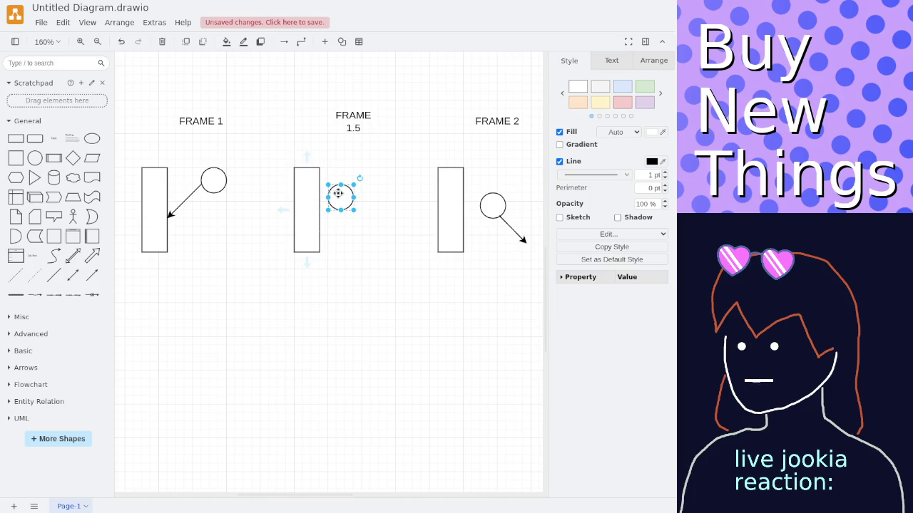
left_click_drag(342, 207, 349, 191)
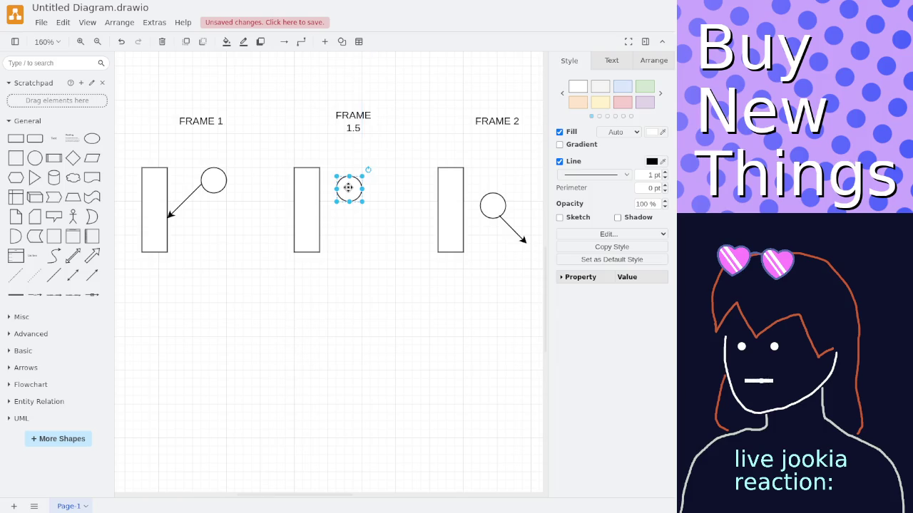
left_click(244, 219)
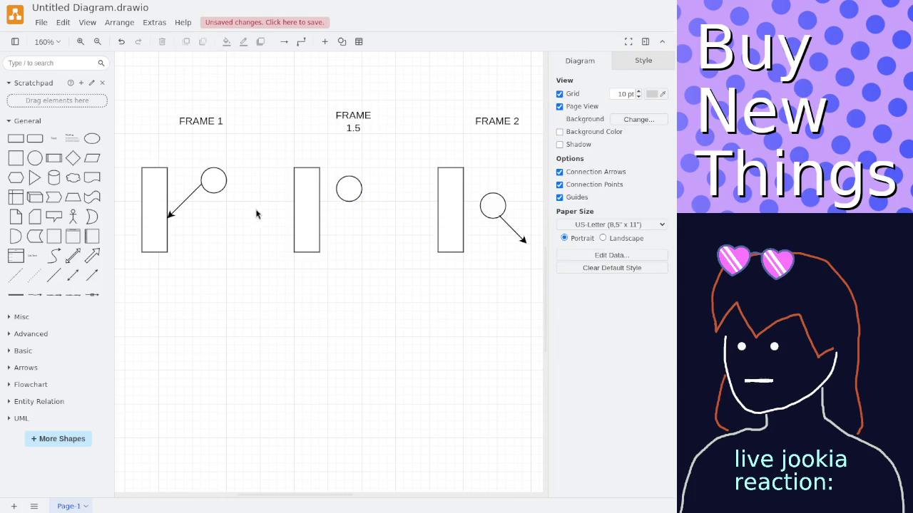
mouse_move(348, 189)
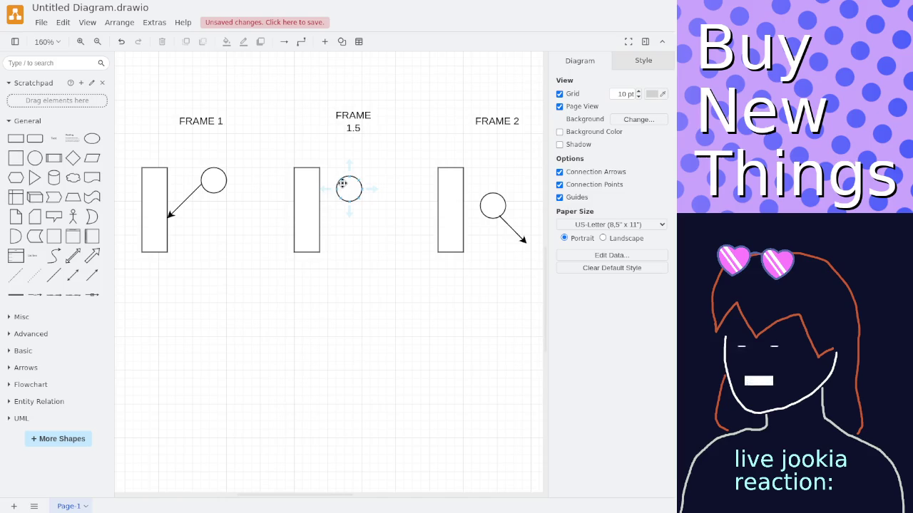
mouse_move(348, 186)
left_mouse_down()
mouse_move(351, 199)
mouse_move(351, 189)
left_mouse_up()
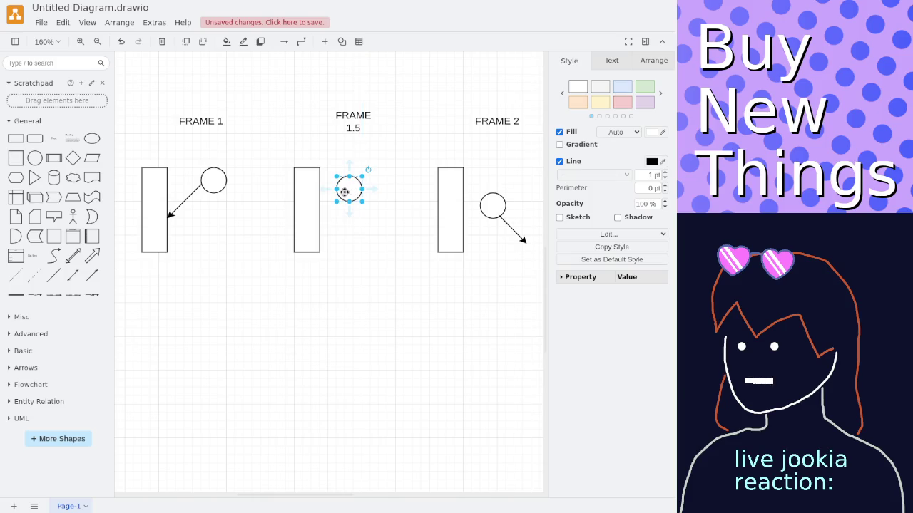
left_click(251, 226)
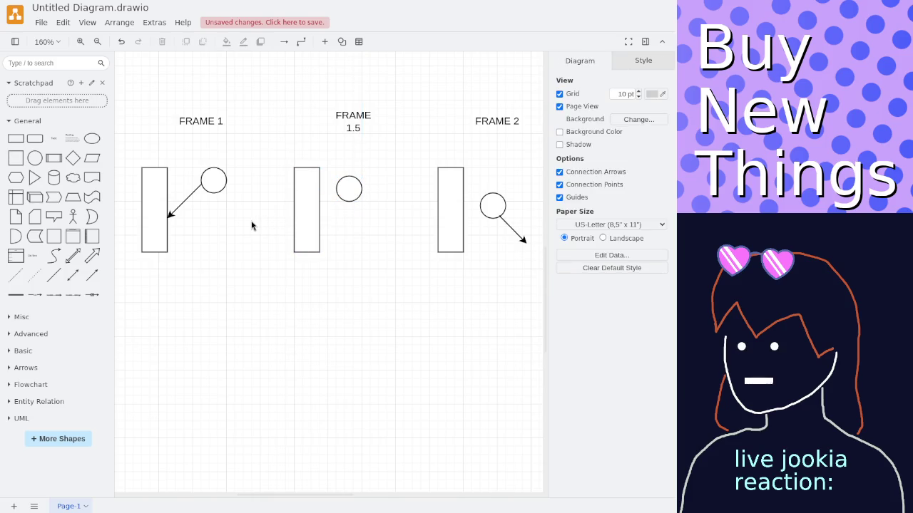
left_click(180, 204)
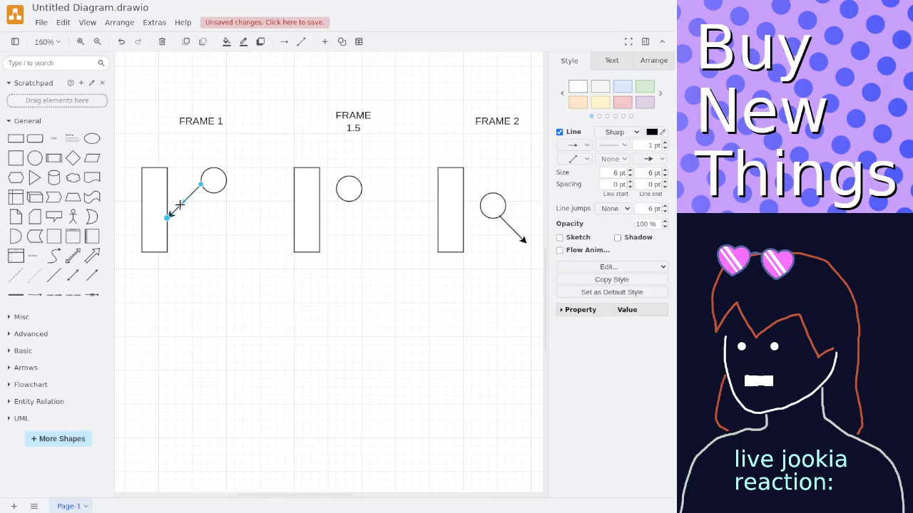
left_click(211, 214)
scroll(261, 214, "right", 1)
scroll(275, 199, "right", 2)
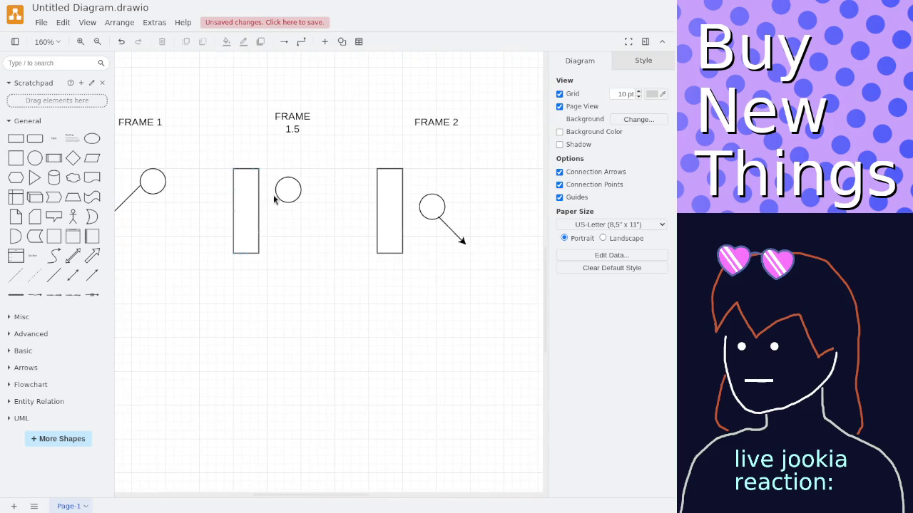
scroll(283, 191, "right", 1)
scroll(292, 193, "left", 3)
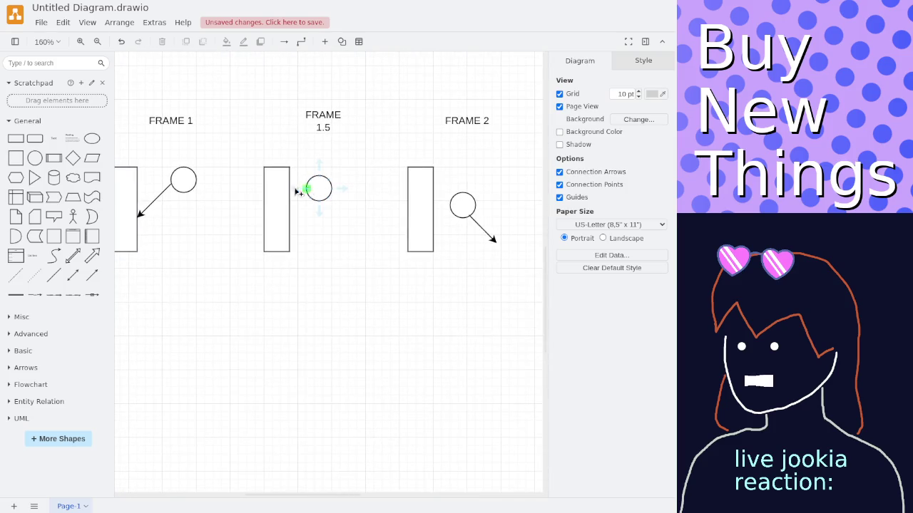
scroll(218, 184, "left", 1)
mouse_move(330, 186)
left_mouse_down()
mouse_move(336, 194)
mouse_move(187, 186)
mouse_move(378, 236)
left_mouse_up()
left_click_drag(457, 178, 505, 238)
left_click_drag(379, 235, 337, 193)
left_click(362, 273)
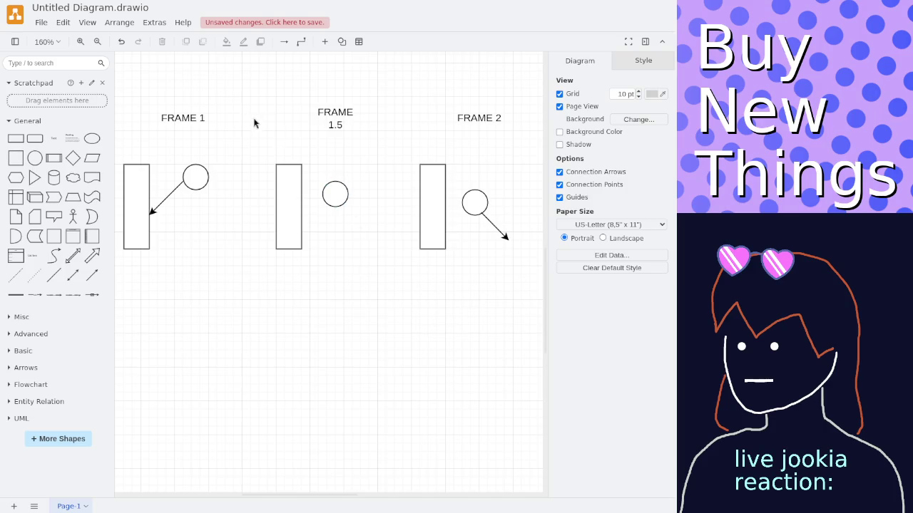
left_click(335, 187)
left_click_drag(336, 187, 343, 195)
left_click(340, 163)
left_click(343, 195)
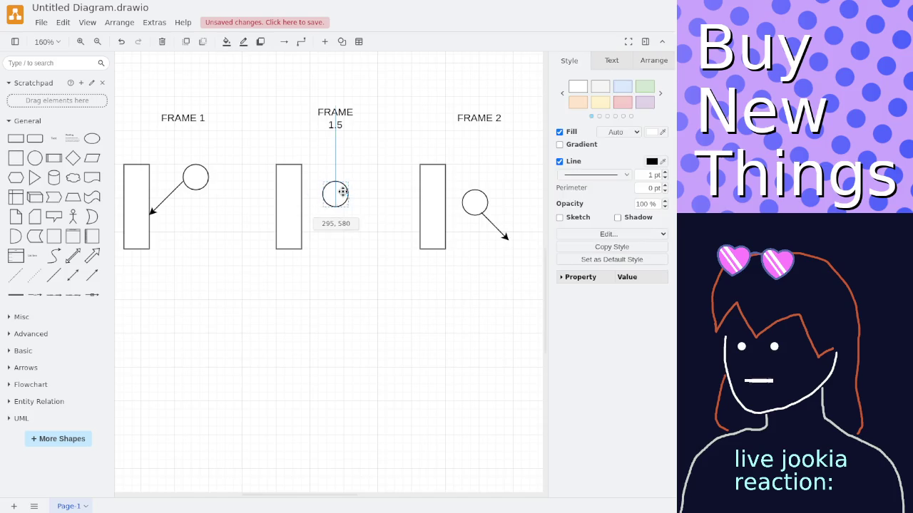
left_click(345, 163)
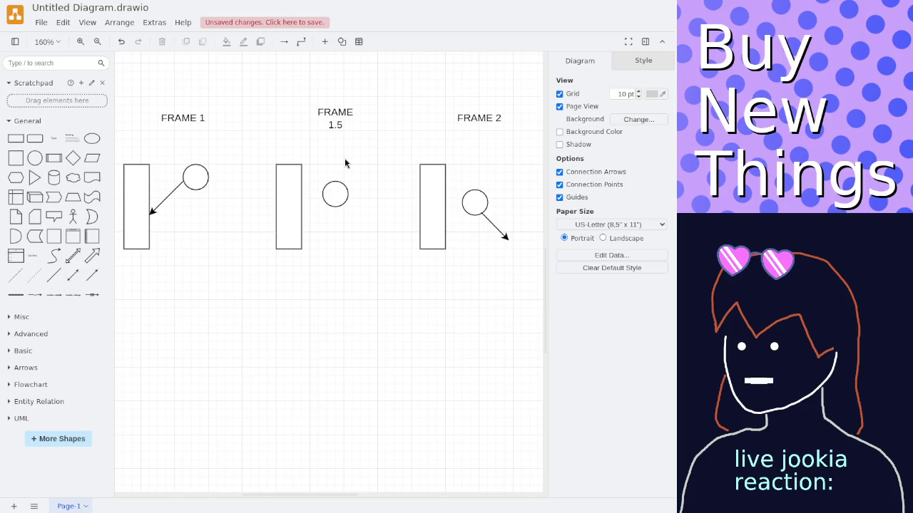
Step: Move the FRAME 1.5 ball aside, then duplicate the FRAME 1 arrow to point into the FRAME 1 ball
mouse_move(335, 194)
left_mouse_down()
mouse_move(329, 258)
mouse_move(313, 274)
left_mouse_up()
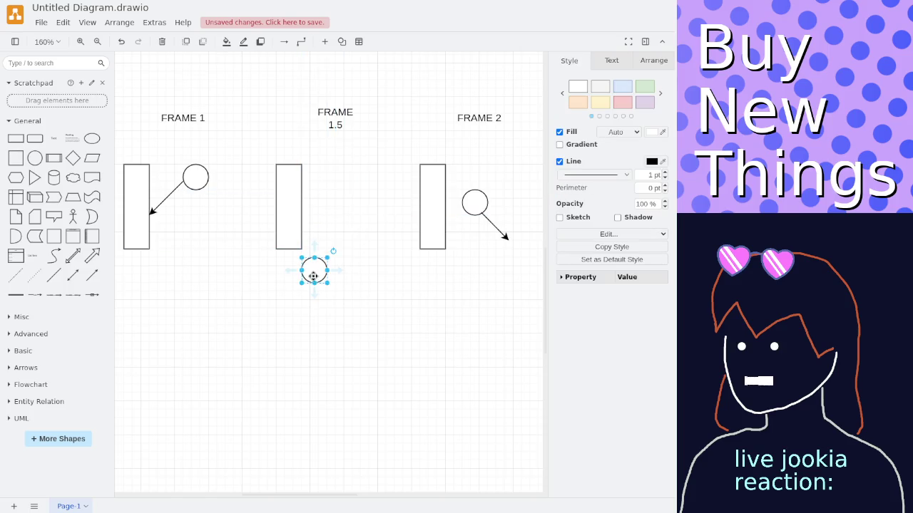
left_click(174, 198)
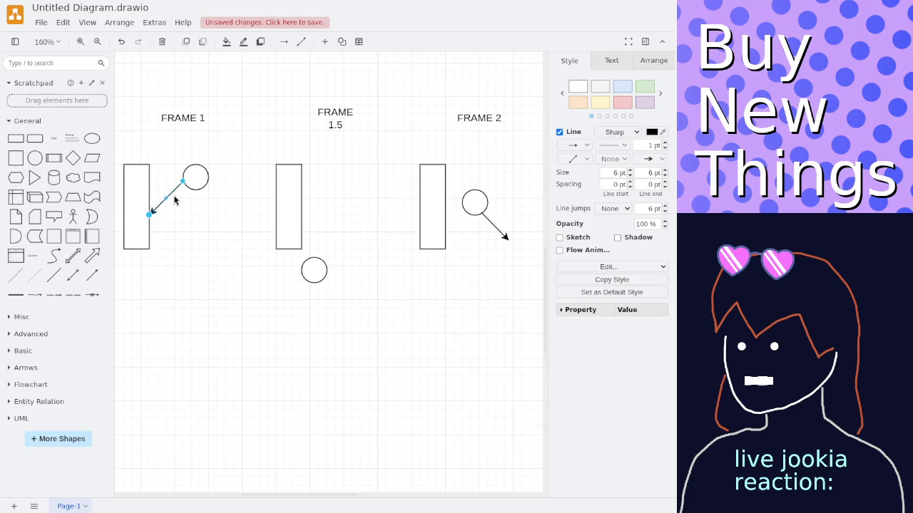
key("ctrl+d")
left_click_drag(188, 199, 228, 141)
left_click(438, 169)
Step: Paste two arrow copies into FRAME 2, one above the paddle and a shortened one beside it
left_click(482, 186)
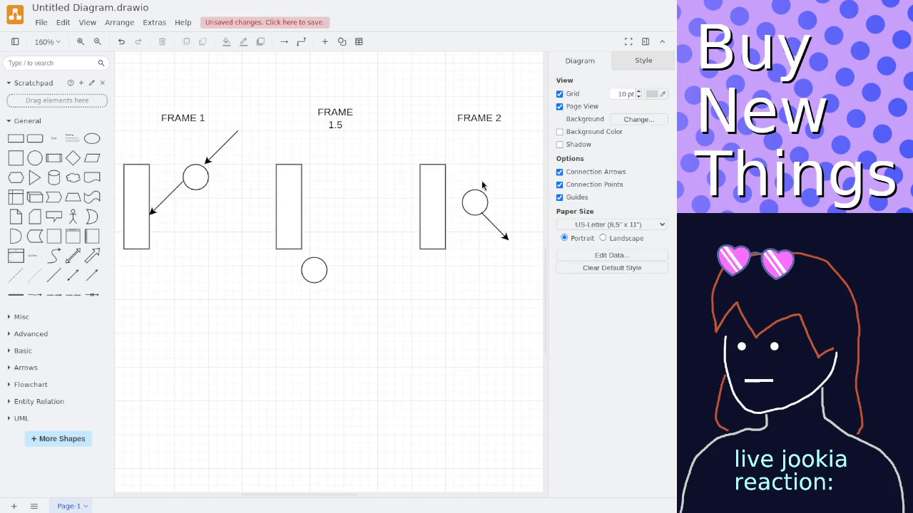
key("ctrl+v")
left_click_drag(504, 181, 504, 152)
left_click(240, 189)
key("ctrl+v")
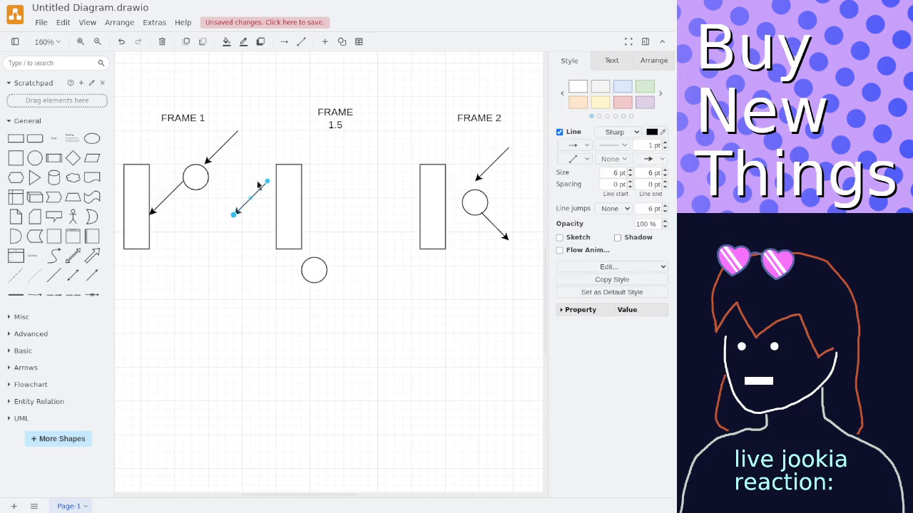
left_click_drag(267, 183, 216, 190)
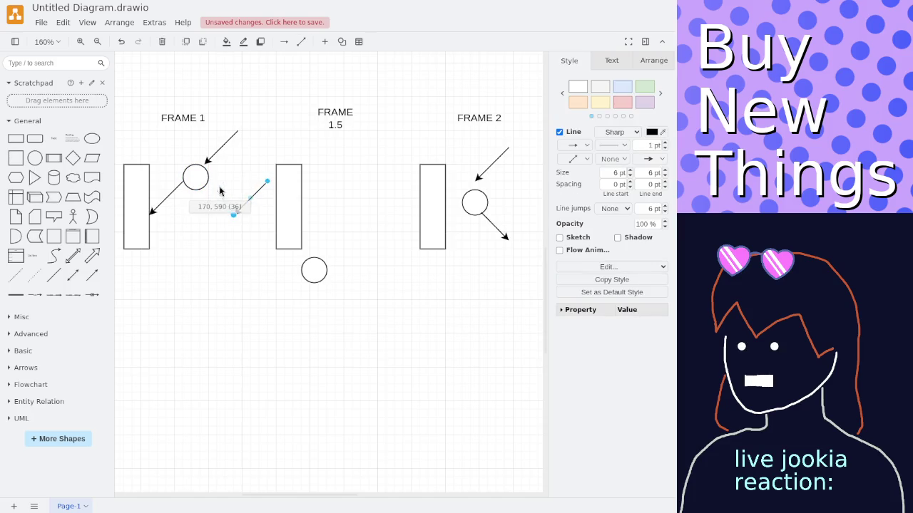
left_click_drag(219, 202, 447, 185)
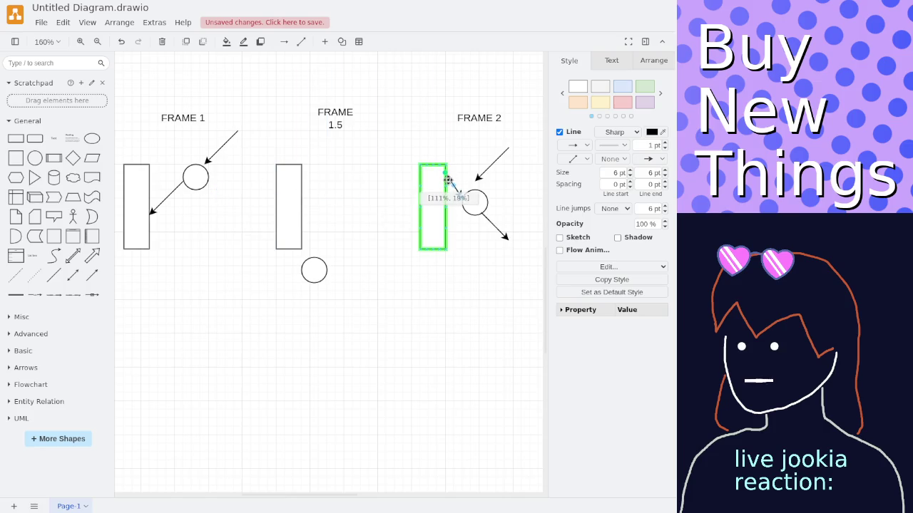
Step: Make the upper FRAME 2 arrow end at the paddle and return the FRAME 1.5 ball beside its paddle
left_click(482, 183)
left_click_drag(481, 173, 452, 175)
left_click(455, 258)
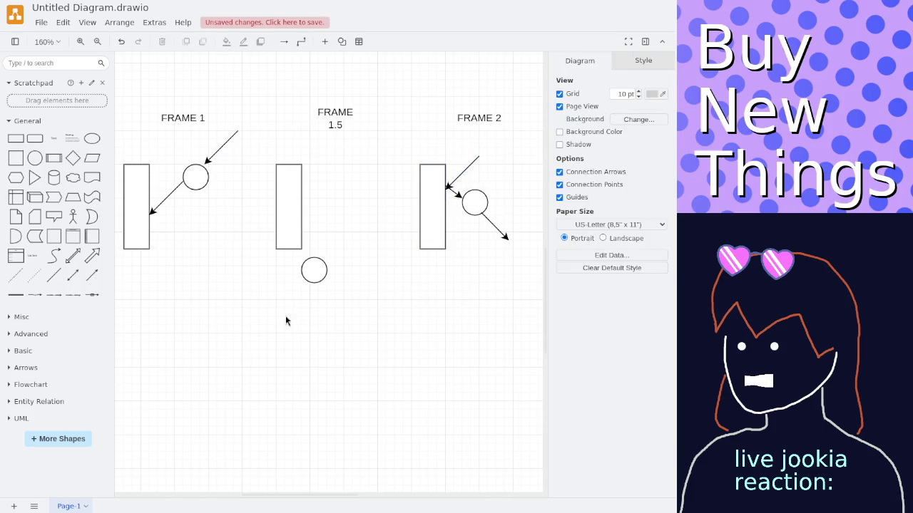
mouse_move(318, 269)
left_mouse_down()
mouse_move(324, 202)
mouse_move(315, 194)
left_mouse_up()
left_click(348, 263)
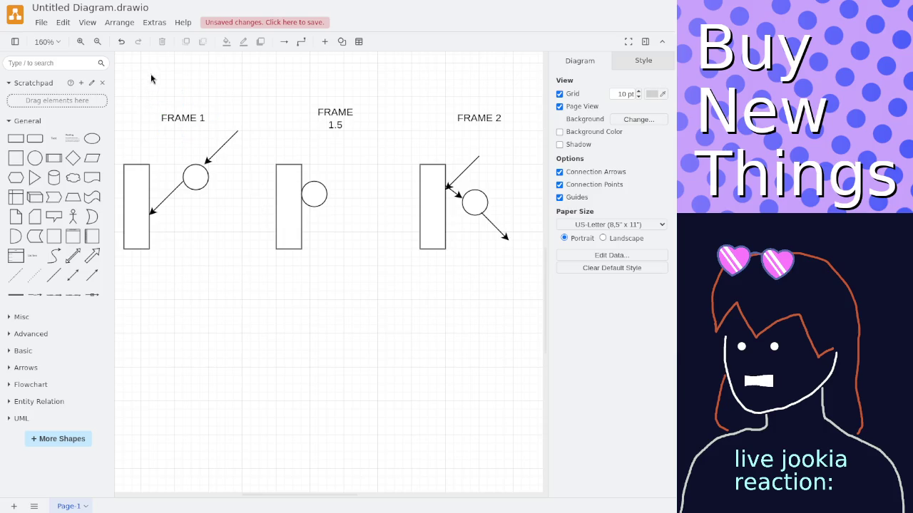
Step: Select the FRAME 1, FRAME 2 and FRAME 1.5 labels, then select the browser's love2d collision query
left_click_drag(151, 76, 217, 148)
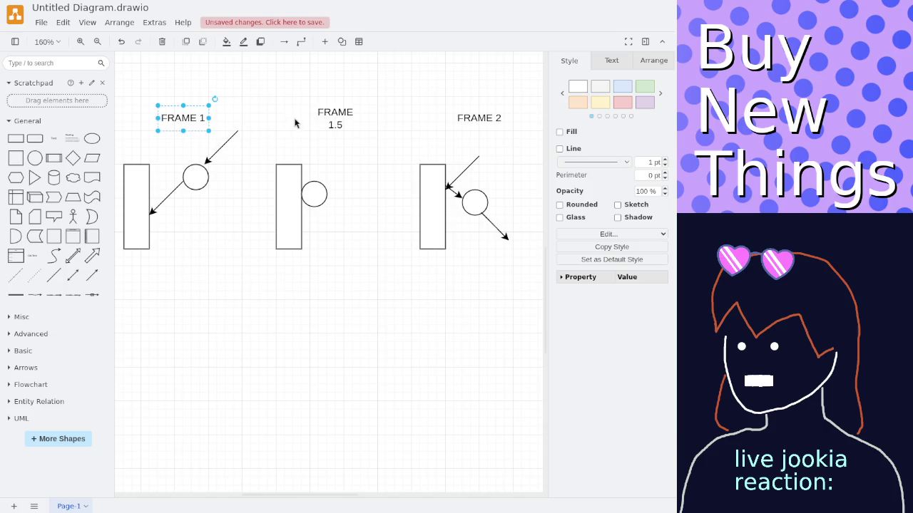
left_click_drag(309, 90, 365, 147)
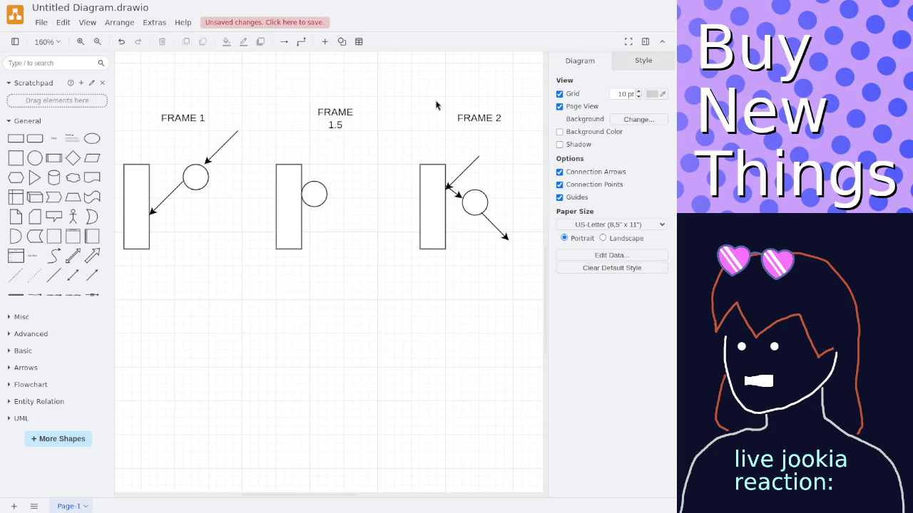
left_click_drag(436, 104, 507, 148)
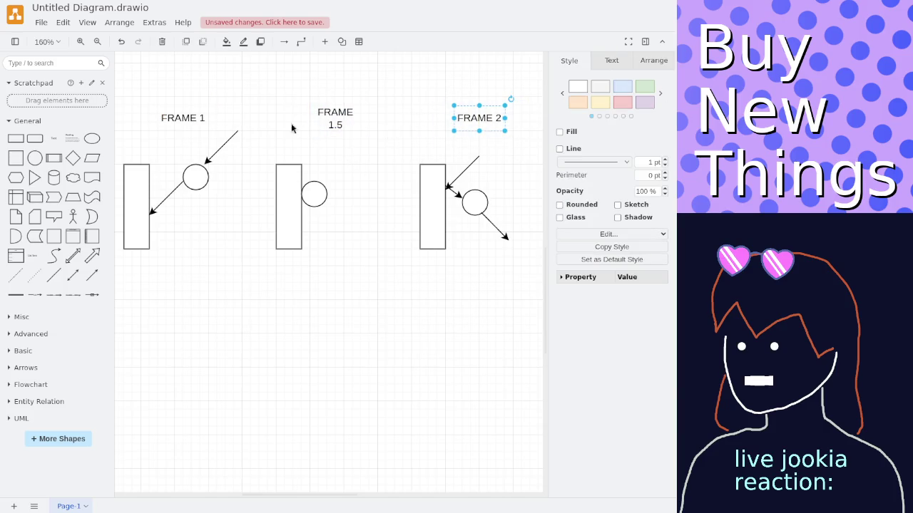
left_click_drag(295, 85, 362, 140)
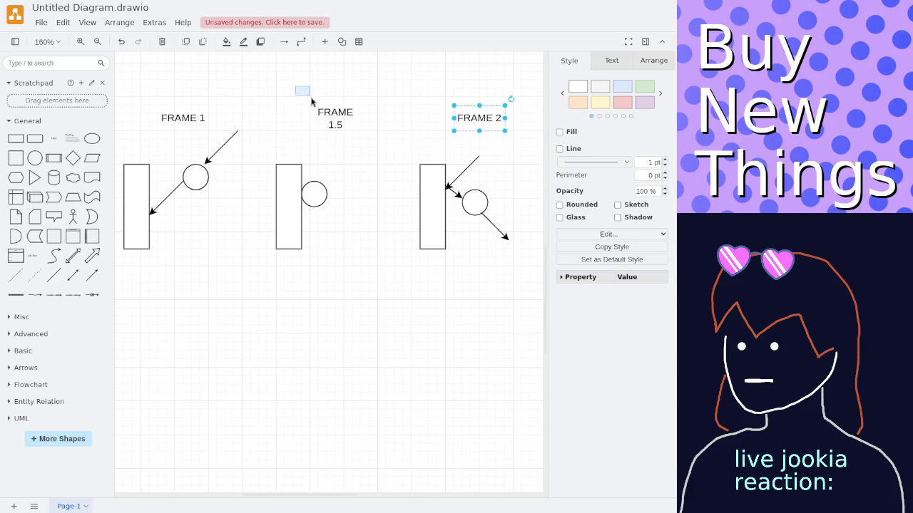
left_click(362, 148)
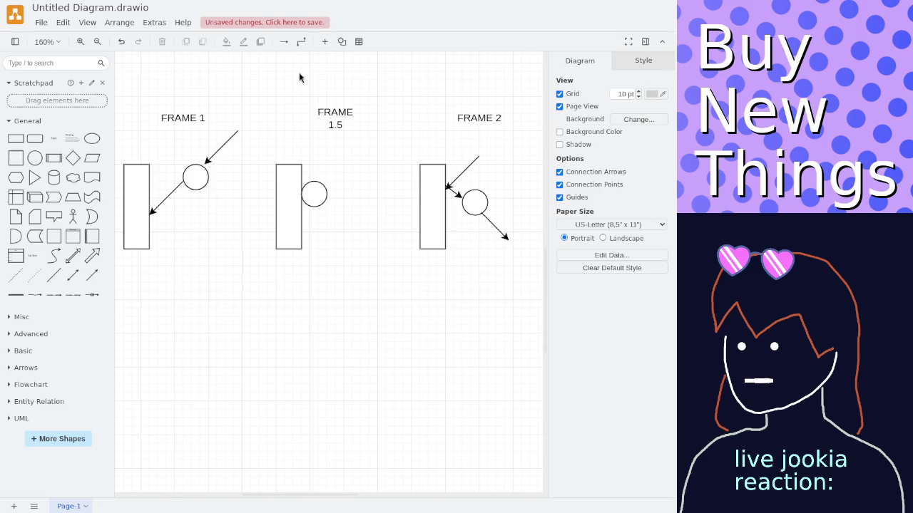
key("alt+Tab")
left_click_drag(307, 91, 112, 88)
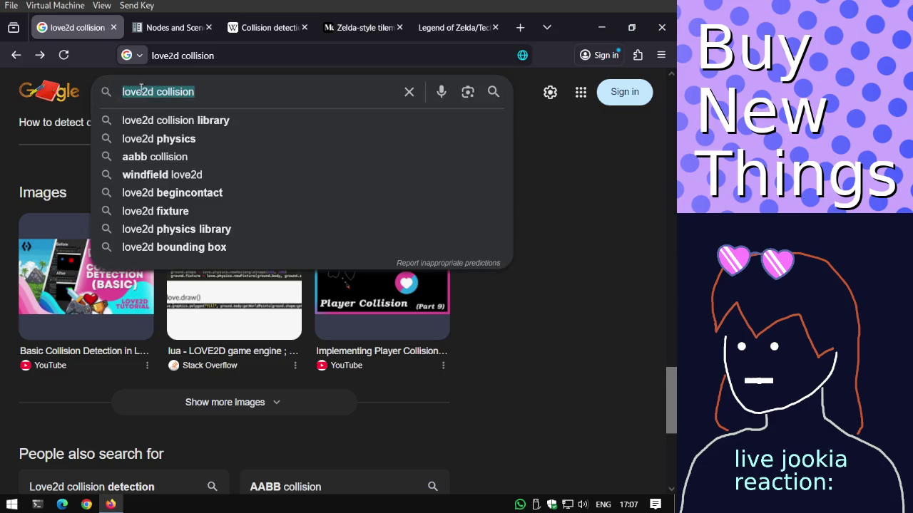
key("alt+Tab")
key("alt+Tab")
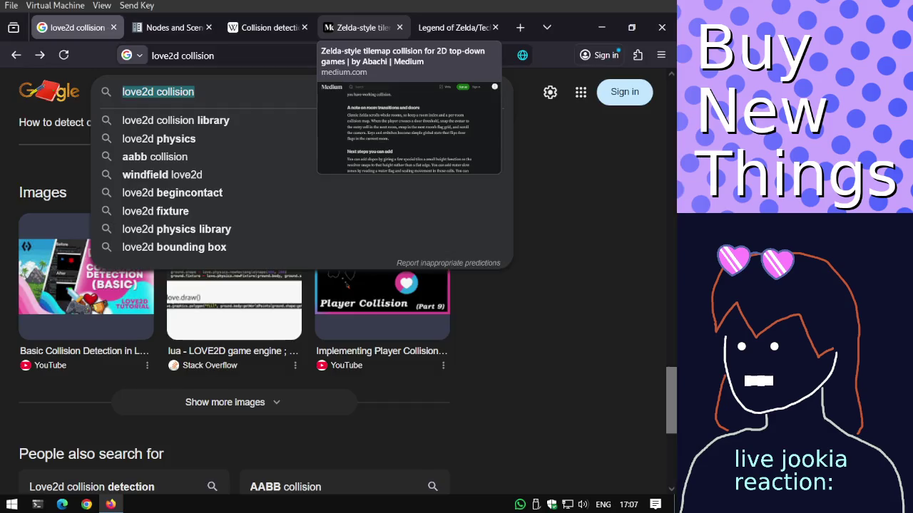
key("alt+Tab")
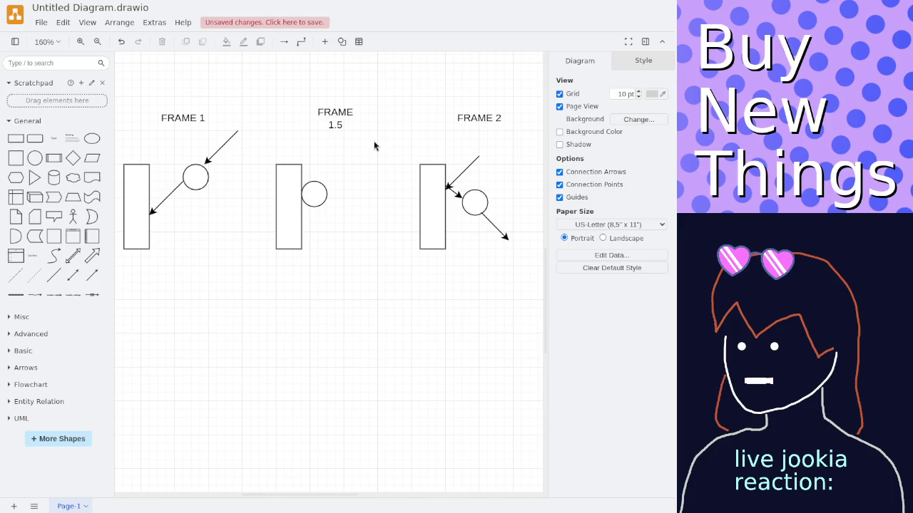
Step: Pan and zoom to show the paddle and ball notes, checking the FRAME 1 arrow and FRAME 1.5 label
mouse_move(375, 147)
left_mouse_down()
mouse_move(364, 155)
mouse_move(391, 301)
mouse_move(375, 322)
mouse_move(347, 245)
left_mouse_up()
scroll(392, 292, "up", 2)
scroll(378, 320, "down", 1)
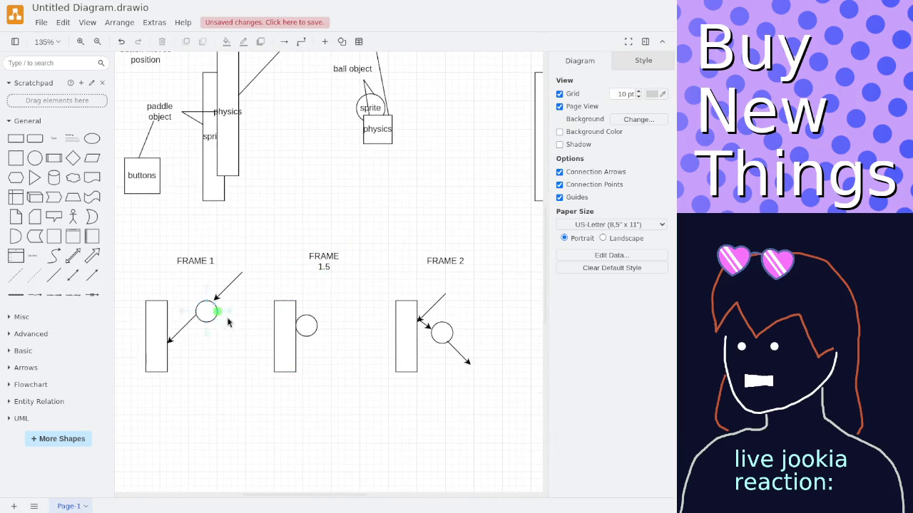
left_click(182, 328)
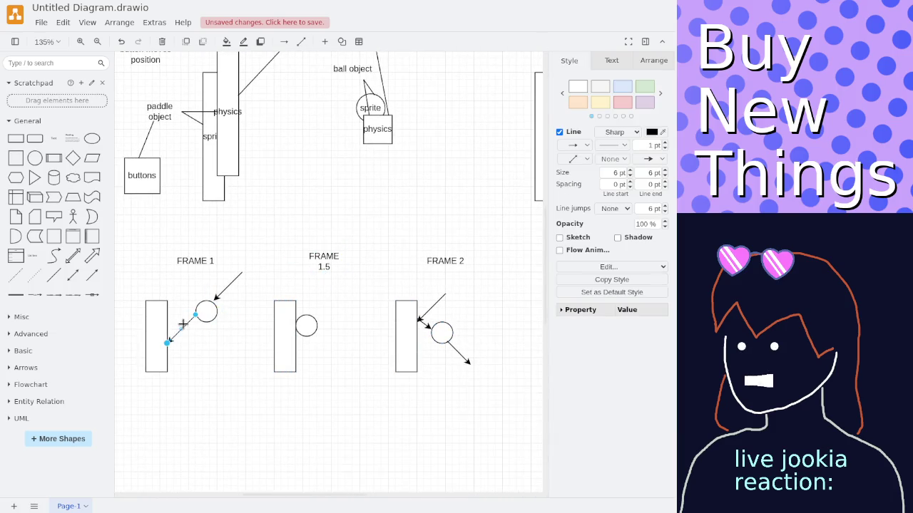
left_click(230, 283)
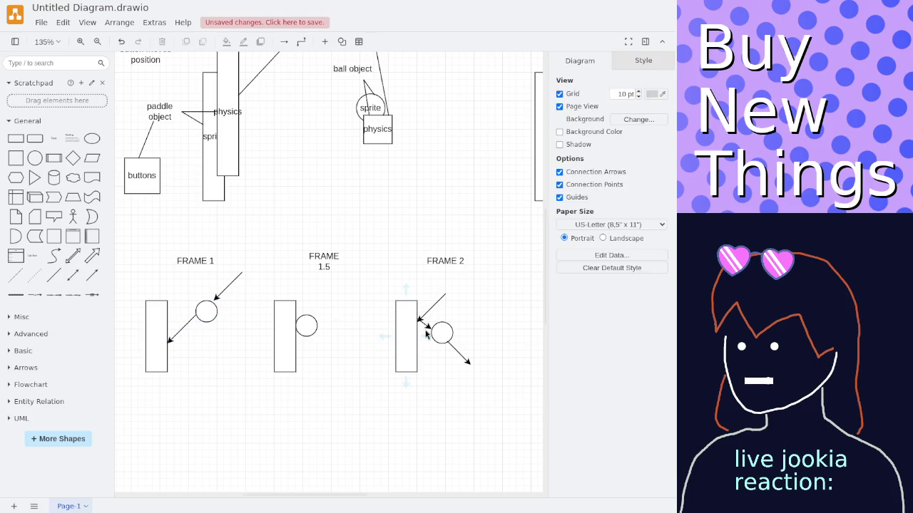
mouse_move(306, 326)
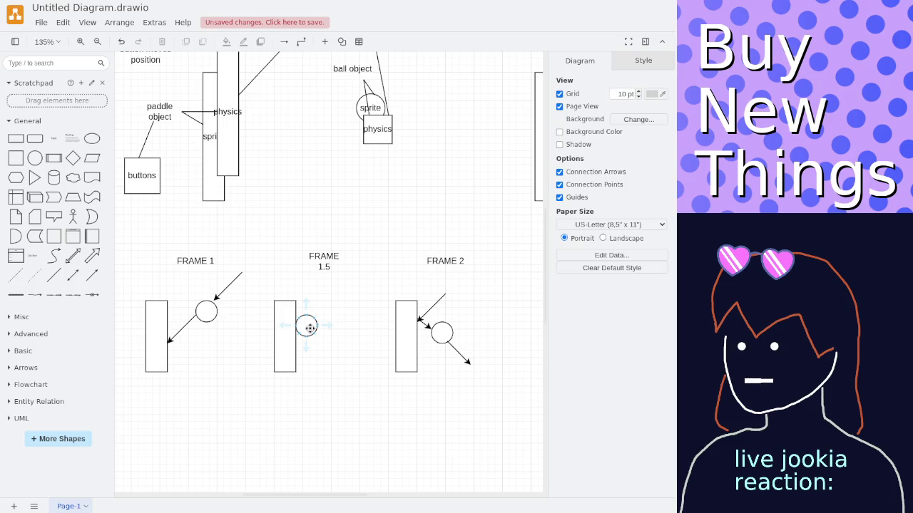
mouse_move(284, 221)
left_mouse_down()
mouse_move(348, 263)
mouse_move(371, 291)
left_mouse_up()
left_click(370, 290)
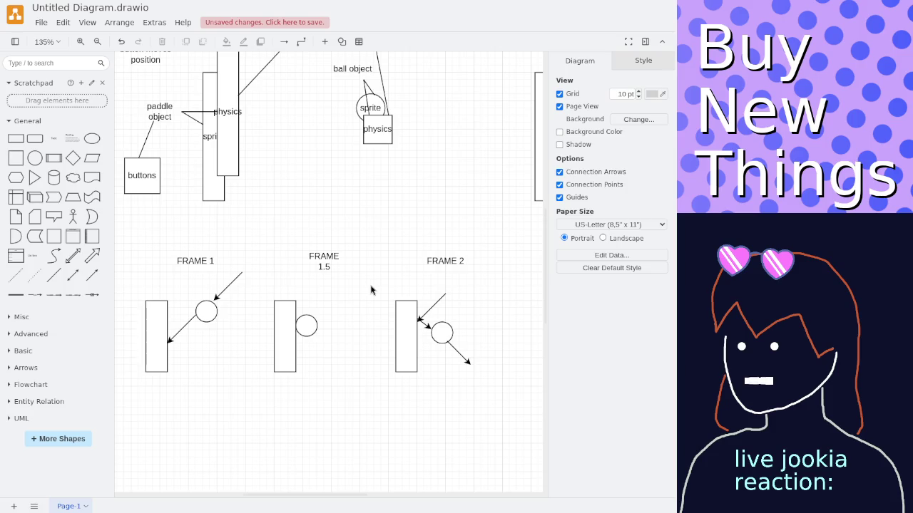
key("alt+Tab")
Step: Search Google for 'love2d pong' and go to the love2d-pong GitHub repository
left_click(312, 94)
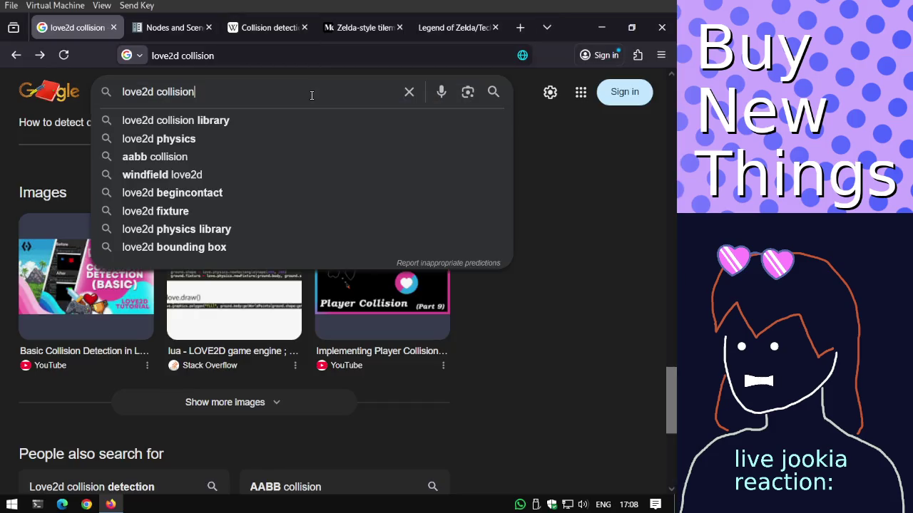
key("ctrl+a")
type("l")
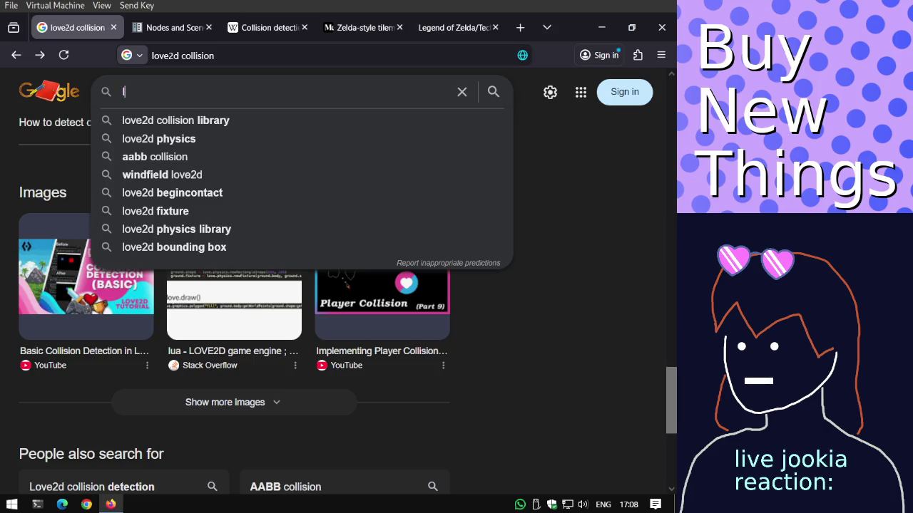
type("ove2d pong")
key("Return")
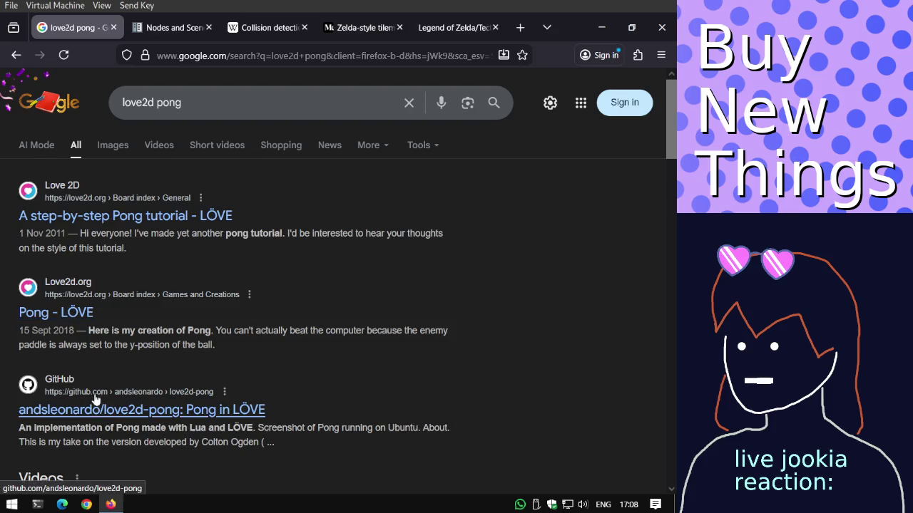
key("alt+Tab")
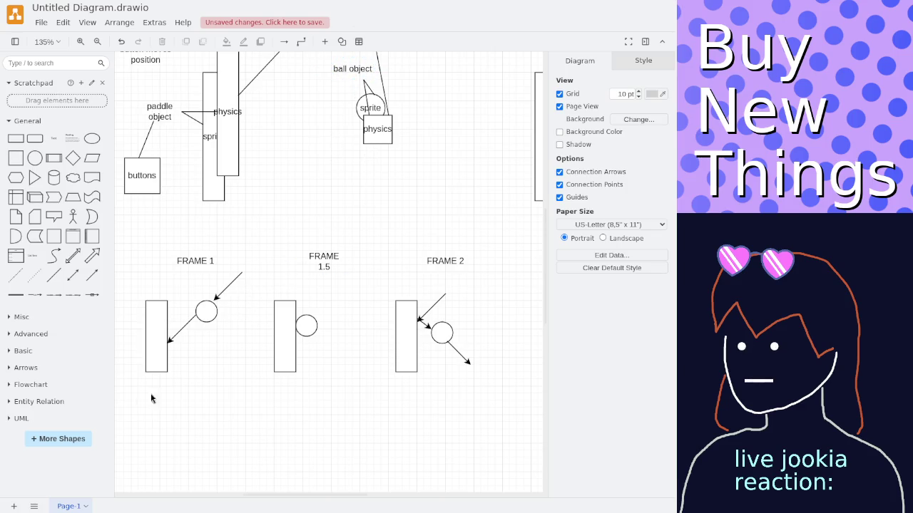
key("alt+Tab")
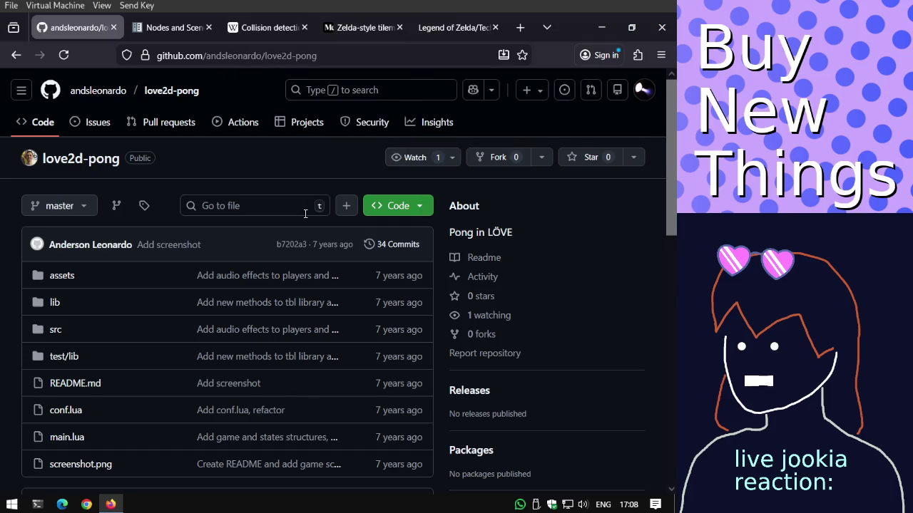
Step: Read the love2d-pong README and main.lua, then return to the repository page
scroll(305, 213, "down", 3)
scroll(306, 213, "down", 4)
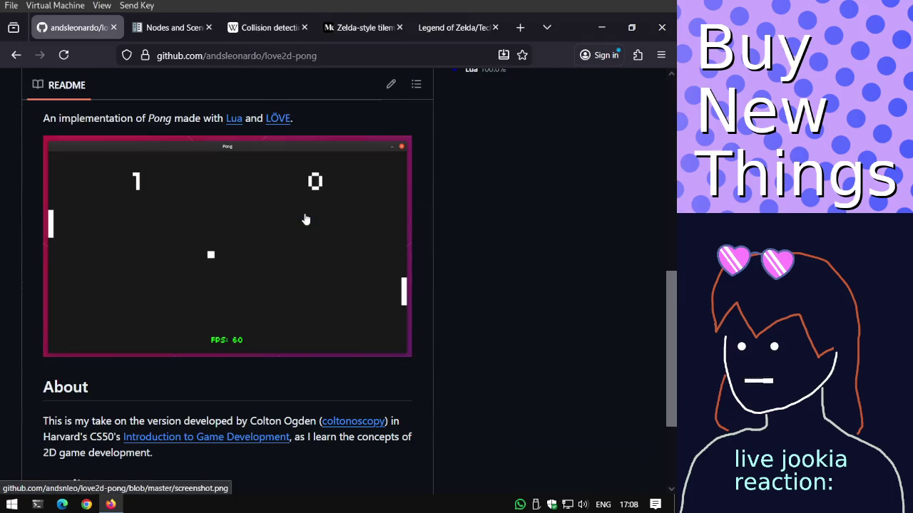
scroll(305, 218, "down", 3)
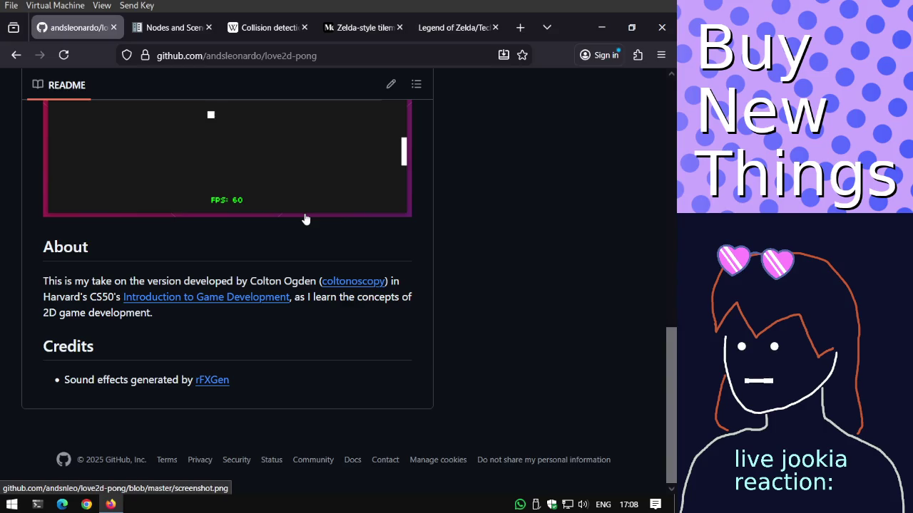
scroll(305, 218, "up", 2)
scroll(196, 161, "up", 3)
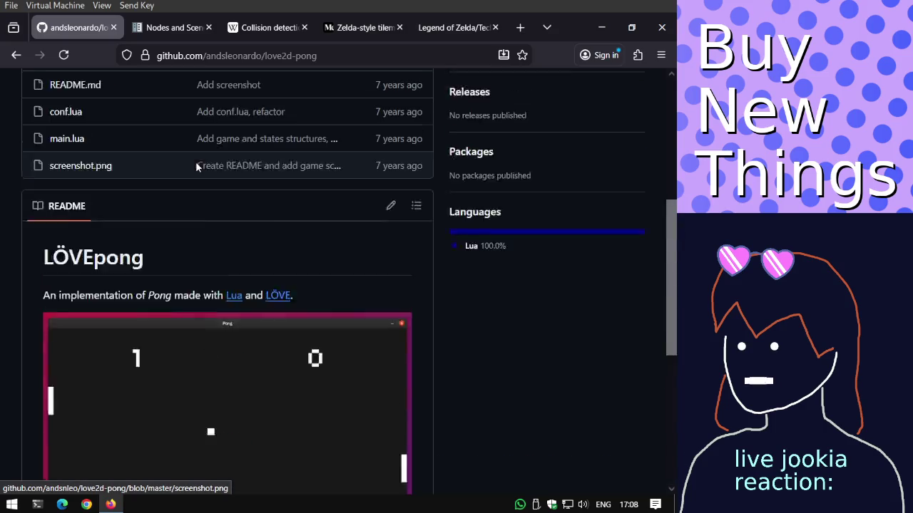
scroll(227, 231, "up", 1)
scroll(236, 255, "up", 2)
scroll(115, 290, "down", 3)
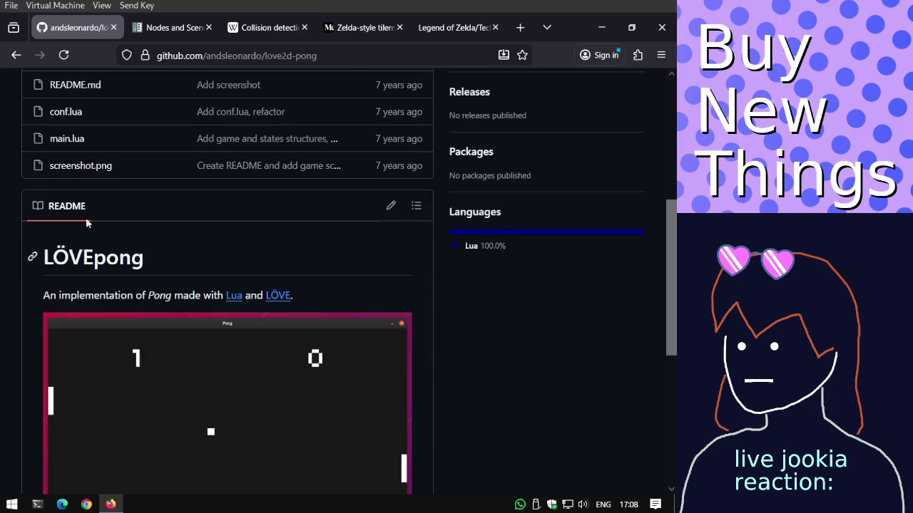
left_click(67, 138)
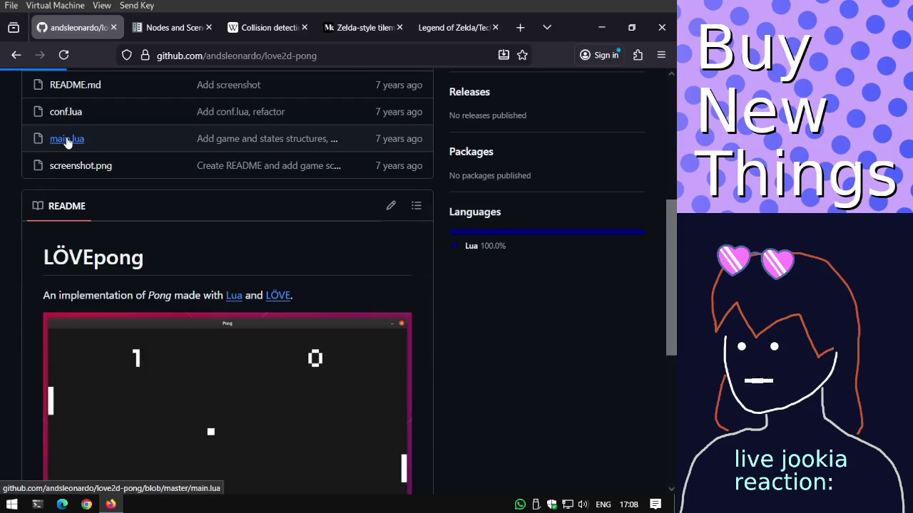
scroll(189, 202, "down", 2)
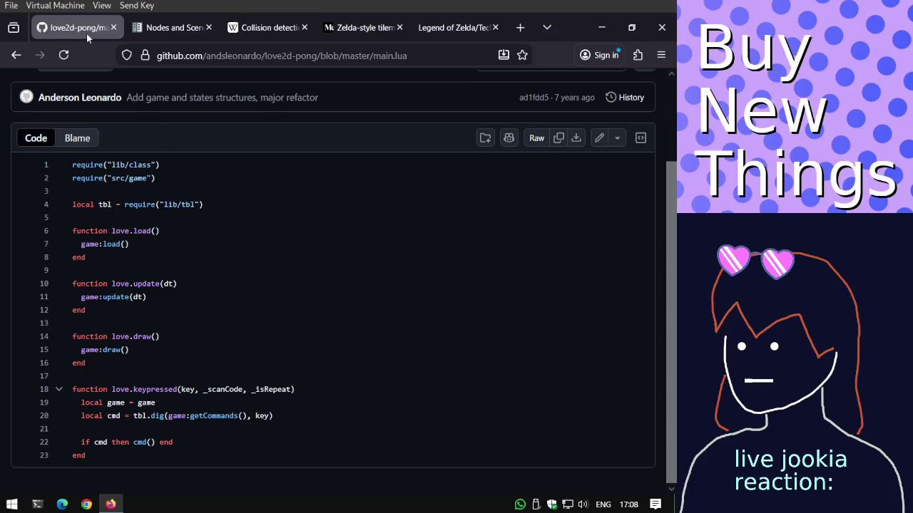
left_click(15, 54)
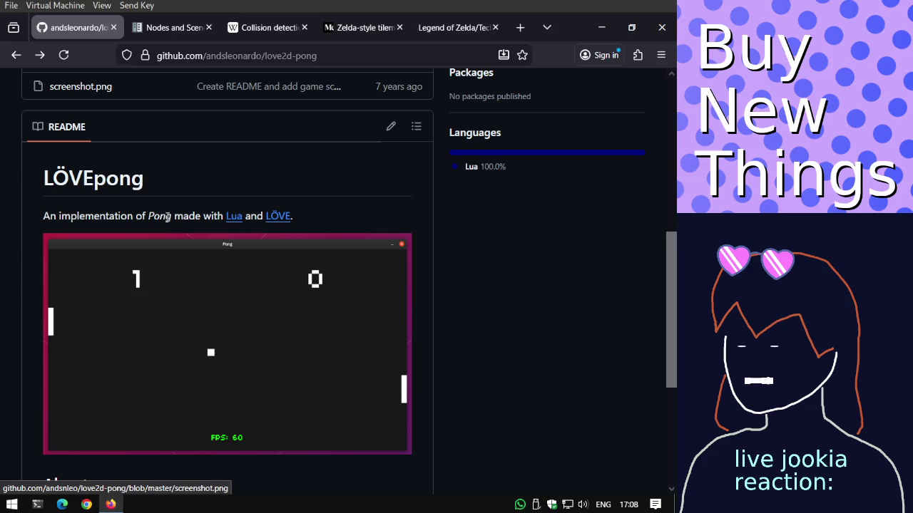
Step: Open src > states > playing.lua, then go back to the src folder
scroll(303, 212, "up", 1)
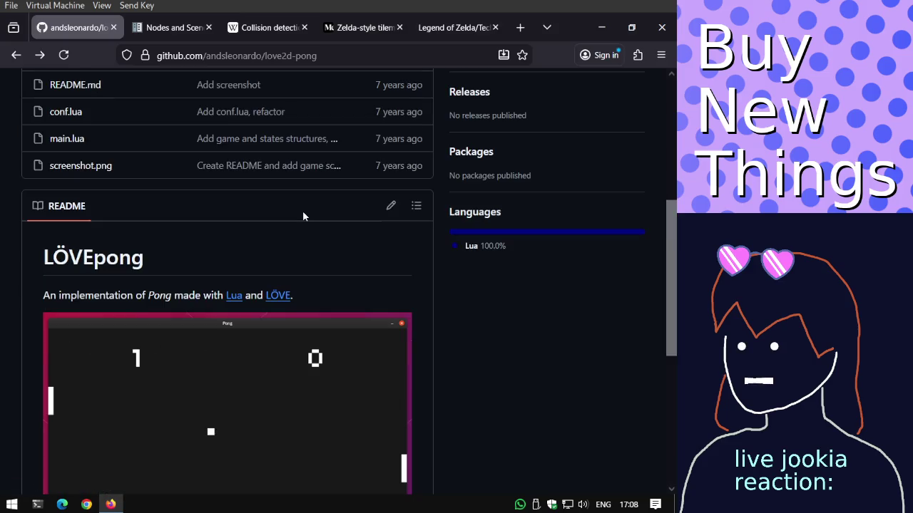
scroll(303, 212, "up", 2)
scroll(115, 344, "up", 2)
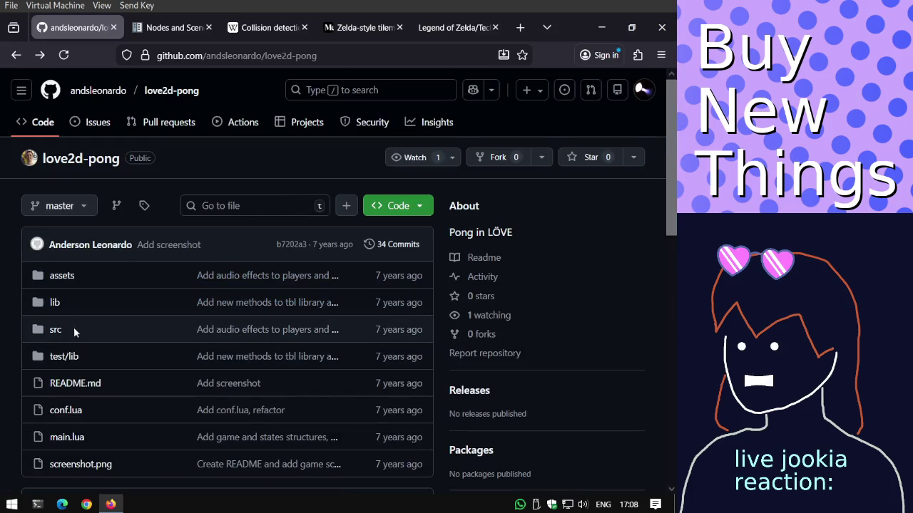
left_click(57, 330)
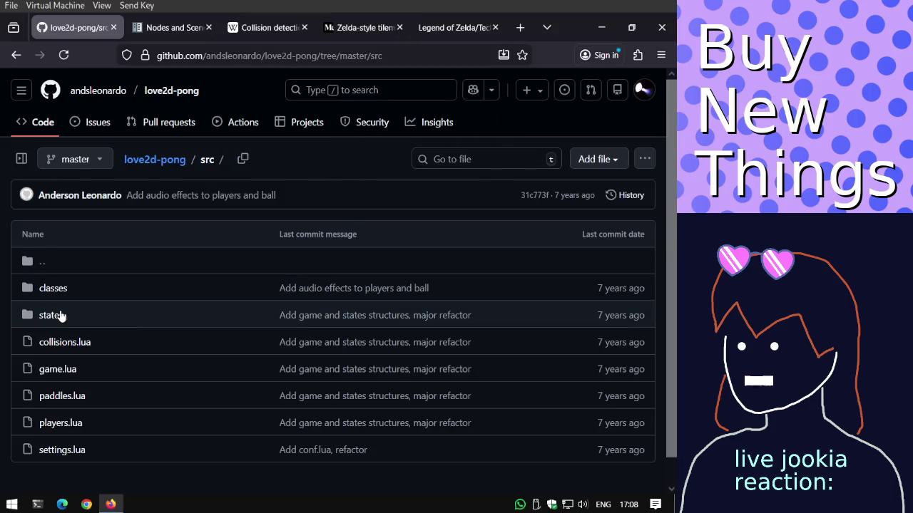
left_click(61, 315)
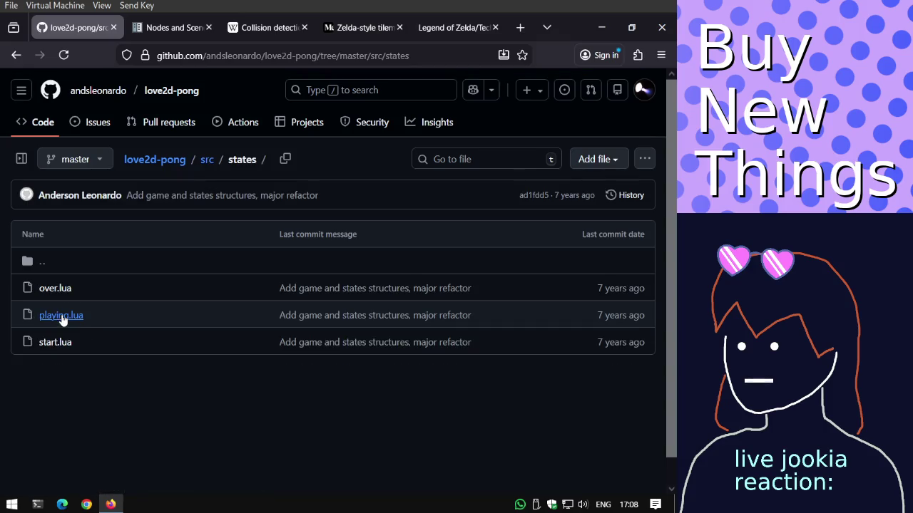
left_click(62, 317)
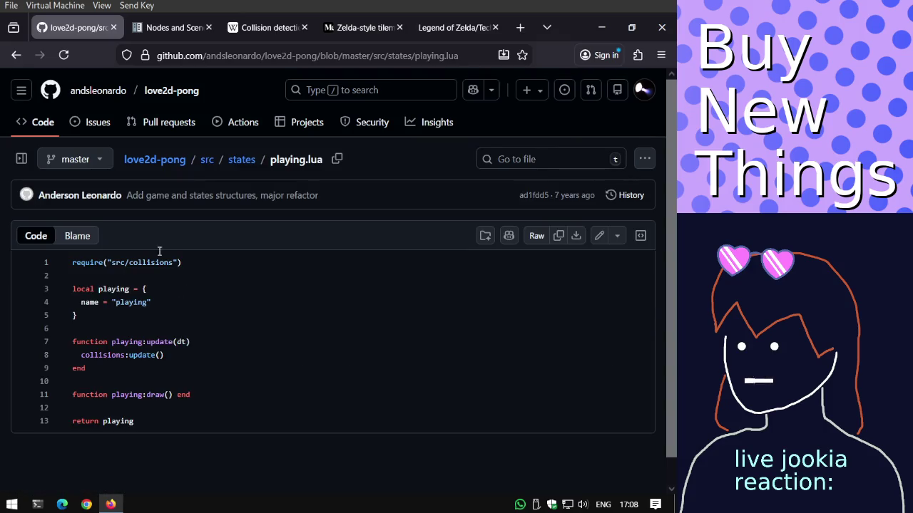
left_click(15, 55)
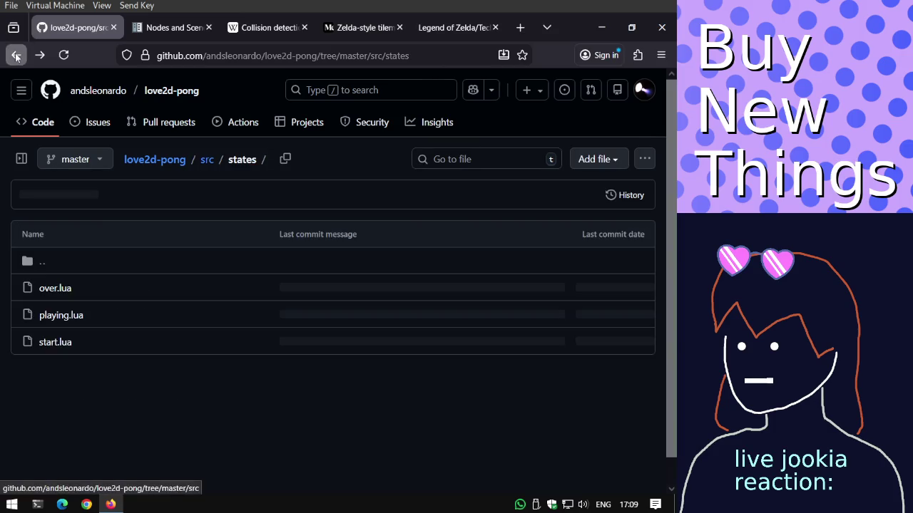
left_click(42, 261)
Step: Read through collisions.lua, then return to the draw.io Pong diagram
left_click(63, 344)
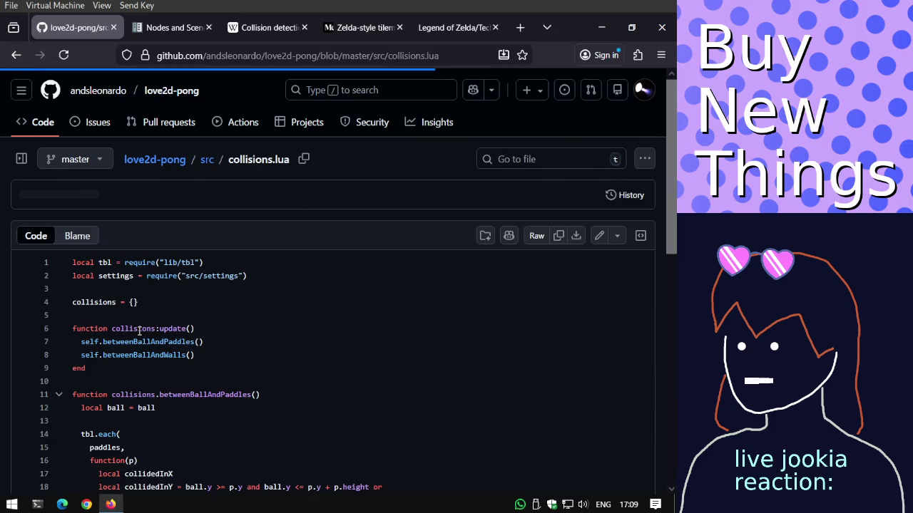
scroll(139, 330, "down", 5)
scroll(139, 330, "down", 2)
scroll(137, 331, "down", 1)
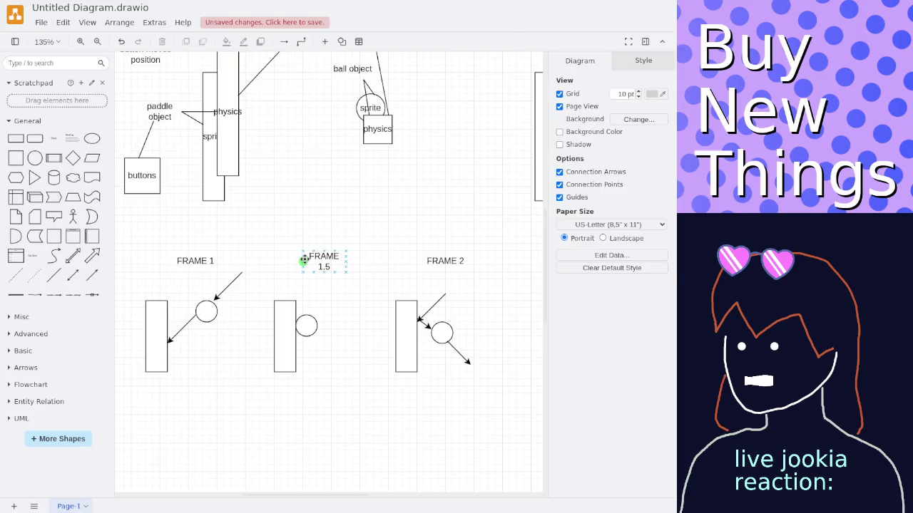
scroll(305, 259, "down", 4)
scroll(305, 259, "up", 1)
left_click(296, 235)
Step: Add a text note above FRAME 1.5 asking whether naive interpolation makes bounces look strange
scroll(292, 240, "up", 2)
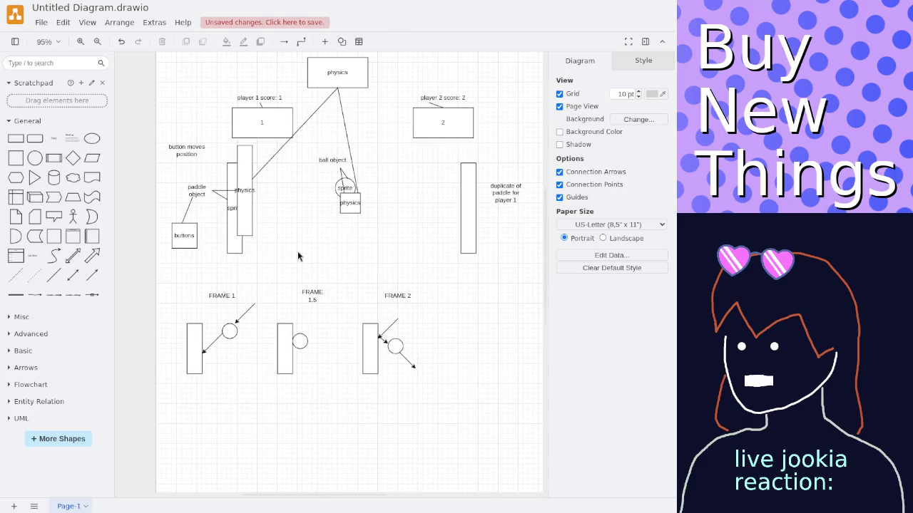
double_click(297, 251)
left_click(299, 254)
type("does name interpolation")
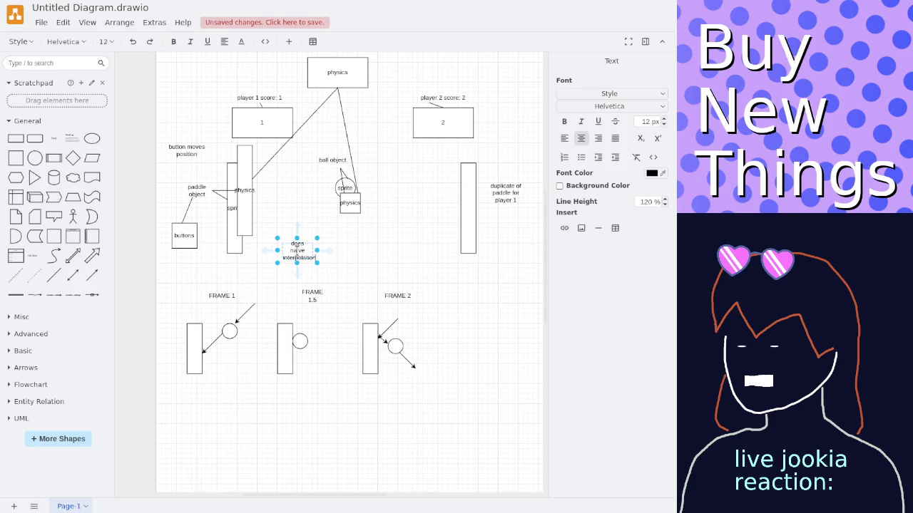
type(" make bounces look strange")
left_click_drag(318, 261, 361, 293)
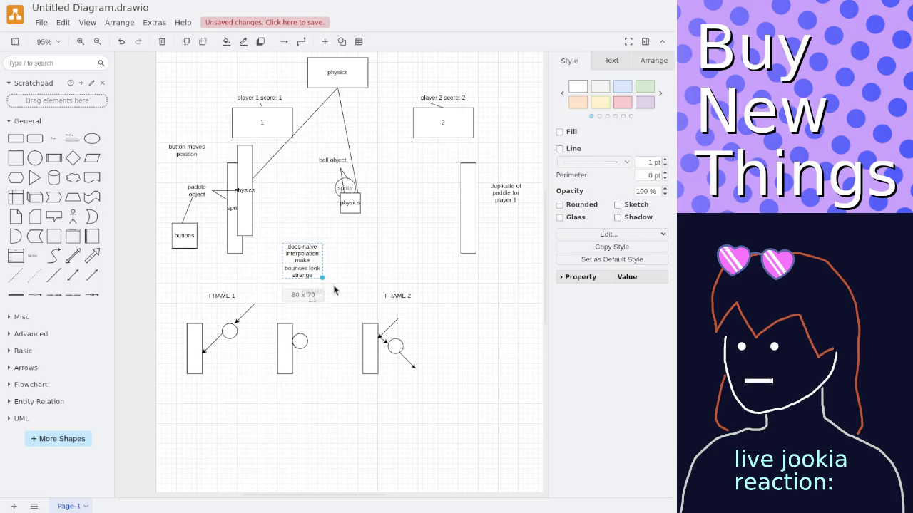
Step: Add a text note above FRAME 2 asking 'does input latency matter'
double_click(401, 263)
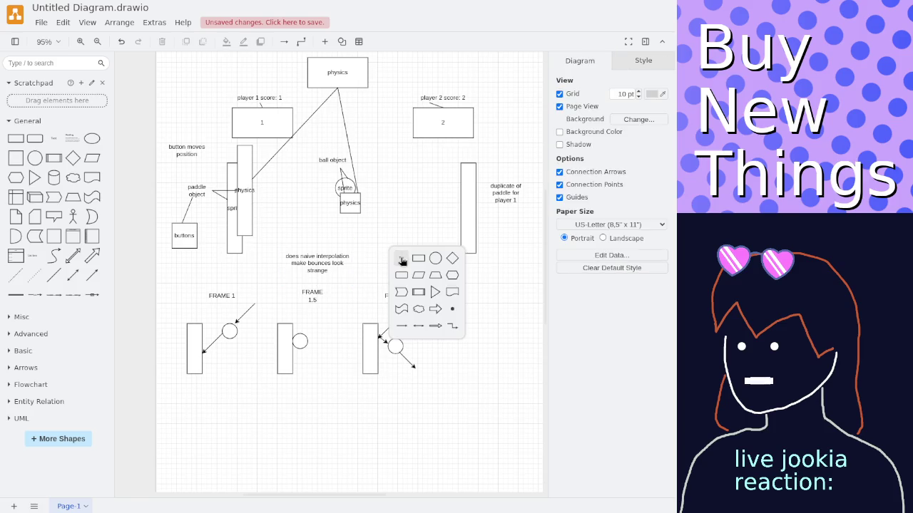
left_click(402, 258)
type("does input latency matter")
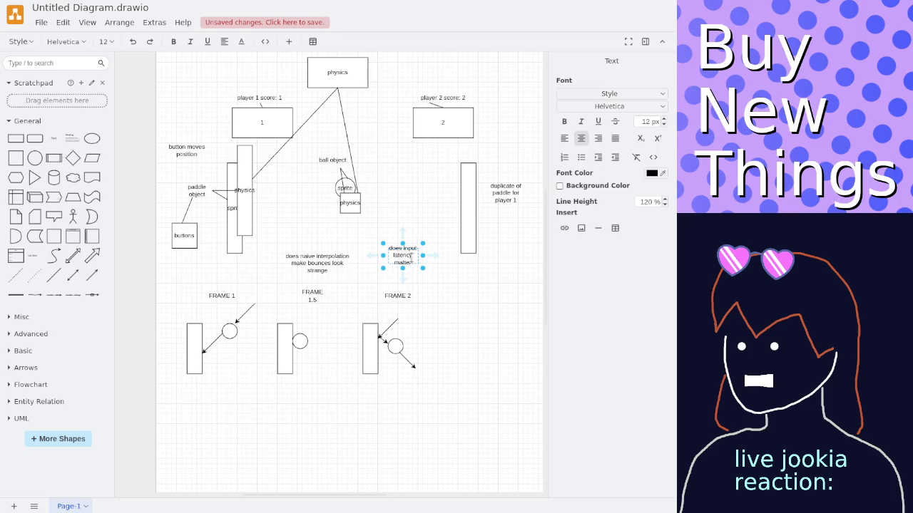
left_click_drag(423, 254, 432, 246)
left_click(442, 298)
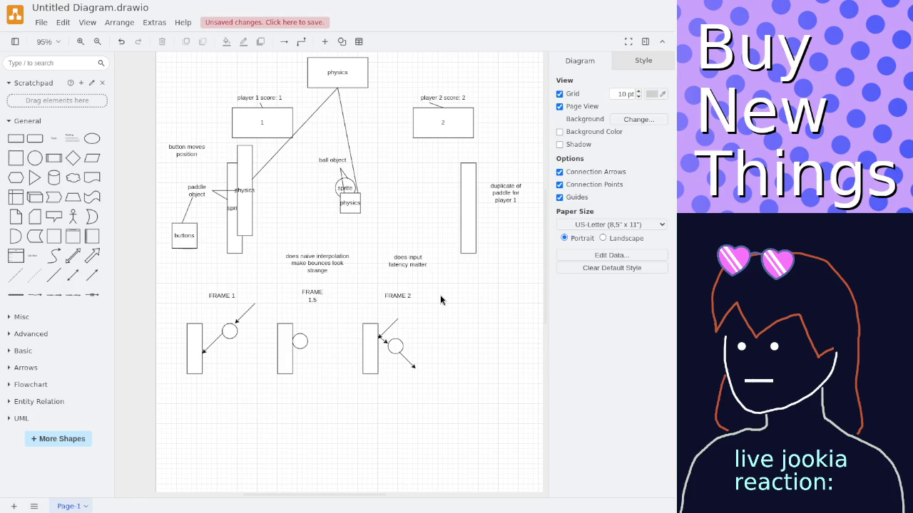
Step: Reframe the view and rubber-band select all the FRAME 1/1.5/2 paddle-ball sketches
scroll(400, 236, "up", 2)
mouse_move(402, 248)
left_mouse_down()
mouse_move(373, 273)
mouse_move(395, 253)
mouse_move(387, 171)
mouse_move(390, 162)
mouse_move(398, 166)
left_mouse_up()
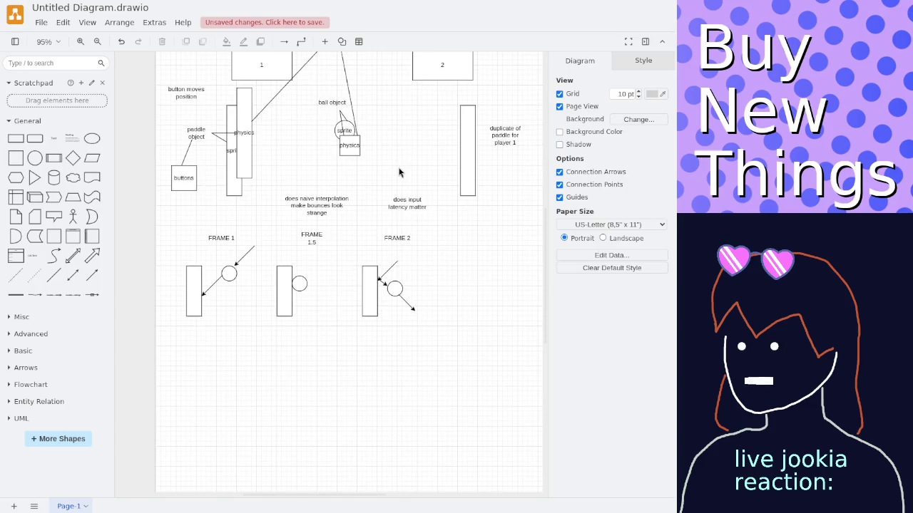
left_click_drag(404, 161, 405, 168)
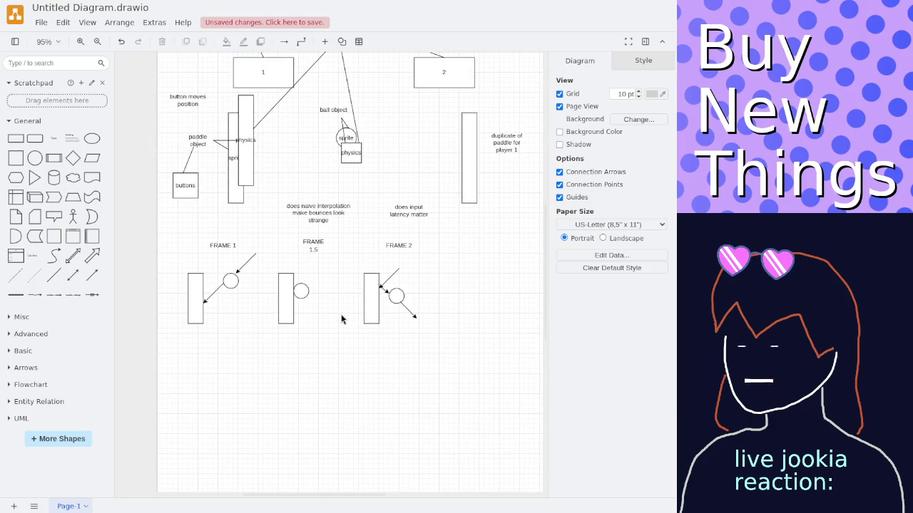
scroll(341, 319, "up", 2)
scroll(336, 330, "up", 2)
scroll(335, 330, "down", 3)
scroll(393, 363, "down", 3)
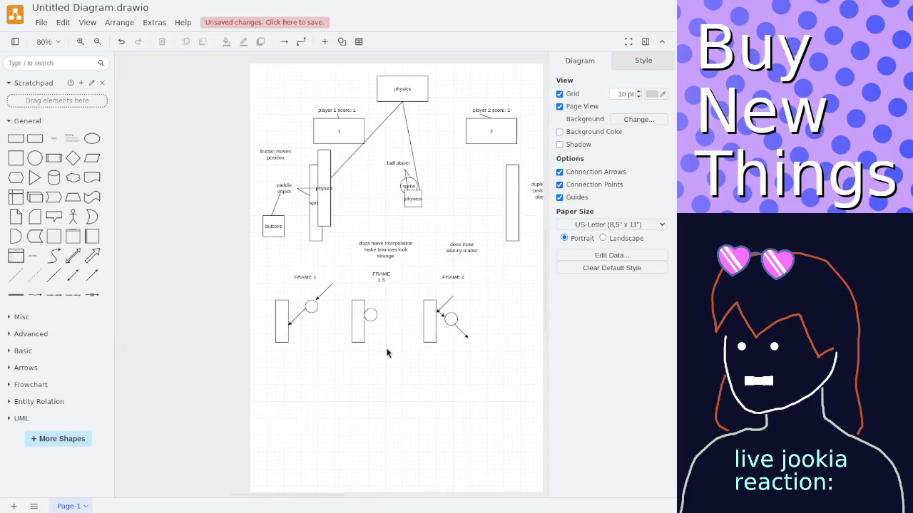
left_click_drag(268, 259, 503, 372)
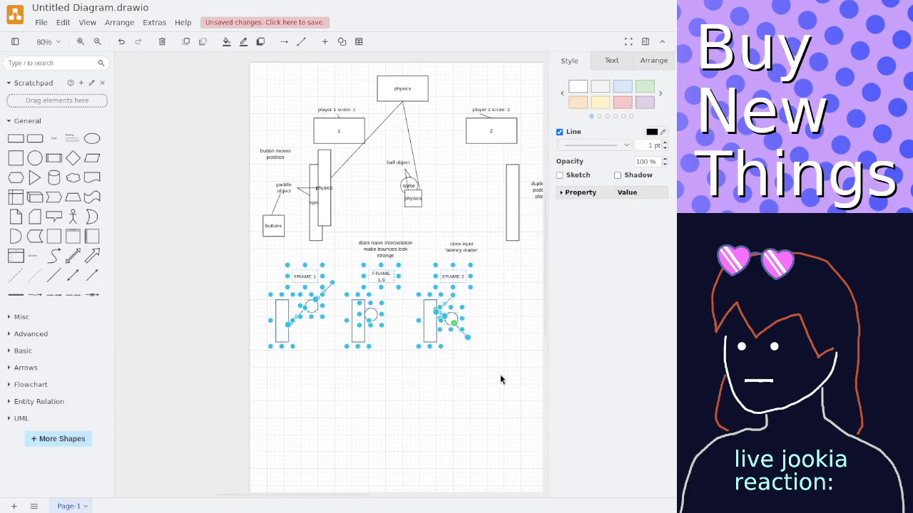
scroll(450, 306, "down", 3)
left_click(246, 300)
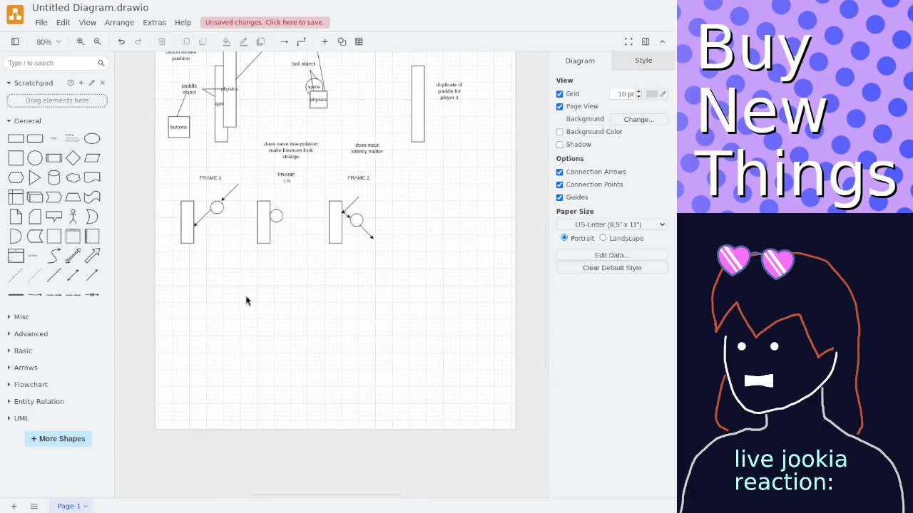
Step: Paste the frame sketches as a second row below the originals and zoom in
key("ctrl+v")
left_click_drag(249, 330, 182, 330)
left_click(177, 302)
key("ctrl+plus")
key("ctrl+plus")
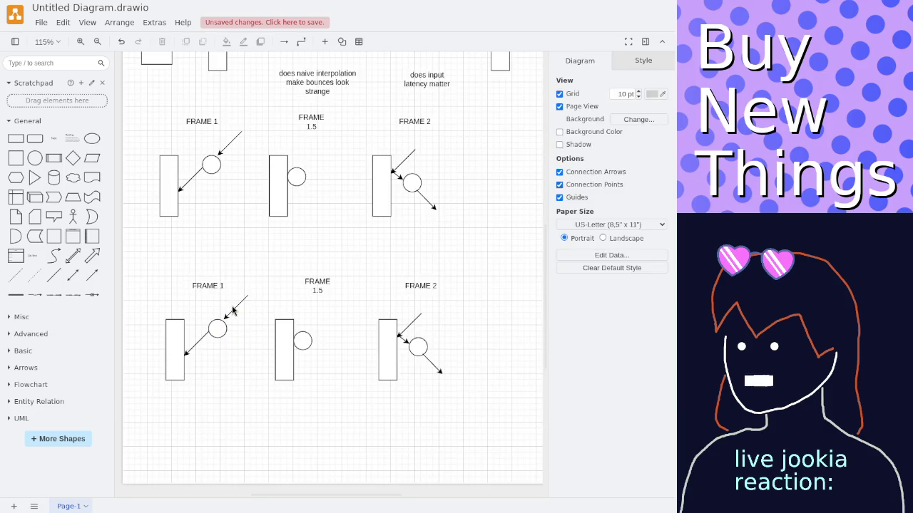
key("alt+Tab")
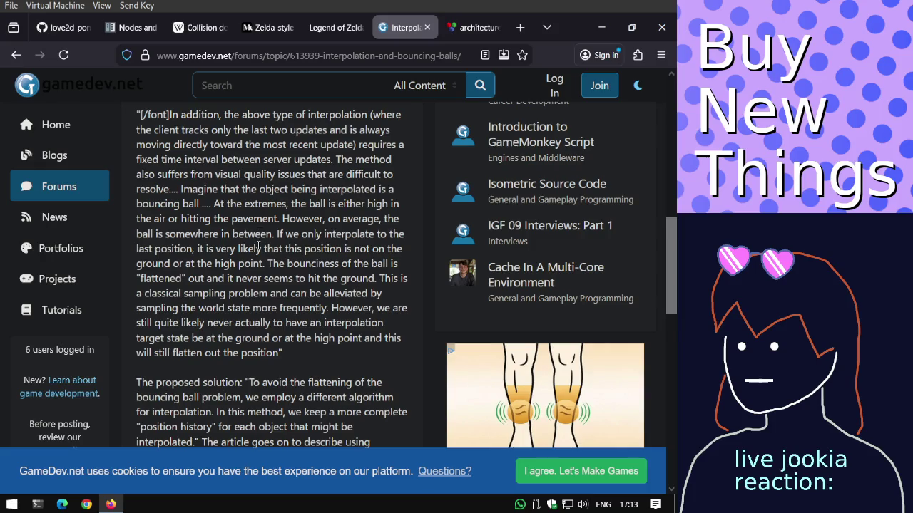
Step: Scroll the interpolation and bouncing balls thread to the end, noting the position-history solution, then close it
scroll(260, 247, "down", 2)
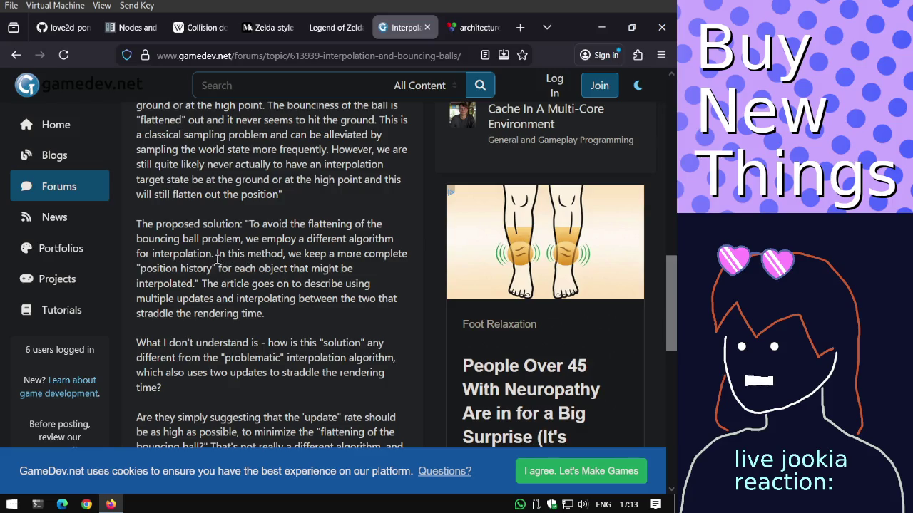
left_click_drag(217, 253, 213, 268)
left_click(213, 268)
scroll(203, 289, "down", 3)
scroll(203, 289, "down", 1)
scroll(203, 292, "down", 8)
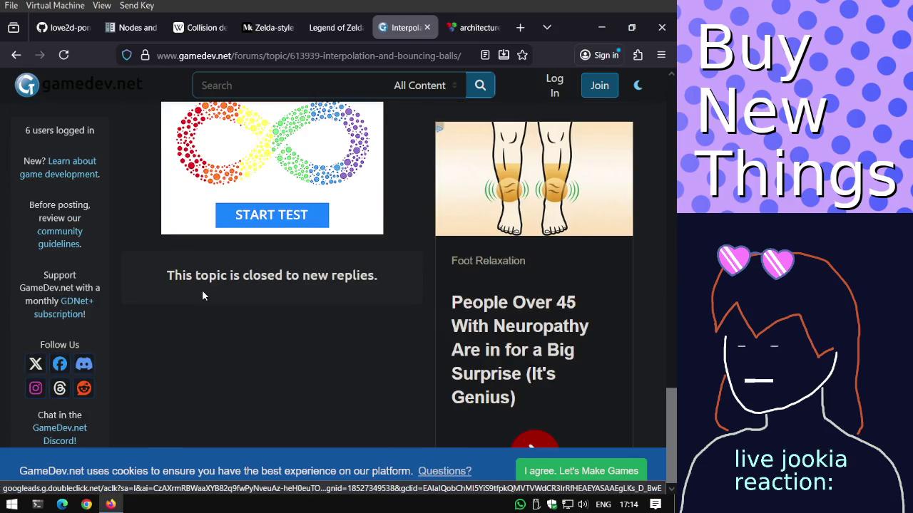
scroll(203, 295, "up", 1)
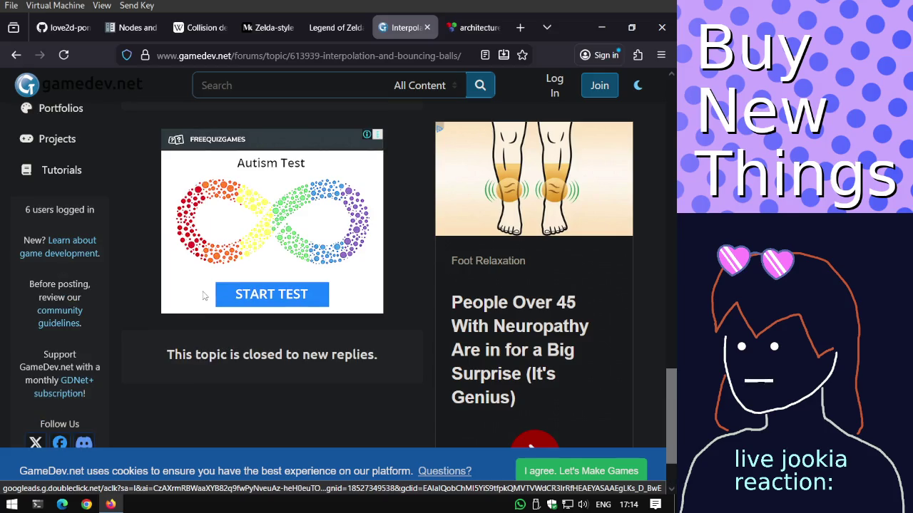
left_click(427, 27)
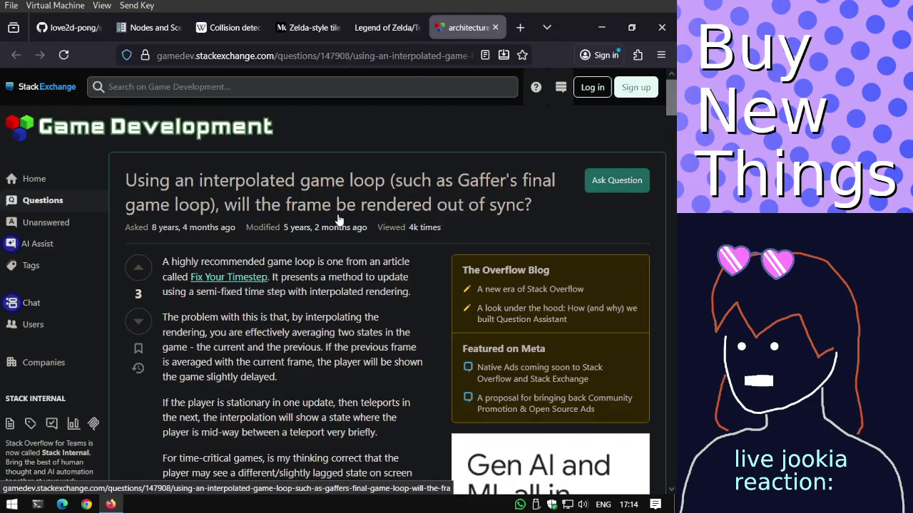
Step: Scroll through the Stack Exchange answers on interpolated game loops
scroll(339, 220, "down", 4)
scroll(339, 220, "down", 2)
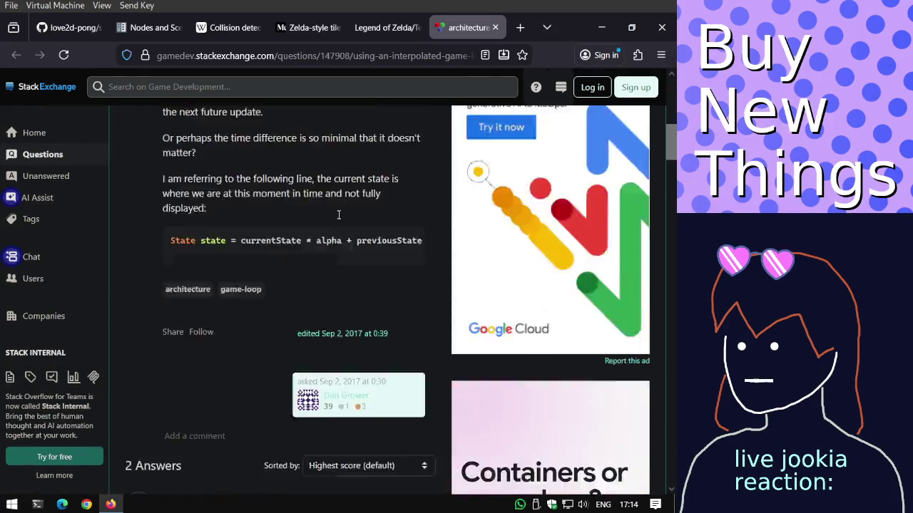
scroll(338, 219, "down", 4)
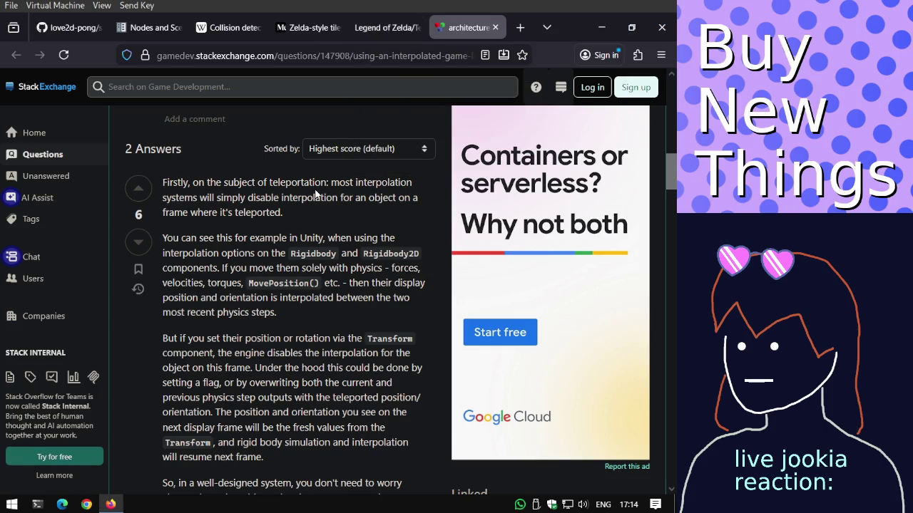
scroll(316, 194, "down", 3)
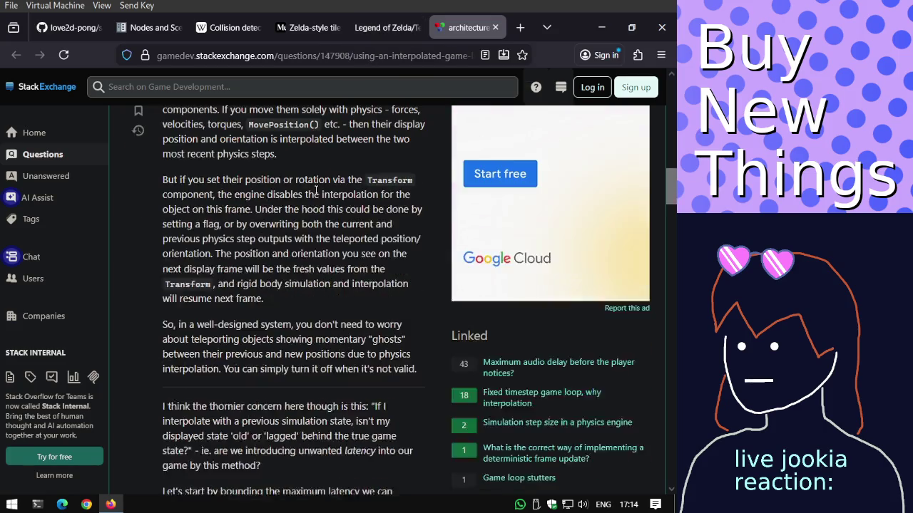
scroll(316, 191, "down", 1)
scroll(316, 190, "down", 1)
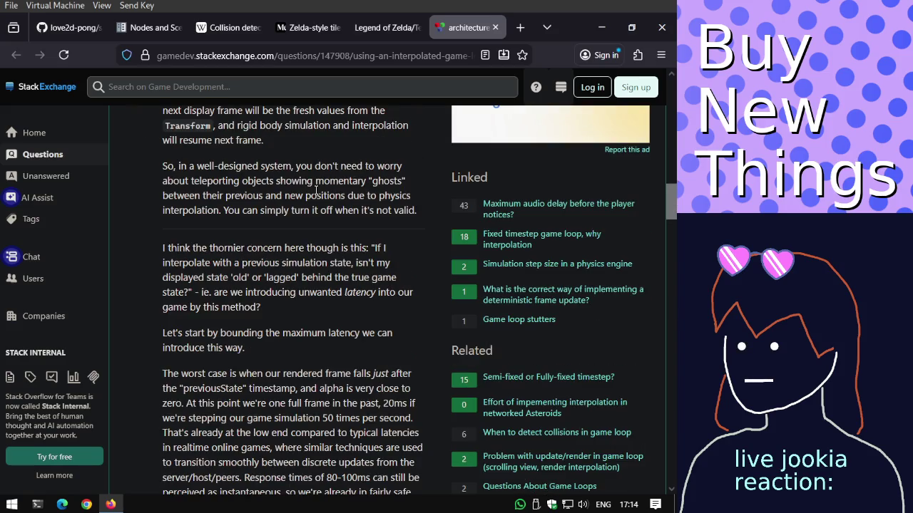
scroll(316, 191, "down", 1)
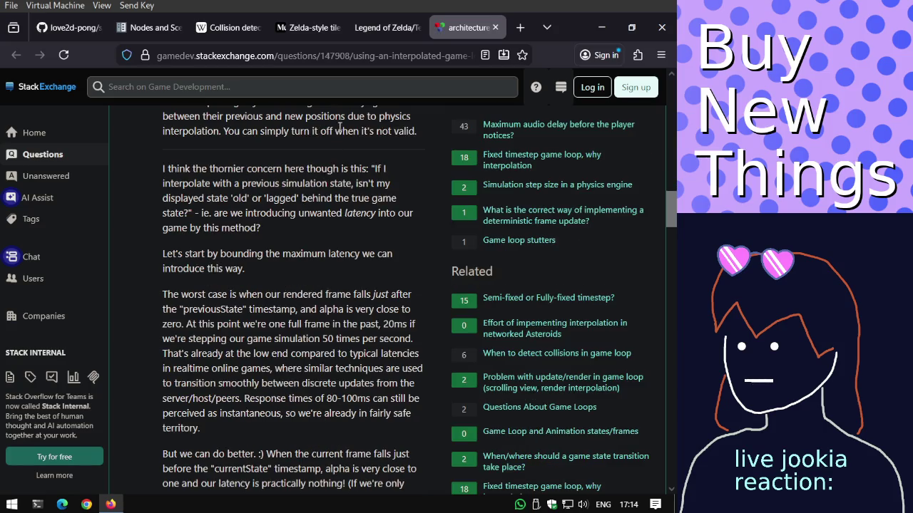
Step: Flip between the Zelda, collision detection, Godot tabs and the diagram, returning to the game loop question
left_click(385, 27)
left_click(455, 27)
left_click(314, 27)
left_click(381, 27)
left_click(241, 27)
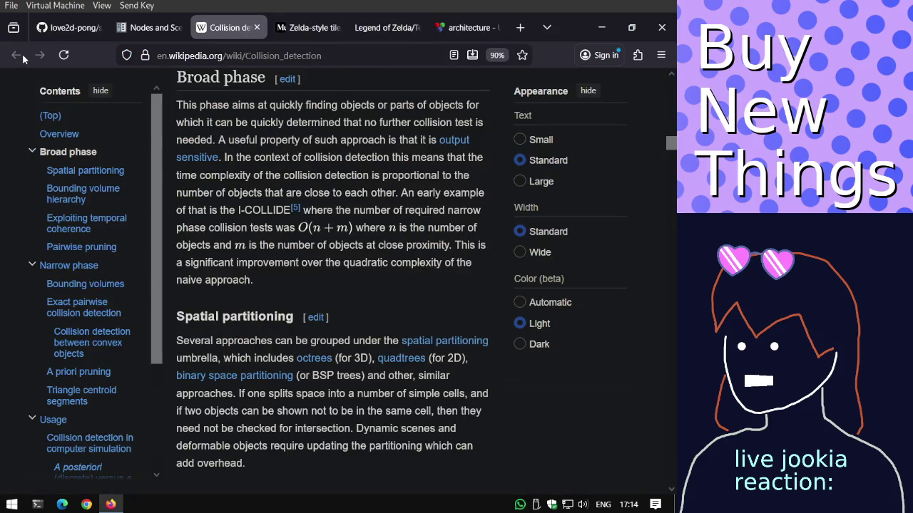
left_click(157, 27)
left_click(459, 27)
key("alt+Tab")
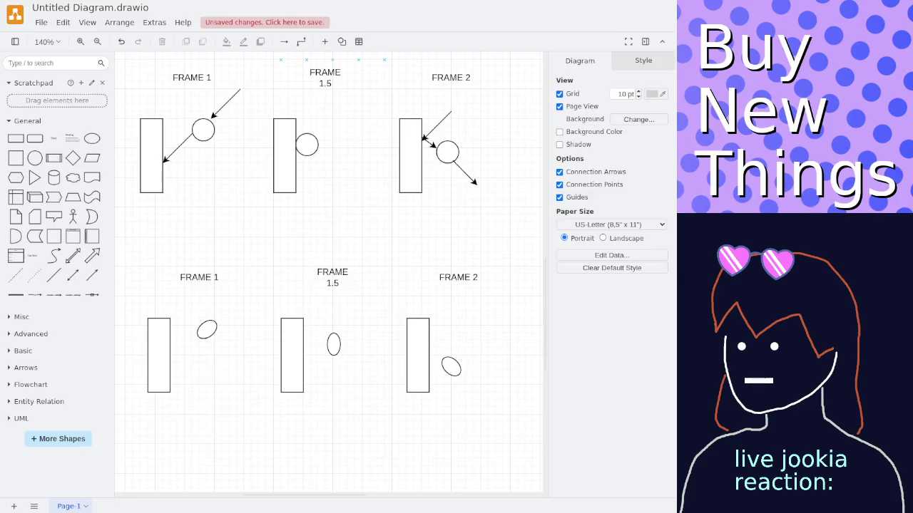
key("alt+Tab")
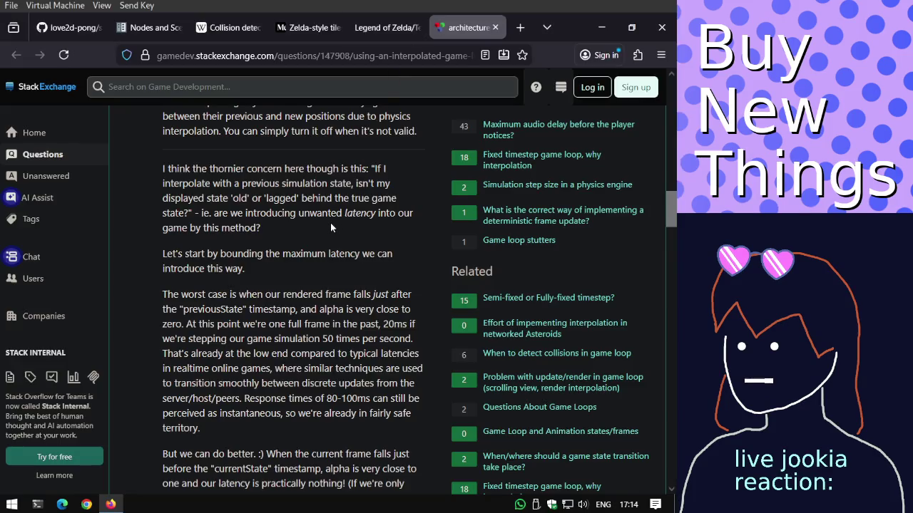
Step: Read the remaining latency answers, then switch to the love2d-pong collisions.lua tab
scroll(330, 223, "down", 5)
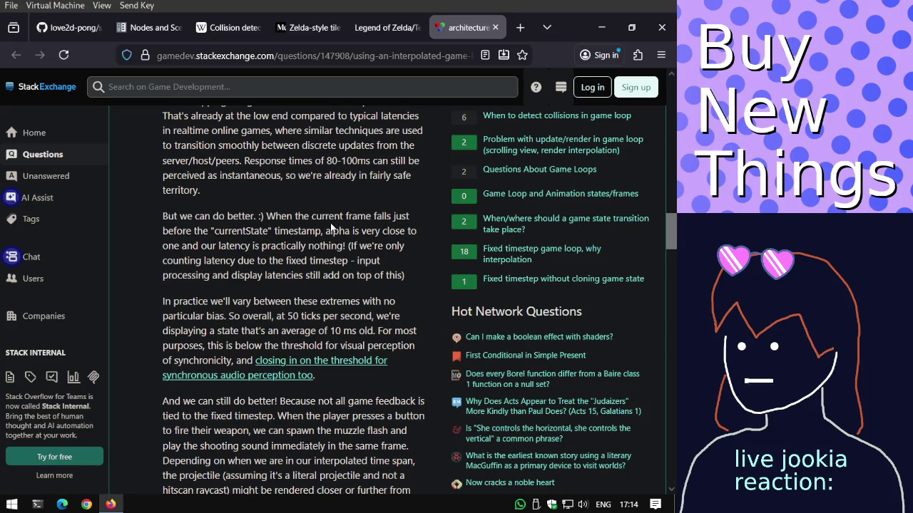
scroll(331, 222, "down", 5)
scroll(330, 223, "down", 5)
scroll(331, 222, "down", 5)
scroll(330, 222, "down", 8)
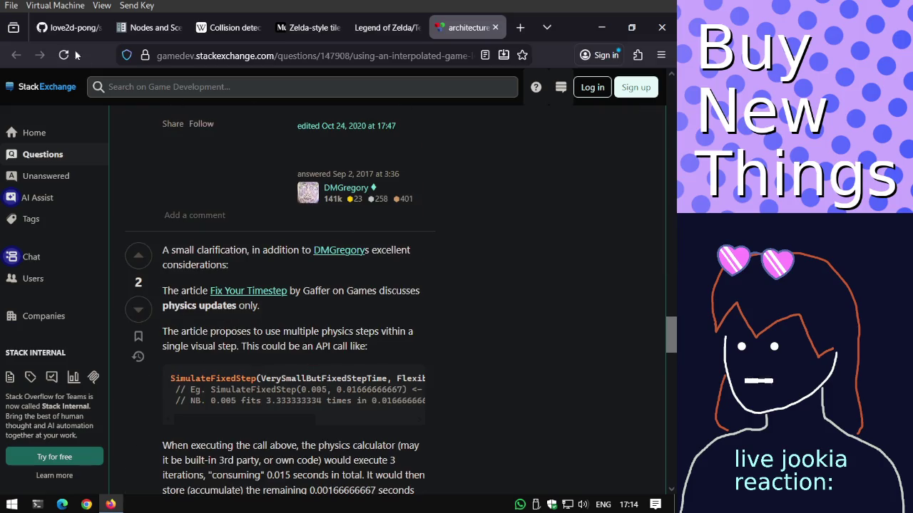
left_click(72, 27)
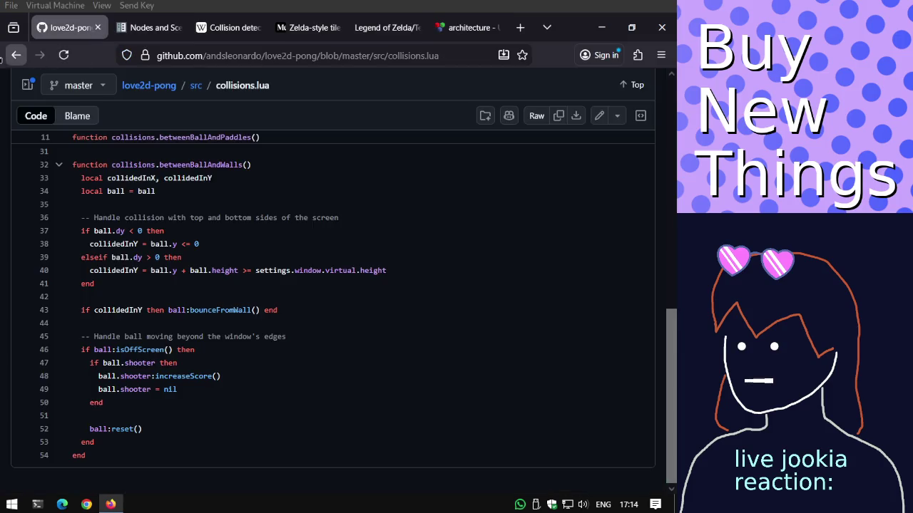
Step: Return to the Collision detection article, lock the computer, then sign back in with the PIN
left_click(228, 27)
left_click(251, 55)
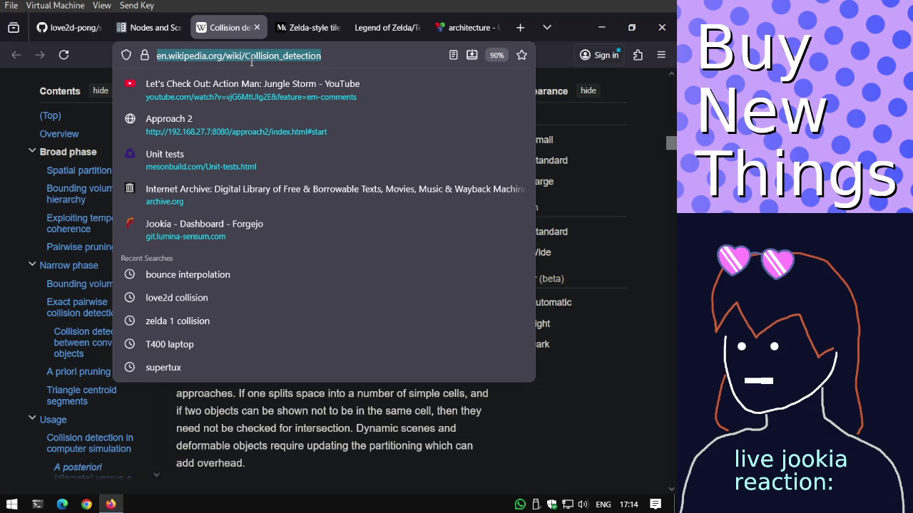
key("super+l")
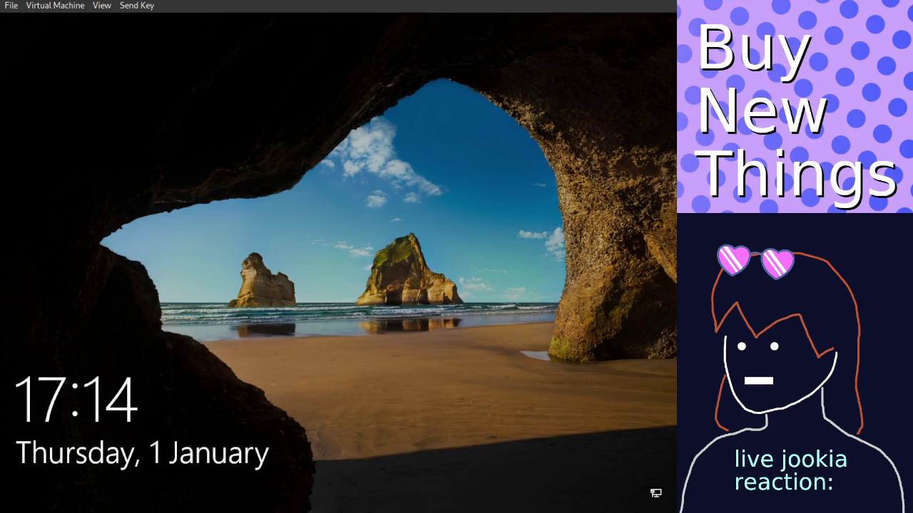
left_click(426, 112)
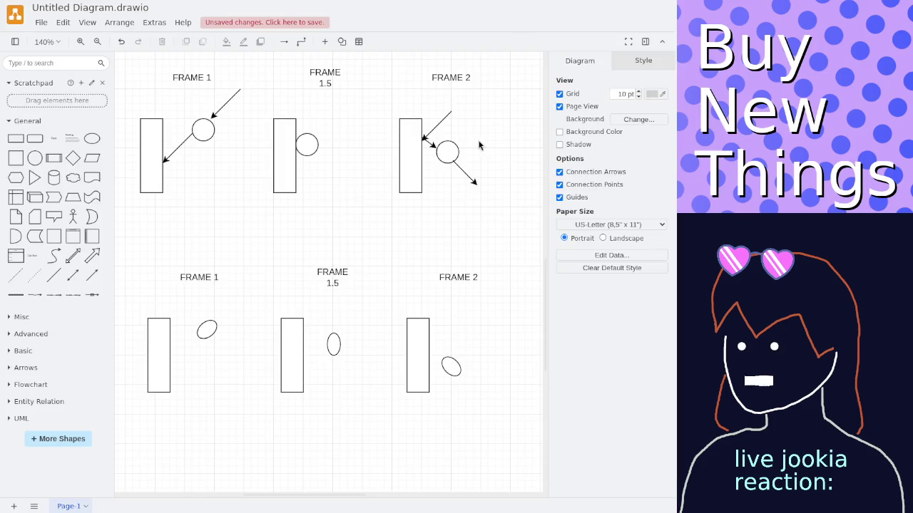
scroll(479, 150, "up", 1)
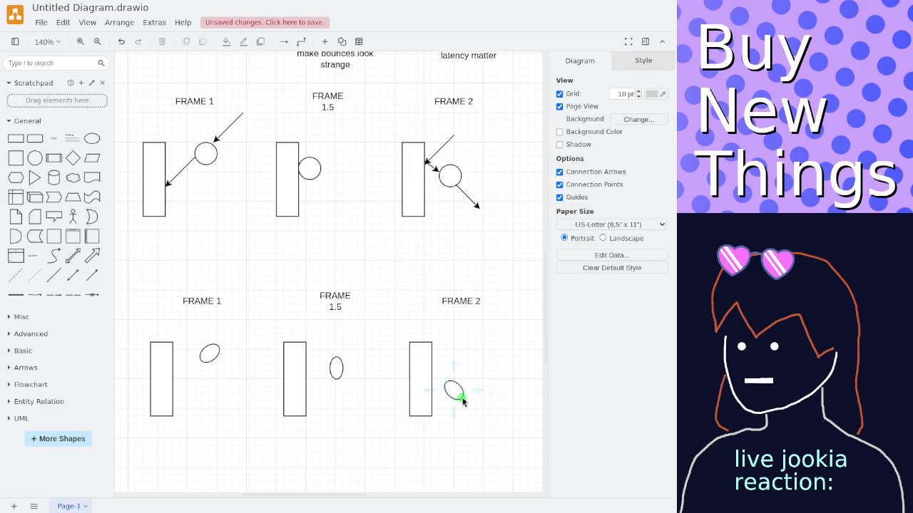
mouse_move(442, 380)
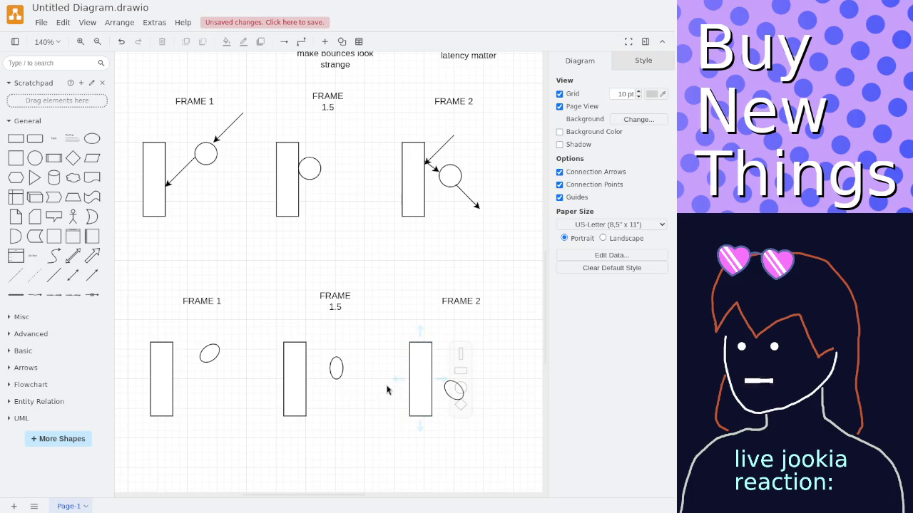
Step: Pan over the FRAME 1, 1.5 and 2 sketches, select then deselect the physics box, and return to Firefox
left_click_drag(387, 389, 406, 350)
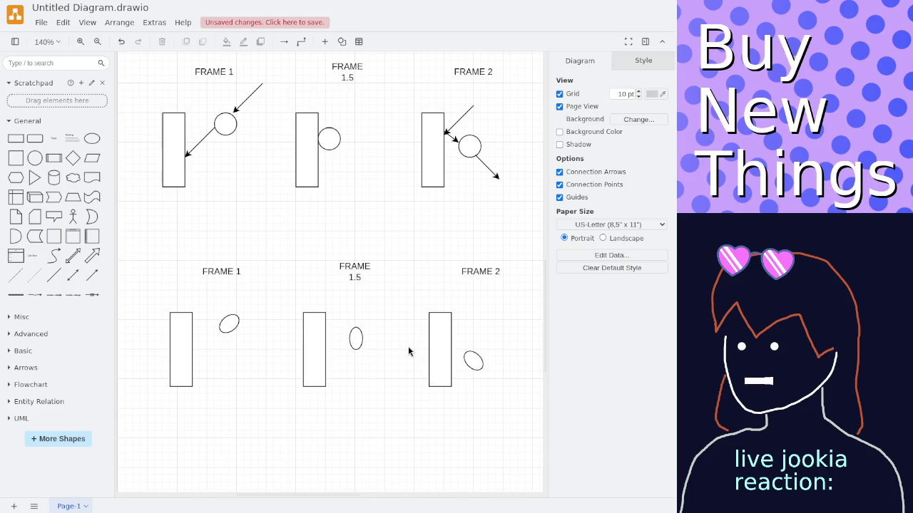
scroll(425, 346, "up", 5)
scroll(397, 420, "up", 4)
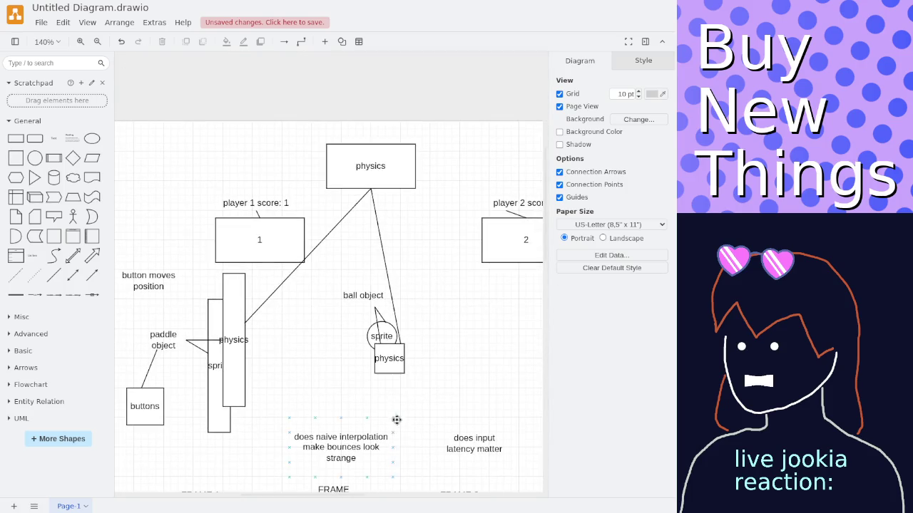
left_click(388, 162)
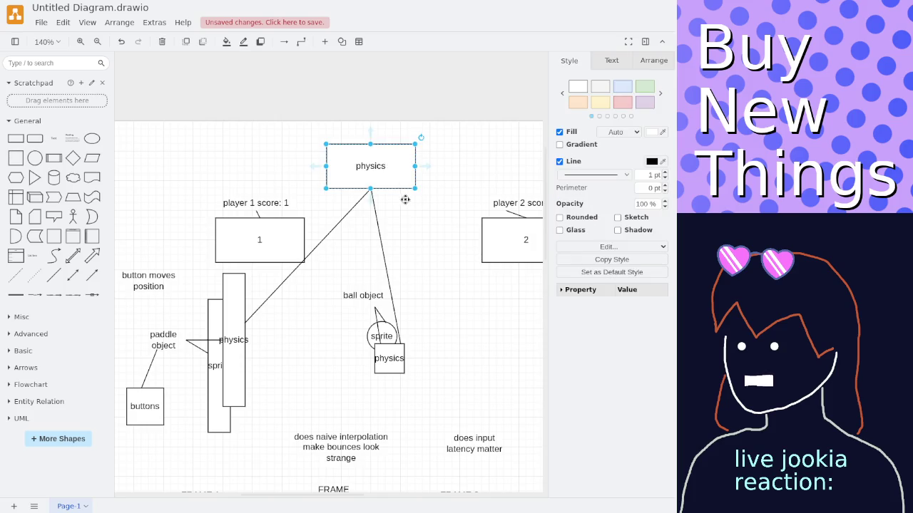
left_click(417, 230)
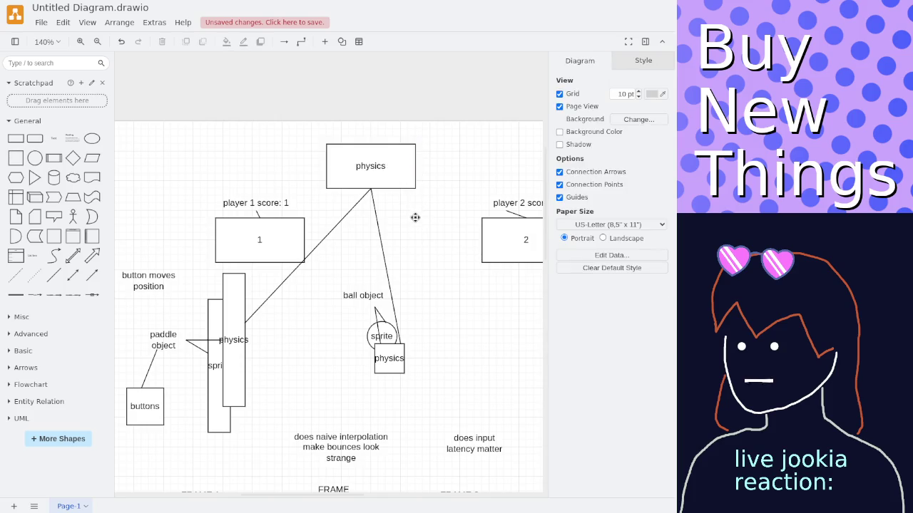
scroll(417, 249, "down", 2)
scroll(417, 169, "down", 2)
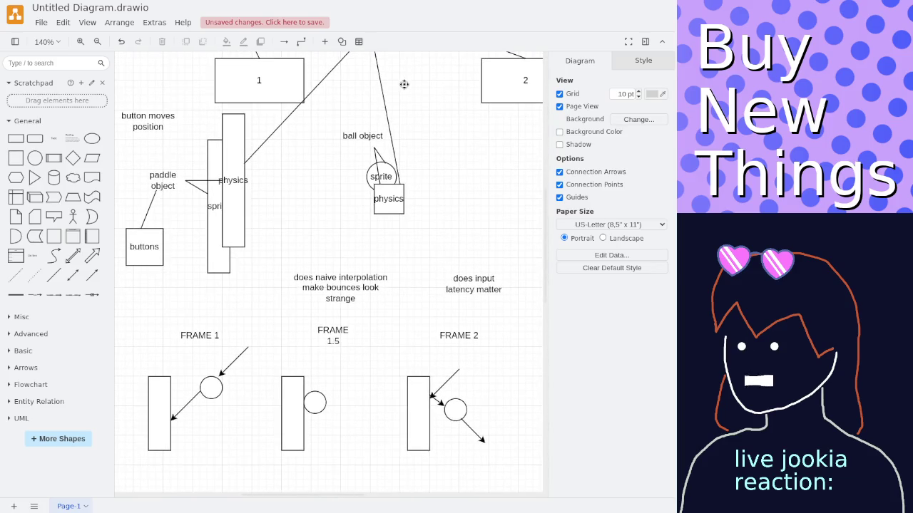
key("alt+Tab")
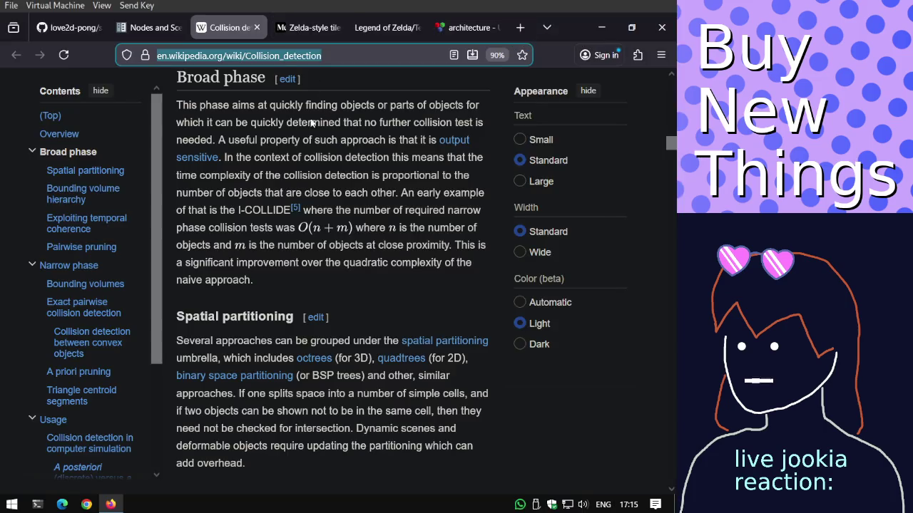
Step: Skim the Godot Nodes and Scenes docs down to the bottom
left_click(144, 28)
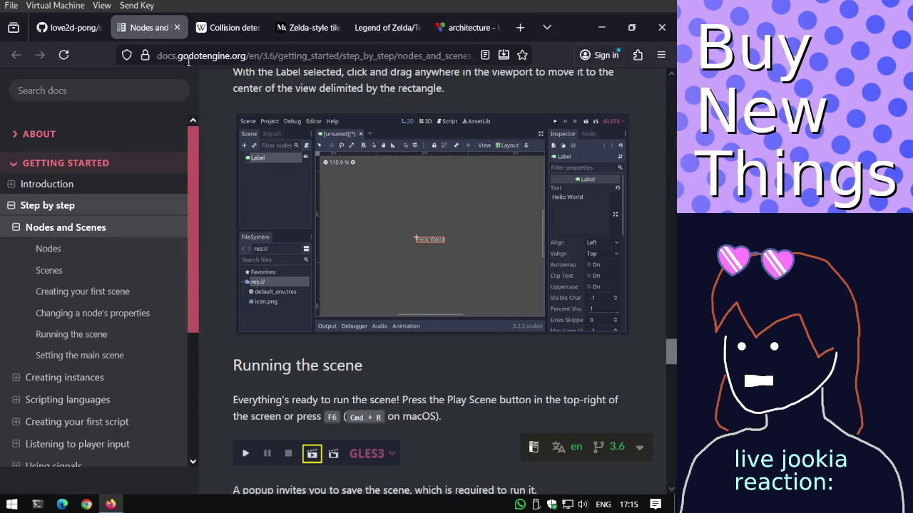
scroll(188, 137, "down", 3)
scroll(271, 150, "down", 5)
scroll(271, 150, "down", 3)
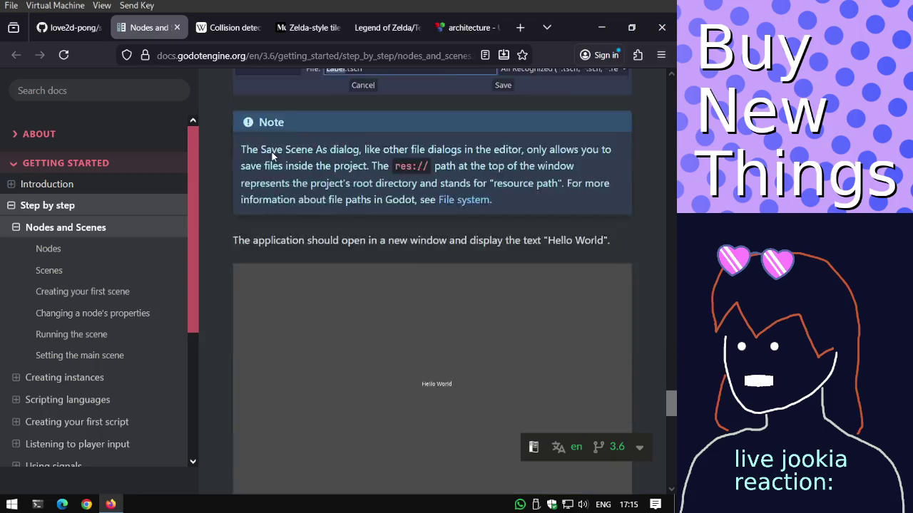
scroll(272, 152, "down", 5)
scroll(272, 152, "down", 2)
scroll(272, 152, "down", 2)
scroll(272, 152, "down", 3)
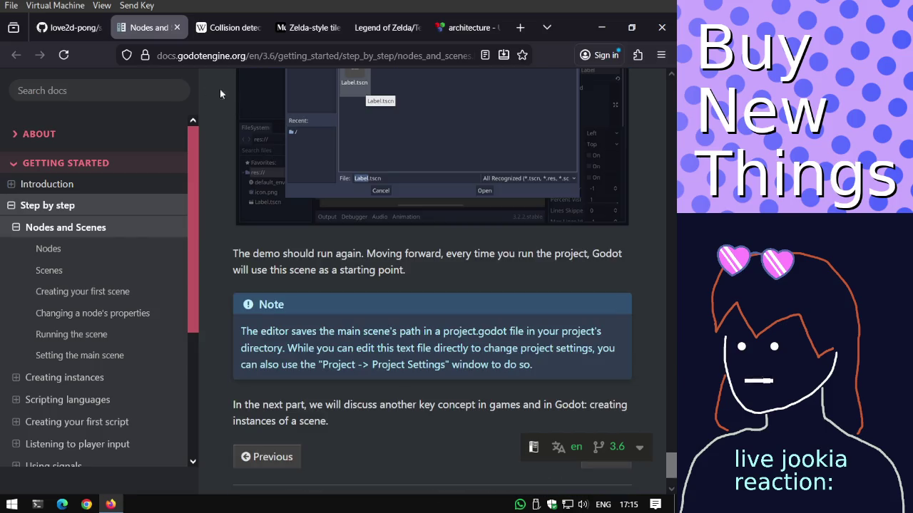
Step: Glance at the collisions.lua and Zelda wiki tabs, then return to the draw.io diagram
left_click(75, 28)
left_click(387, 27)
left_click(467, 27)
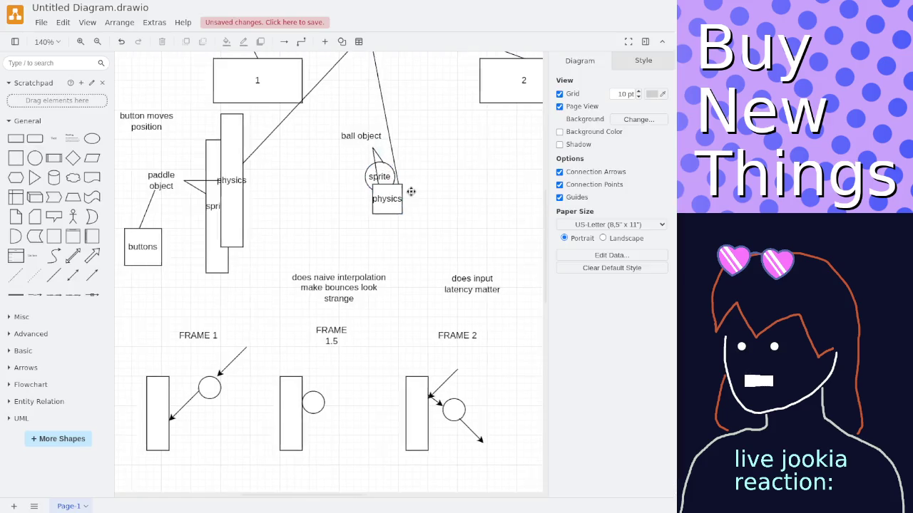
Step: Scroll the canvas and select the FRAME 1.5 paddle rectangle
scroll(394, 142, "down", 2)
scroll(420, 144, "down", 2)
scroll(401, 155, "down", 1)
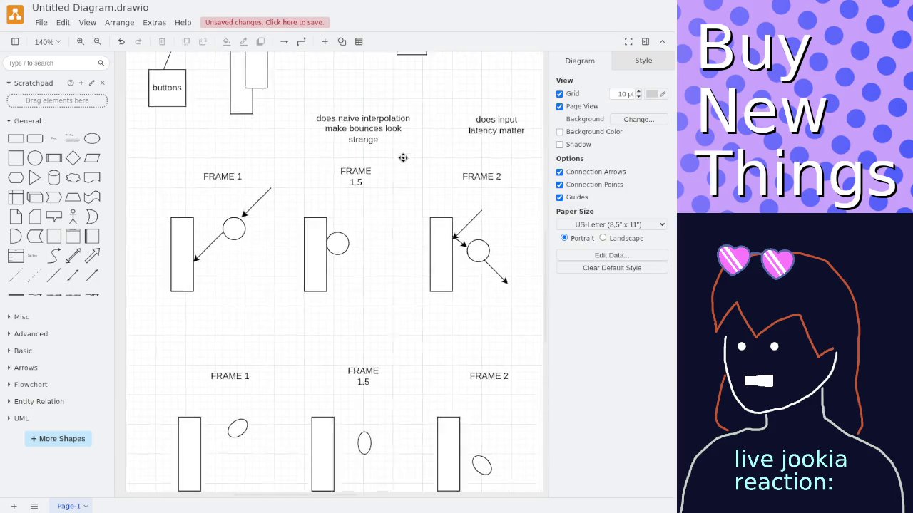
scroll(388, 128, "down", 2)
left_click(285, 209)
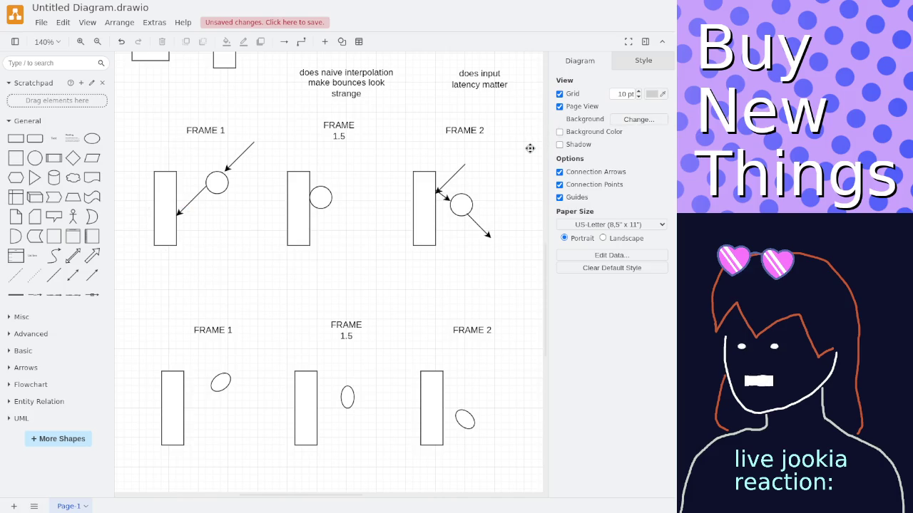
Step: Check the browser tabs, take the love2d-pong GitHub tab back to src, and return to draw.io
key("alt+Tab")
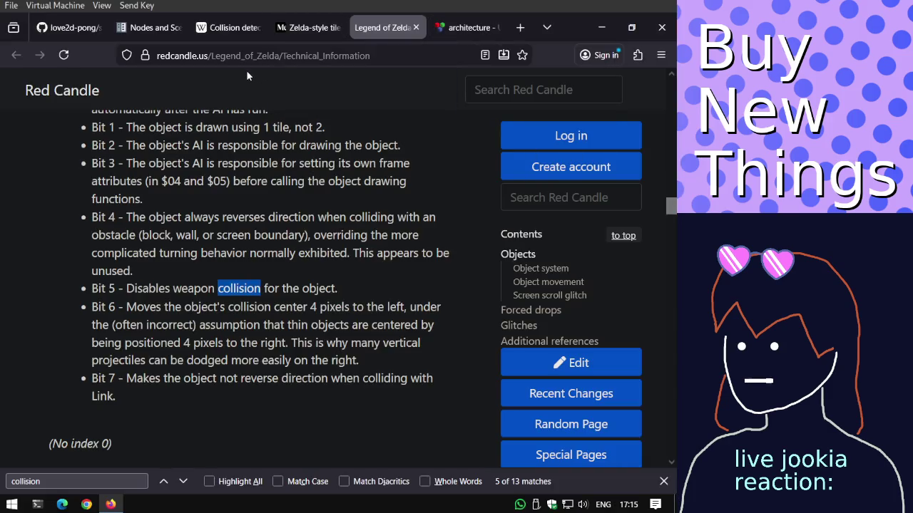
left_click(235, 28)
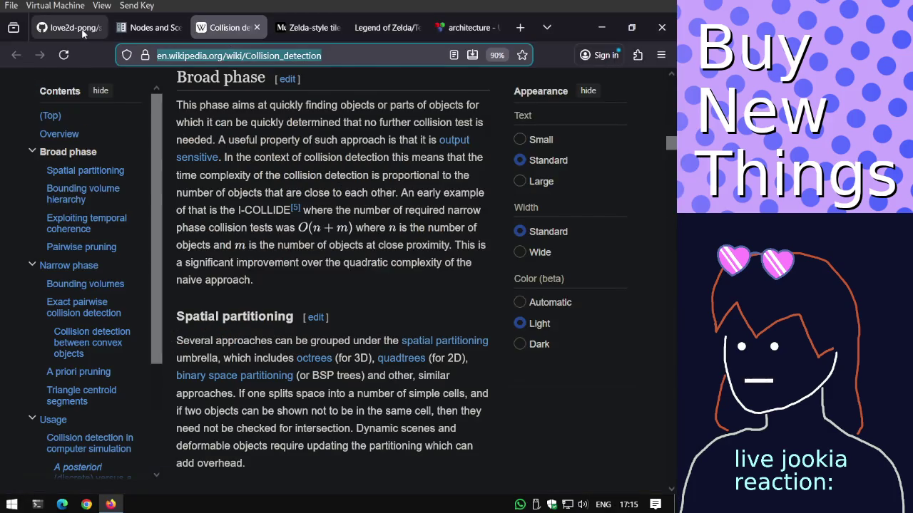
left_click(71, 27)
left_click(16, 55)
key("alt+Tab")
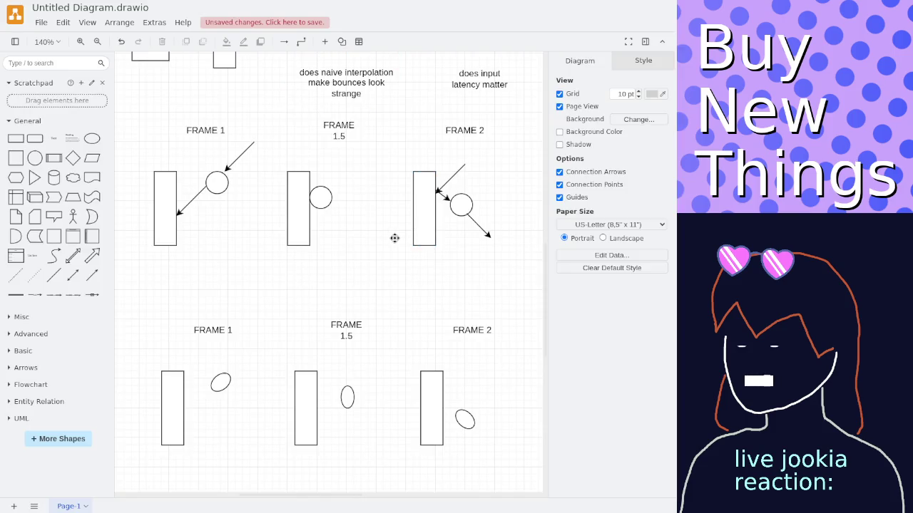
Step: Zoom the canvas and box-select the 'does input latency matter' note
scroll(395, 238, "down", 2, "ctrl")
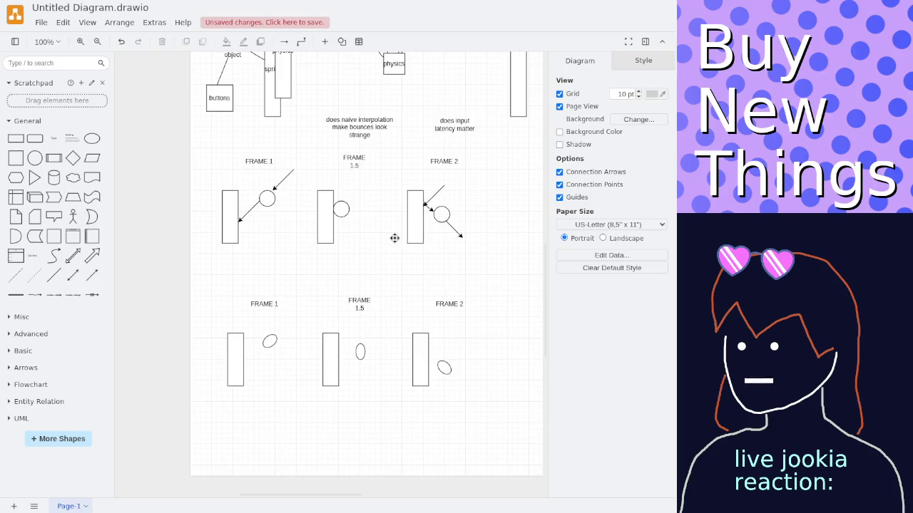
scroll(342, 336, "up", 3)
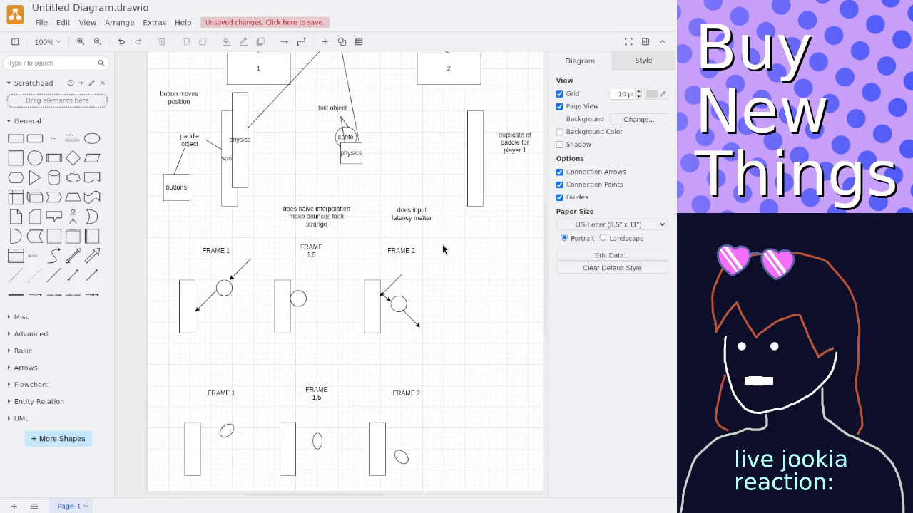
mouse_move(445, 239)
left_mouse_down()
mouse_move(272, 189)
mouse_move(291, 250)
left_mouse_up()
left_click(296, 200)
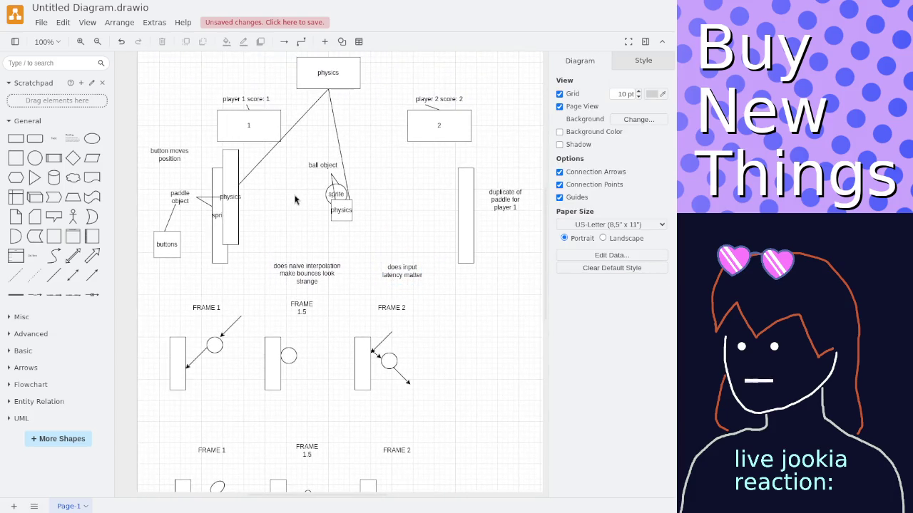
left_click_drag(271, 253, 433, 303)
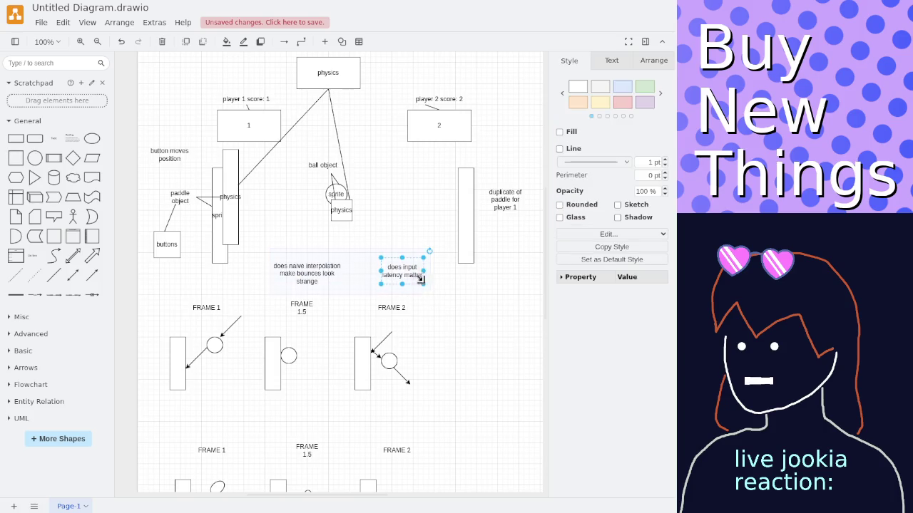
Step: Try a connector from the interpolation note to the ball, undo it, and switch to Firefox
left_click_drag(306, 242, 336, 203)
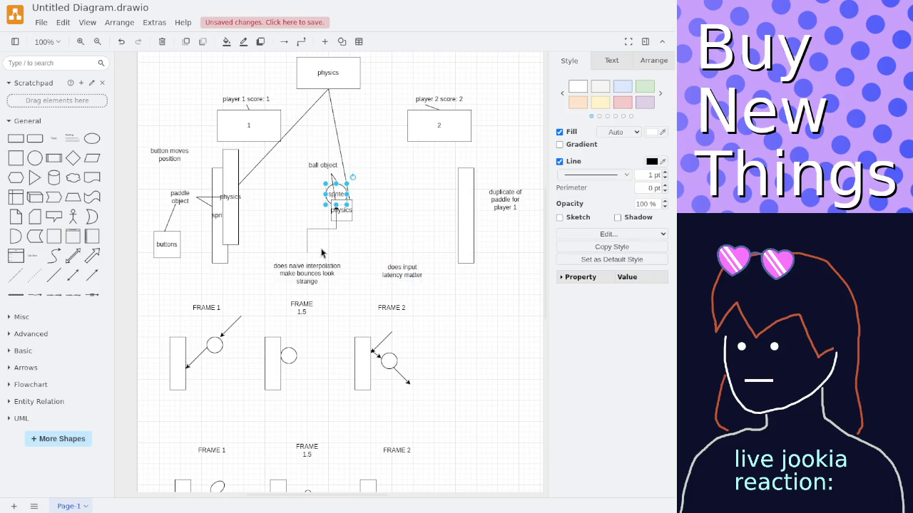
left_click(358, 246)
key("ctrl+z")
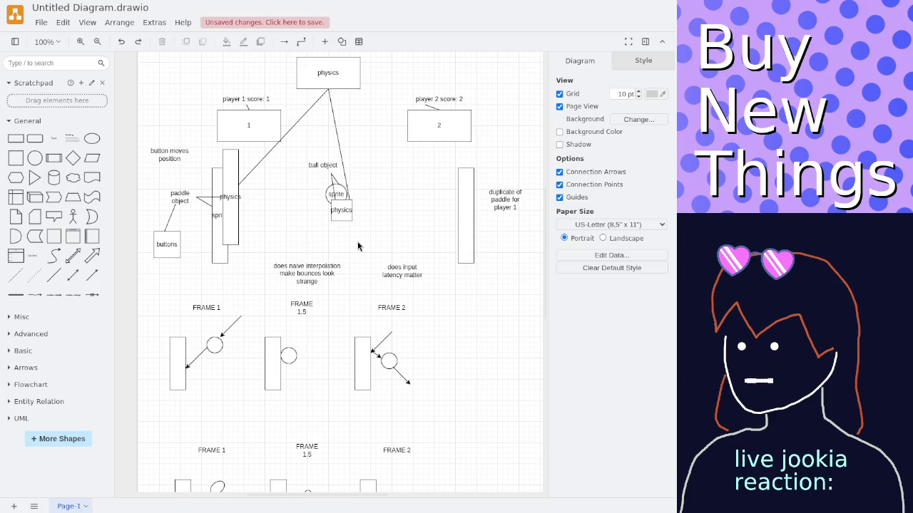
scroll(360, 243, "down", 4)
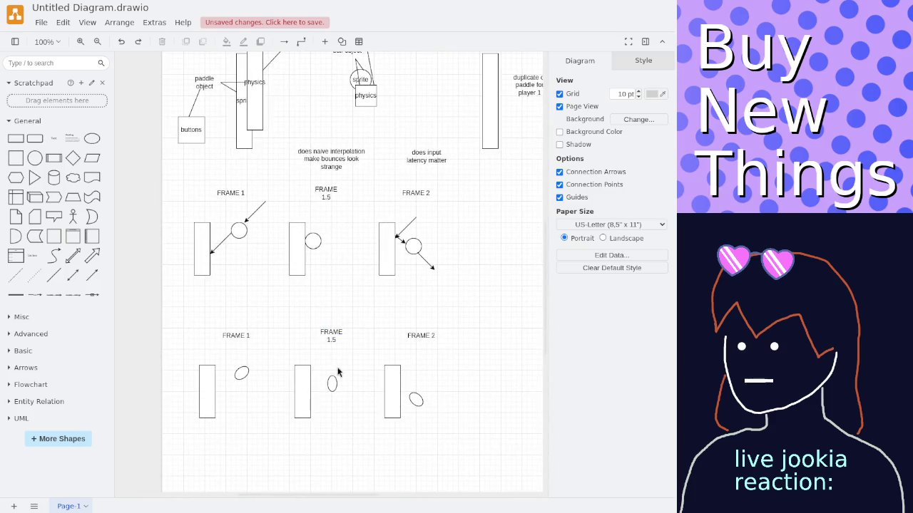
scroll(338, 372, "down", 2)
key("alt+Tab")
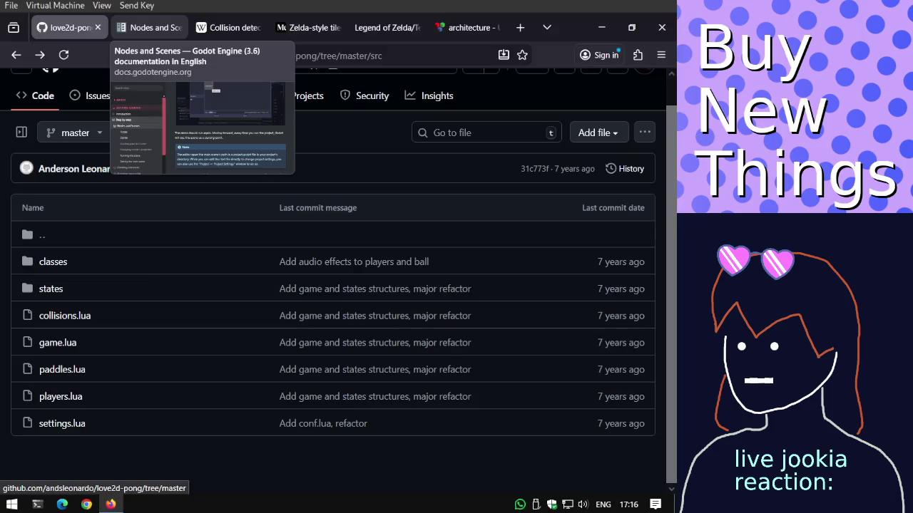
Step: Visit the love2d-pong repository root, go back to the search results, and return to draw.io
left_click(17, 56)
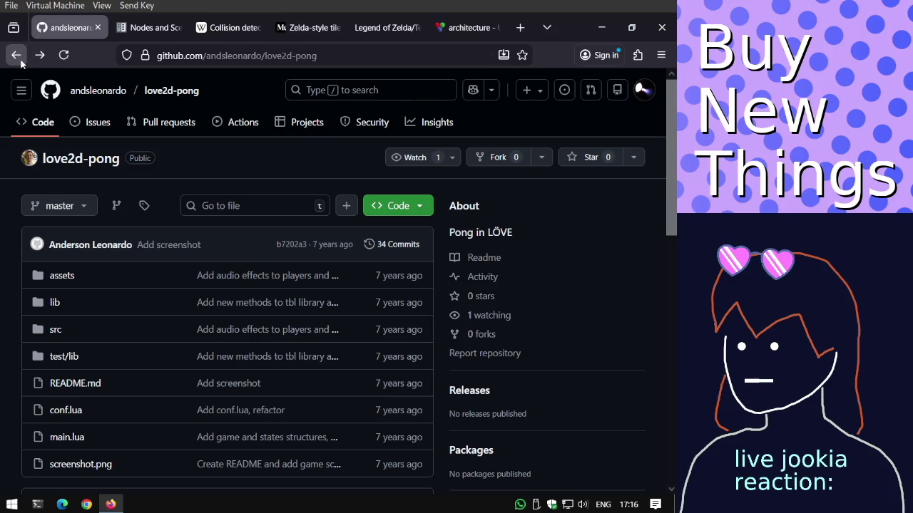
left_click(19, 60)
key("alt+Tab")
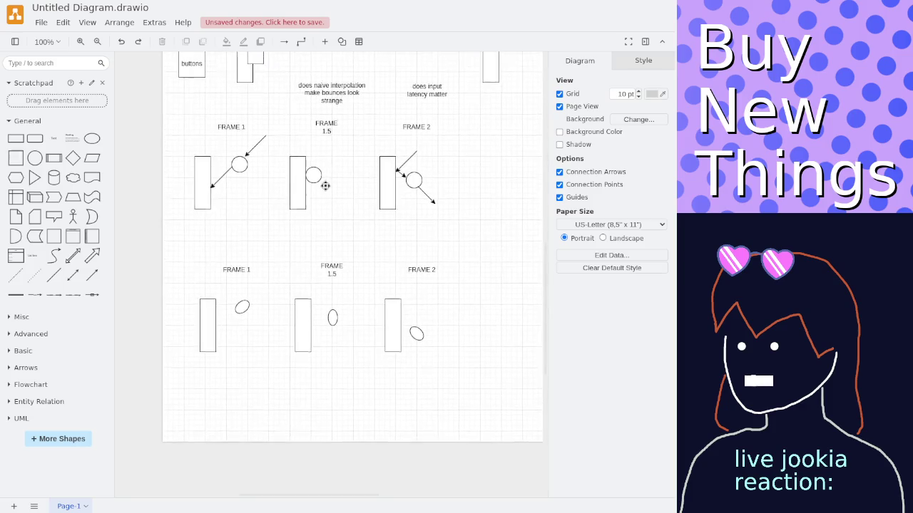
scroll(320, 214, "up", 3)
mouse_move(308, 252)
left_mouse_down()
mouse_move(306, 264)
mouse_move(324, 242)
left_mouse_up()
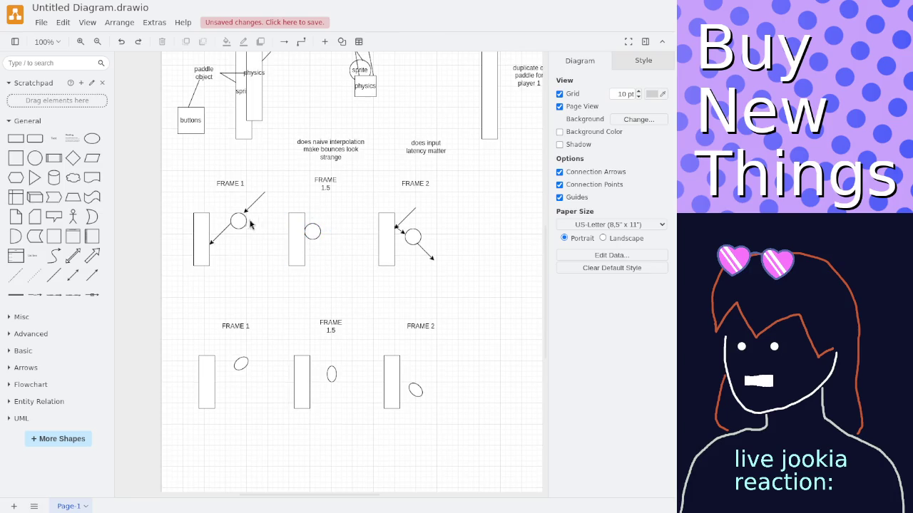
left_click_drag(238, 221, 232, 226)
key("ctrl+z")
left_click(350, 178)
Step: Search Google for 'love2d pong interpolation'
key("alt+Tab")
left_click(233, 92)
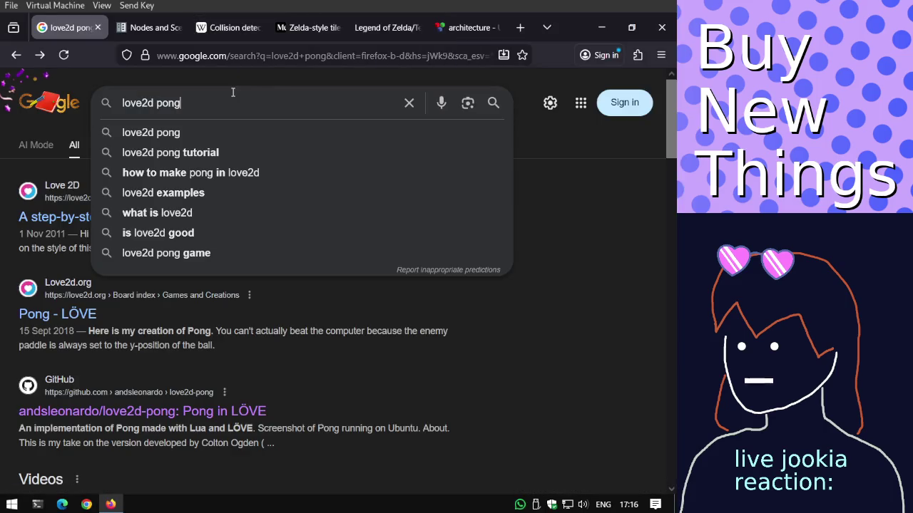
type("interpolation")
key("Return")
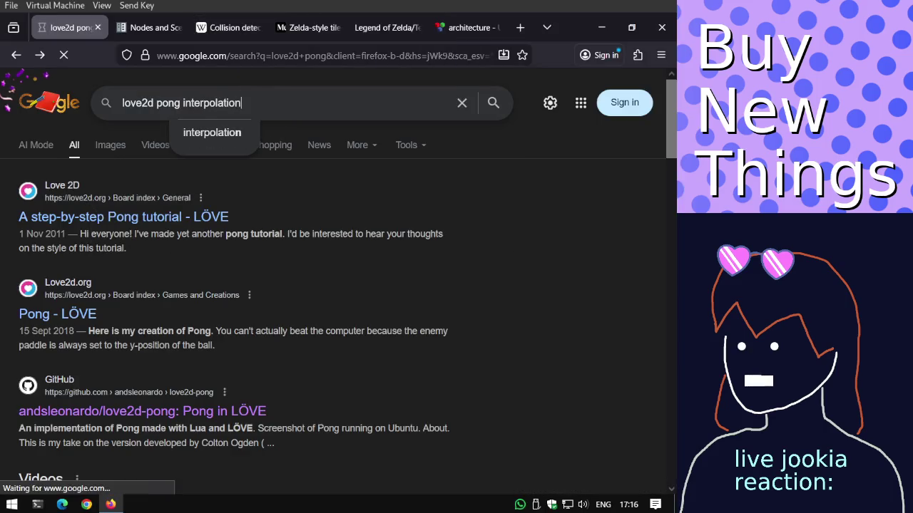
Step: Open the 'Fixed Timestep with Interpolation - LÖVE' result in a background tab
scroll(174, 255, "down", 5)
scroll(174, 254, "down", 3)
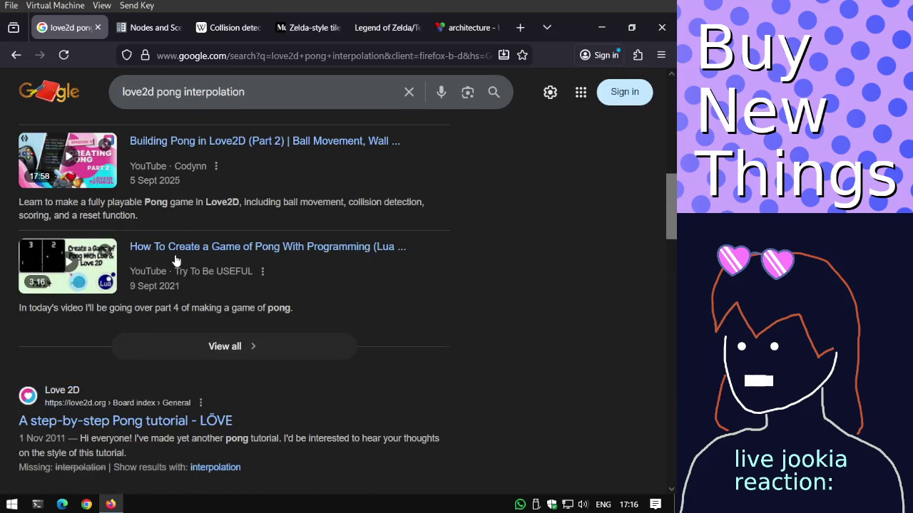
scroll(175, 255, "down", 2)
scroll(175, 261, "down", 2)
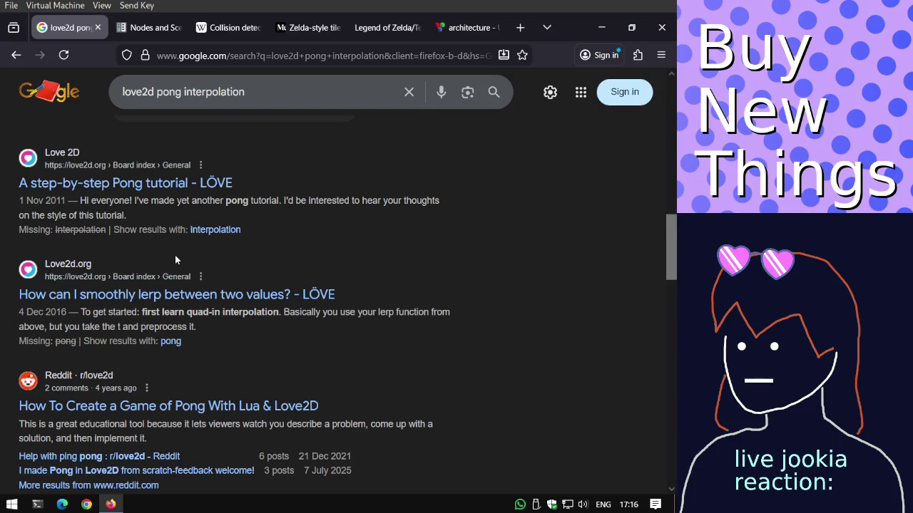
scroll(174, 258, "down", 5)
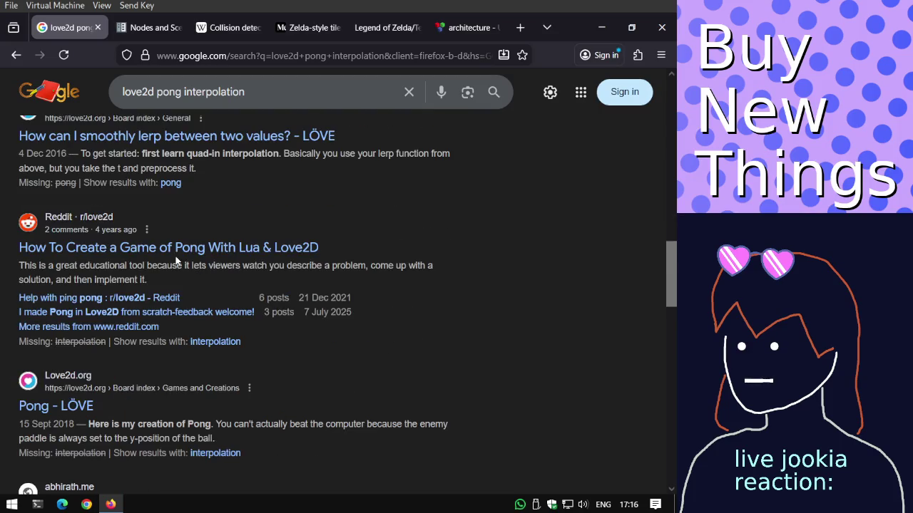
scroll(175, 258, "down", 4)
scroll(175, 258, "down", 2)
scroll(174, 258, "down", 2)
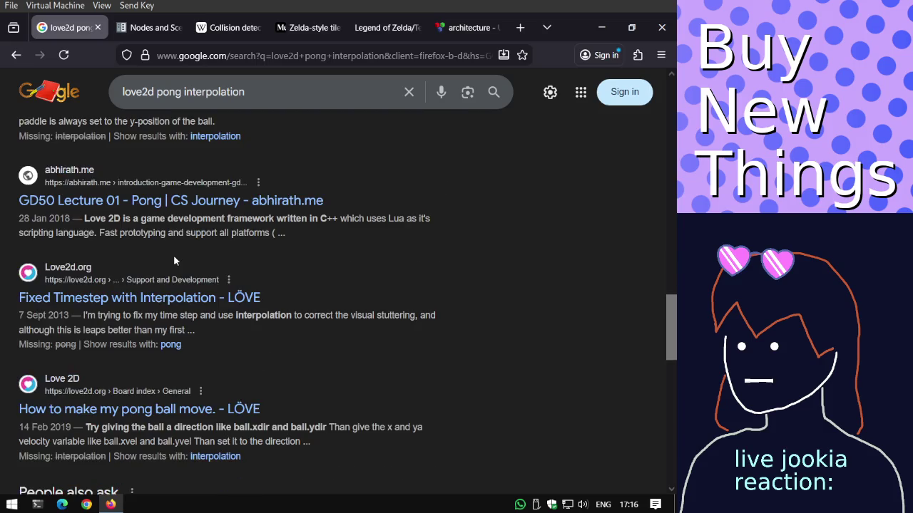
middle_click(170, 305)
scroll(170, 303, "down", 2)
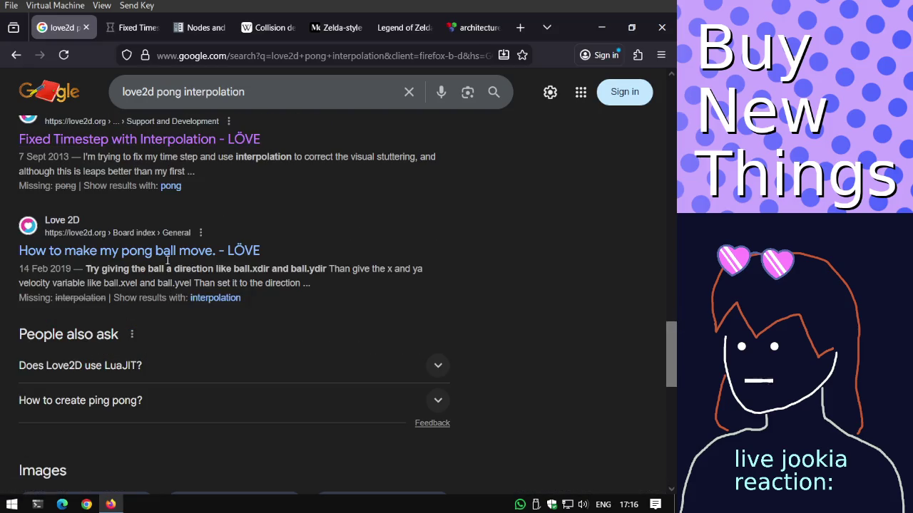
Step: Read through the Fixed Timestep with Interpolation thread and go to its page 2
left_click(133, 29)
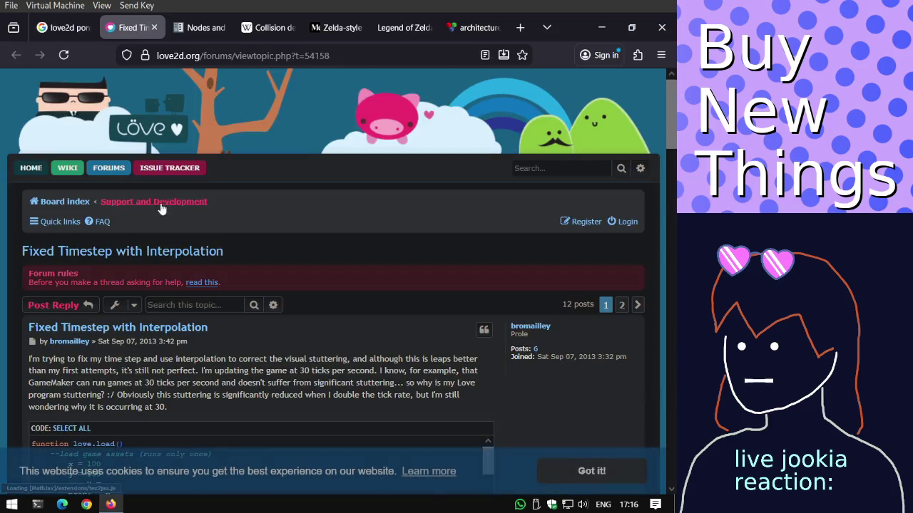
scroll(164, 201, "down", 4)
scroll(164, 201, "down", 1)
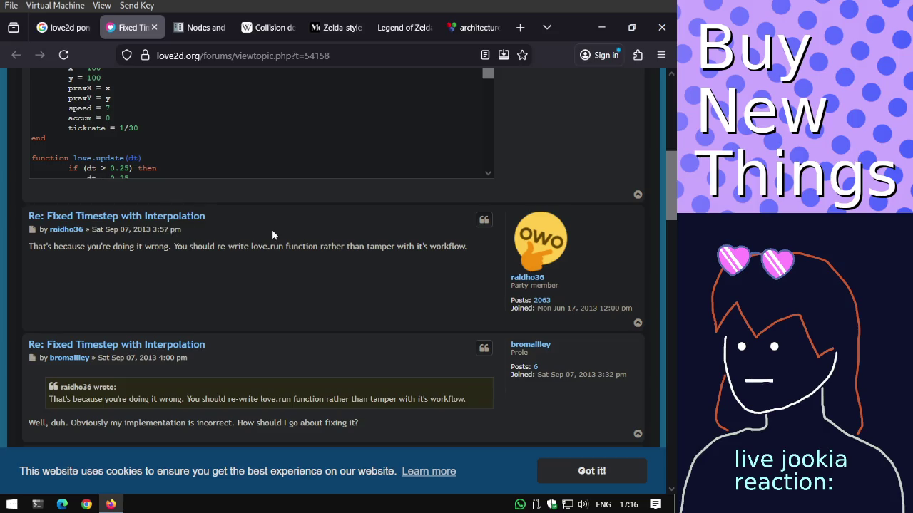
scroll(272, 229, "down", 2)
scroll(272, 230, "down", 4)
scroll(272, 229, "up", 2)
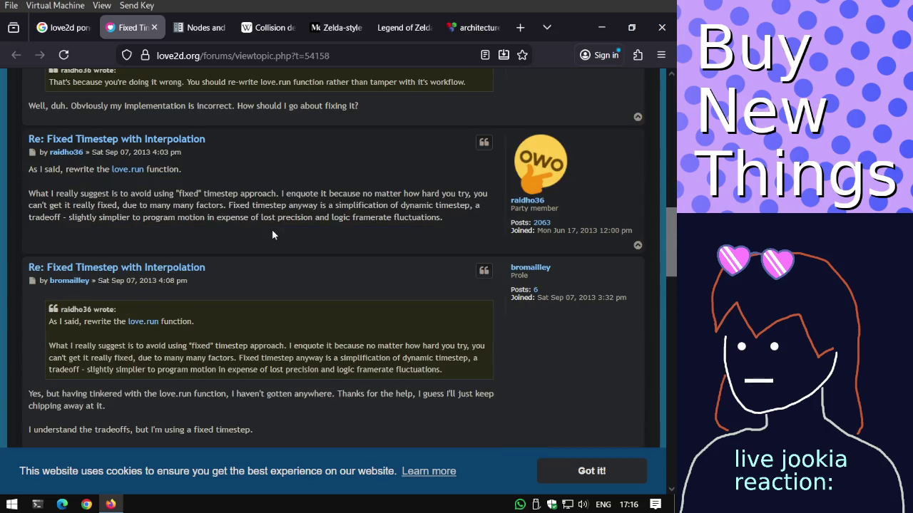
scroll(272, 229, "down", 8)
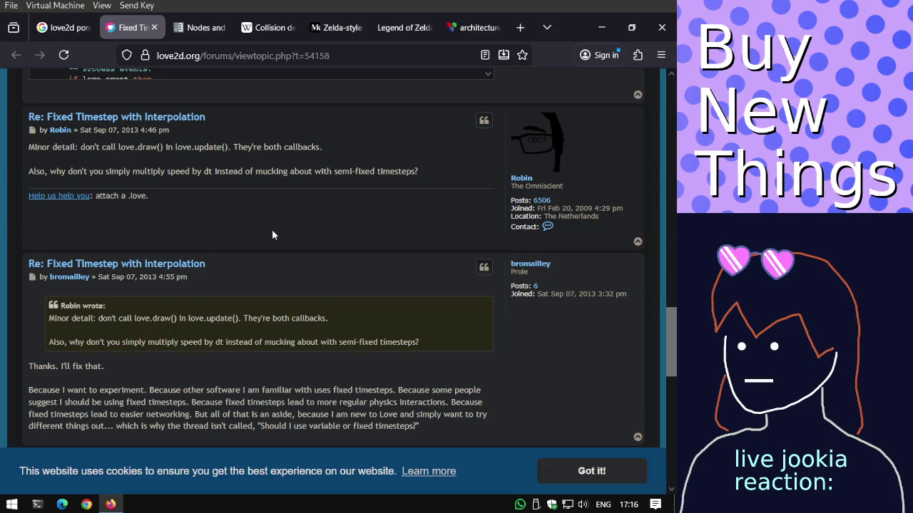
scroll(271, 235, "down", 2)
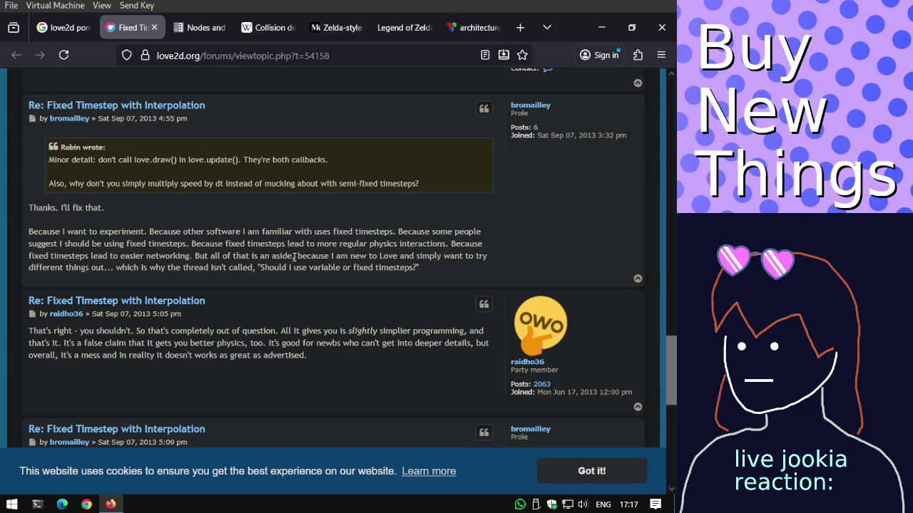
scroll(302, 278, "down", 3)
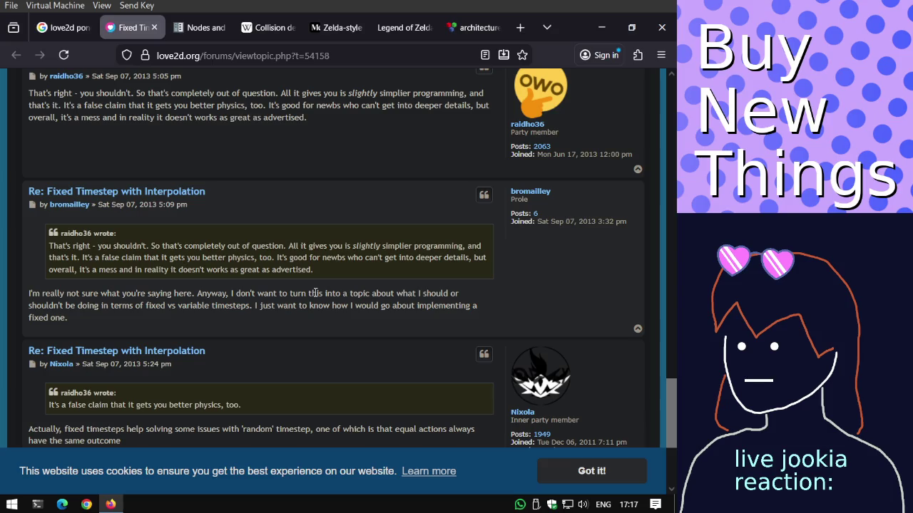
scroll(314, 292, "down", 1)
scroll(314, 293, "down", 1)
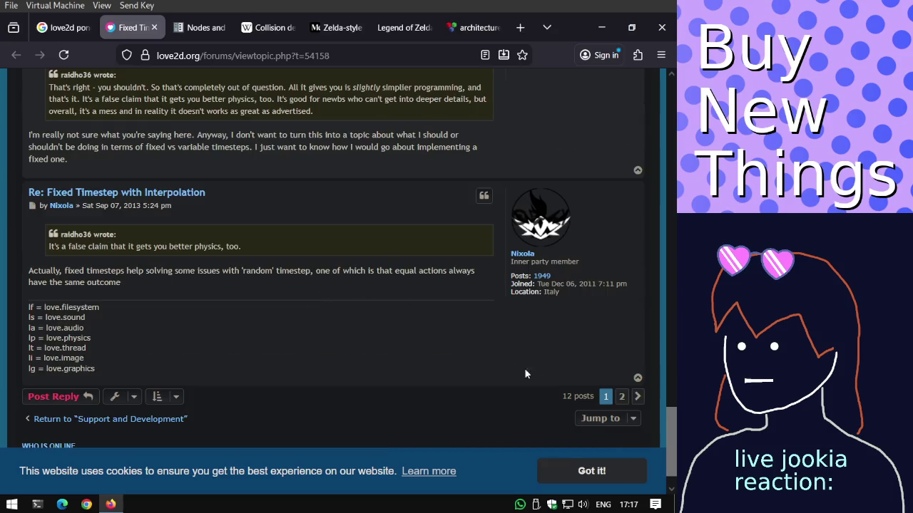
left_click(621, 396)
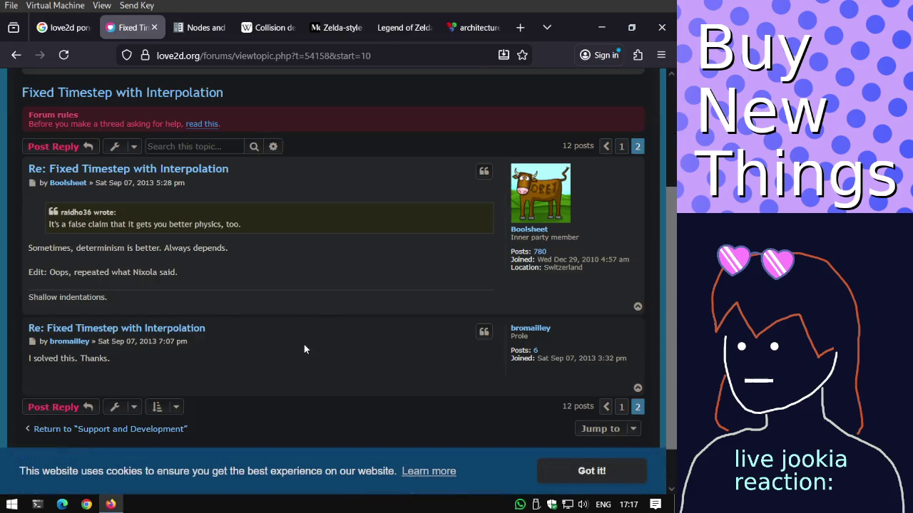
Step: Close the forum thread tab and load page 2 of the Google results
key("ctrl+w")
scroll(215, 260, "down", 5)
scroll(161, 360, "down", 3)
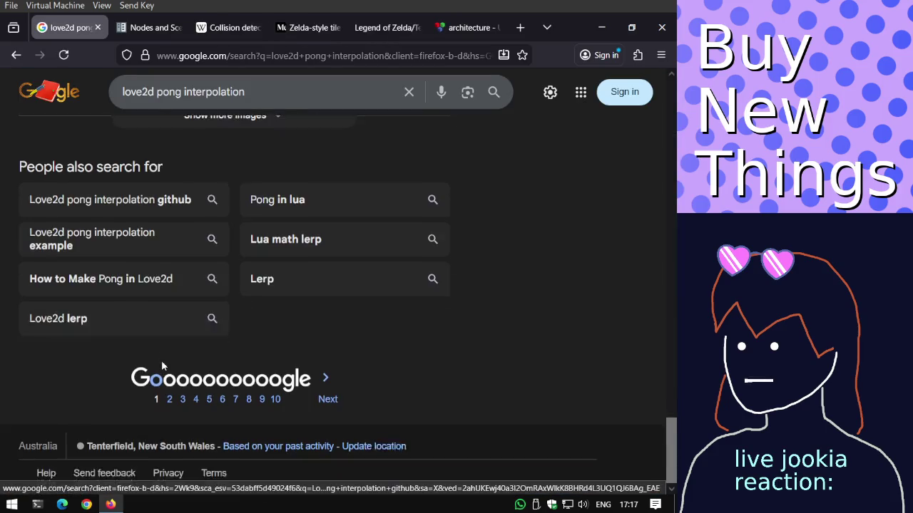
left_click(170, 399)
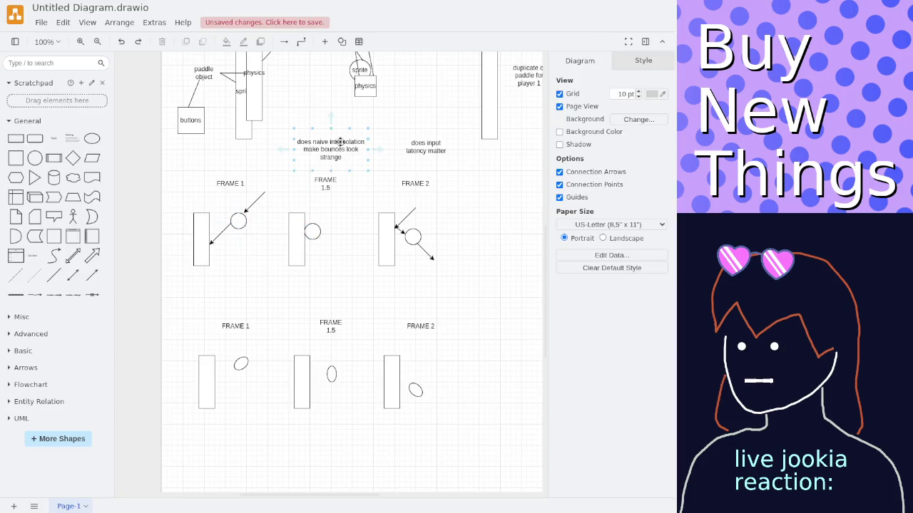
mouse_move(345, 143)
left_mouse_down()
mouse_move(305, 218)
mouse_move(289, 278)
mouse_move(349, 117)
left_mouse_up()
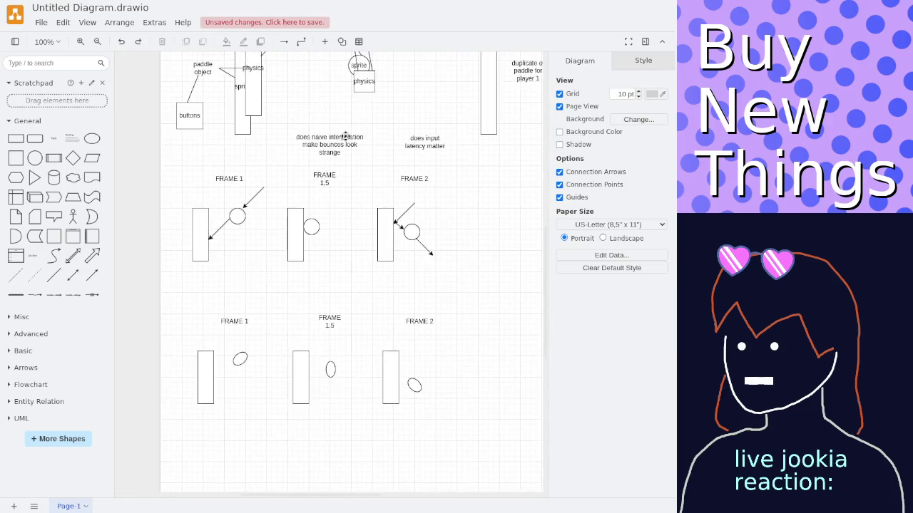
key("alt+Tab")
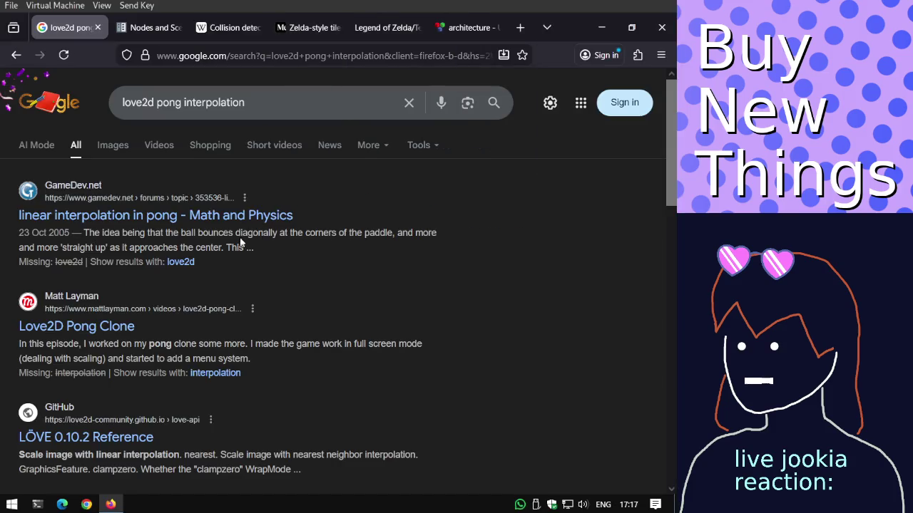
Step: Open the GameDev.net 'linear interpolation in pong' and LÖVE 'Pong collisions' results in background tabs
middle_click(234, 222)
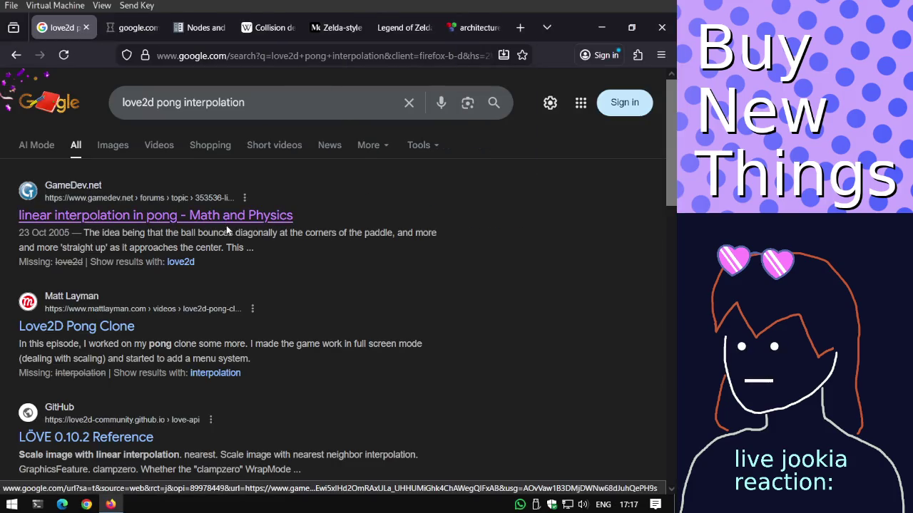
scroll(95, 331, "down", 2)
scroll(93, 329, "down", 2)
scroll(94, 328, "down", 4)
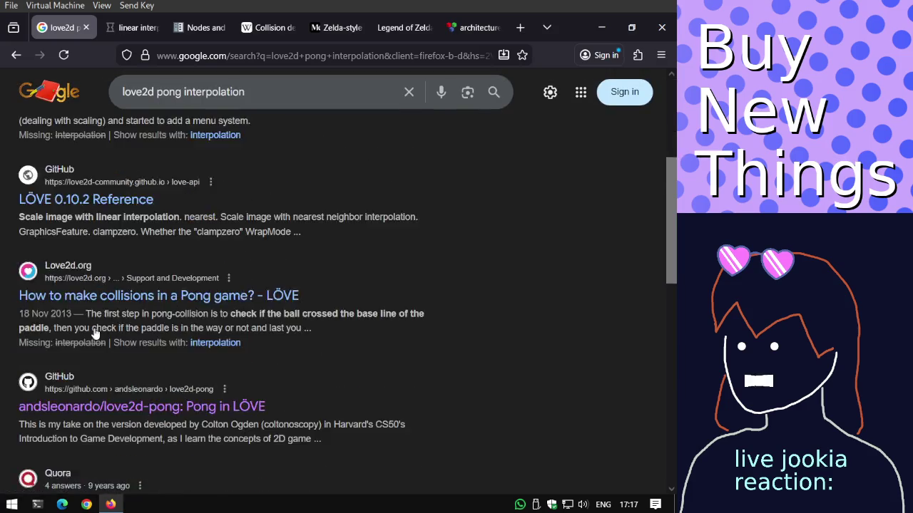
middle_click(130, 215)
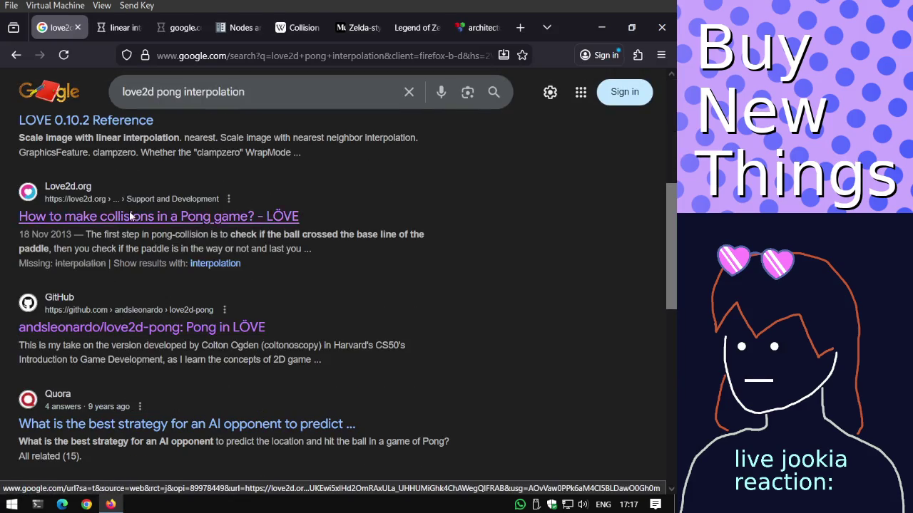
scroll(128, 214, "down", 7)
scroll(122, 234, "down", 4)
scroll(122, 234, "down", 2)
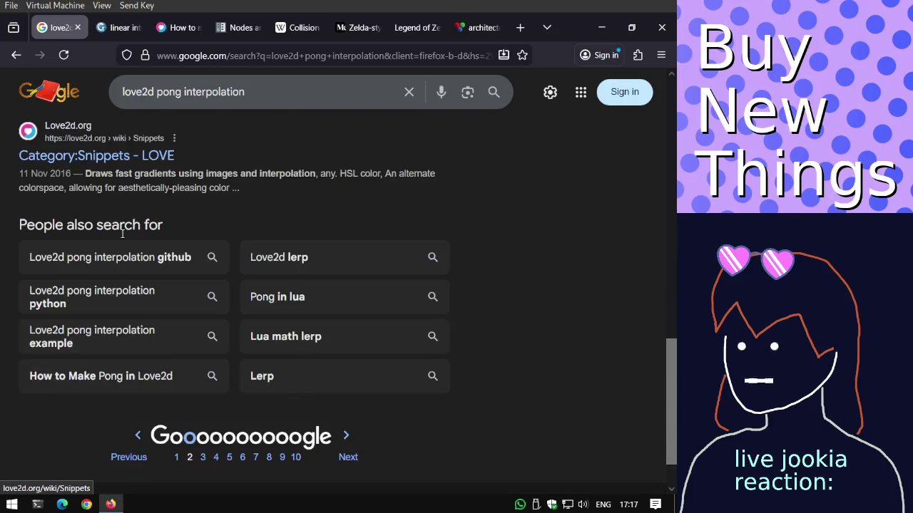
scroll(135, 264, "down", 2)
Step: On results page 3, open the LuaPong GitHub result in a background tab
left_click(202, 392)
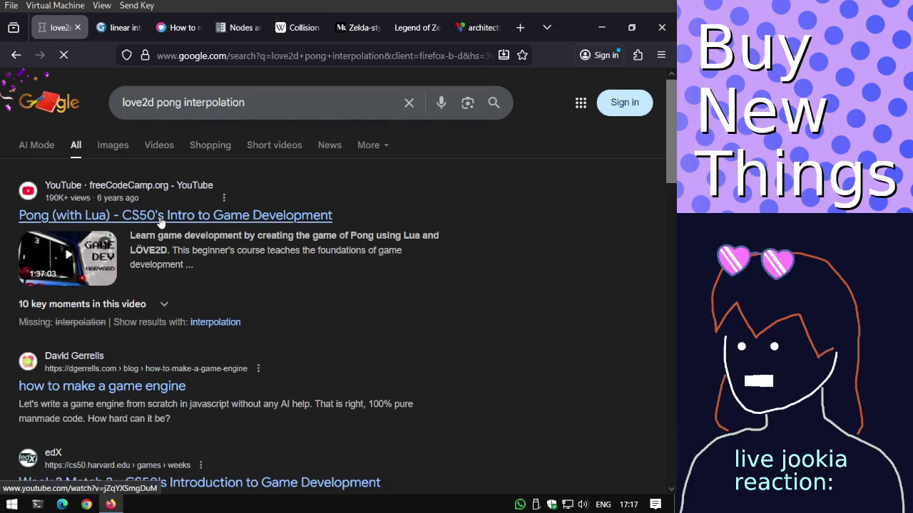
scroll(161, 224, "down", 3)
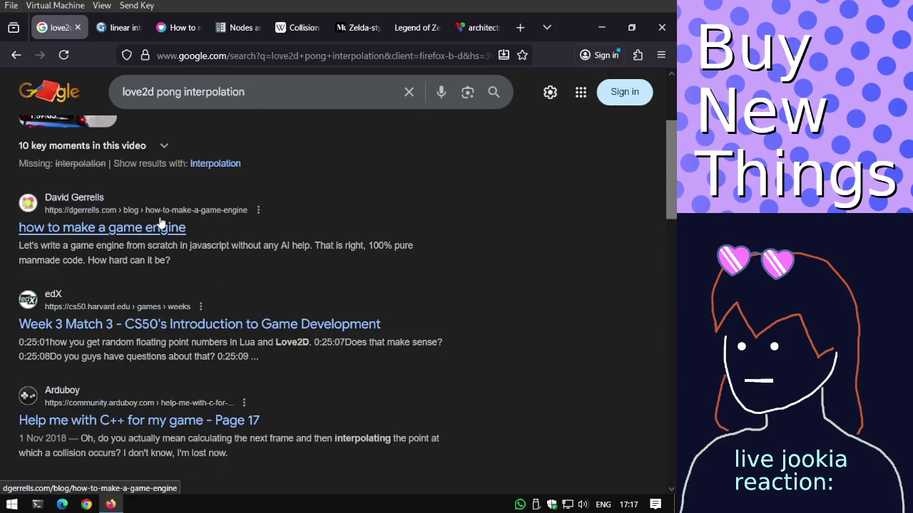
scroll(161, 224, "down", 4)
scroll(161, 224, "down", 2)
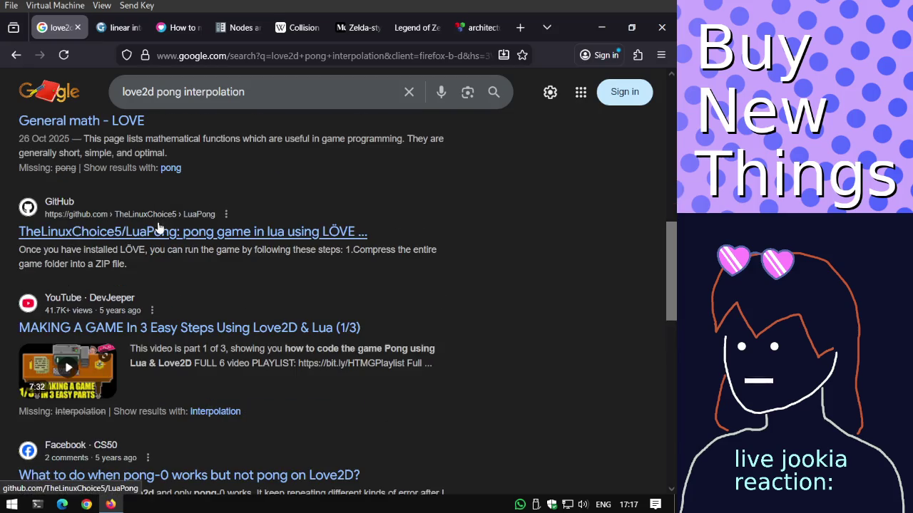
middle_click(149, 232)
scroll(148, 233, "down", 3)
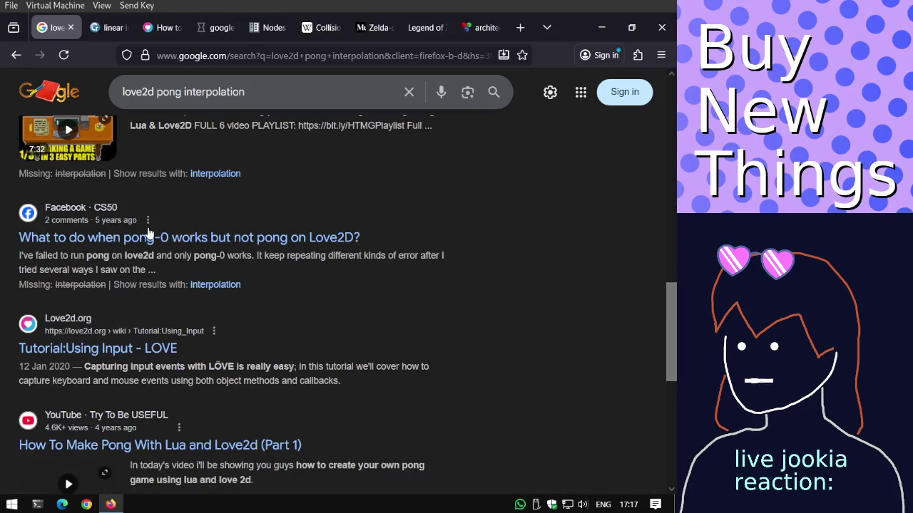
scroll(143, 235, "down", 2)
Step: Search for 'pong interpolation example' and switch to the linear interpolation in pong thread
left_click(176, 94)
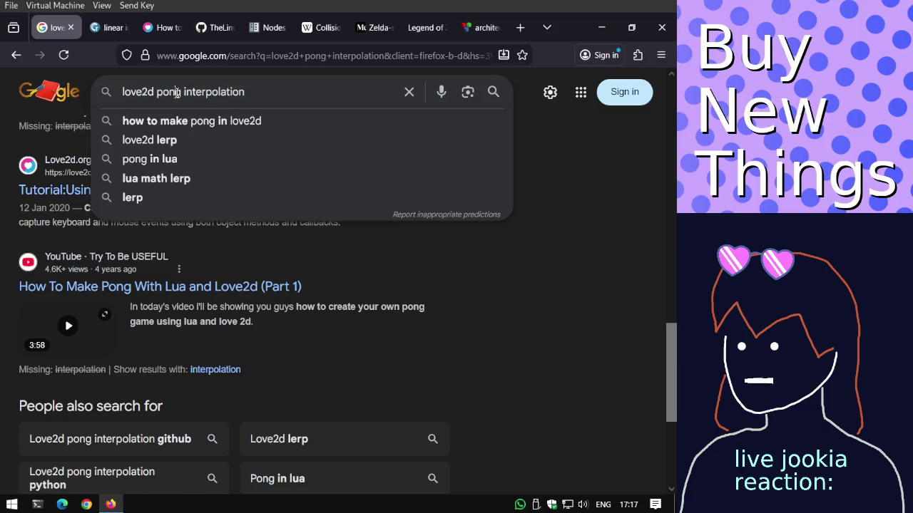
key("ctrl+a")
type("pong interpo")
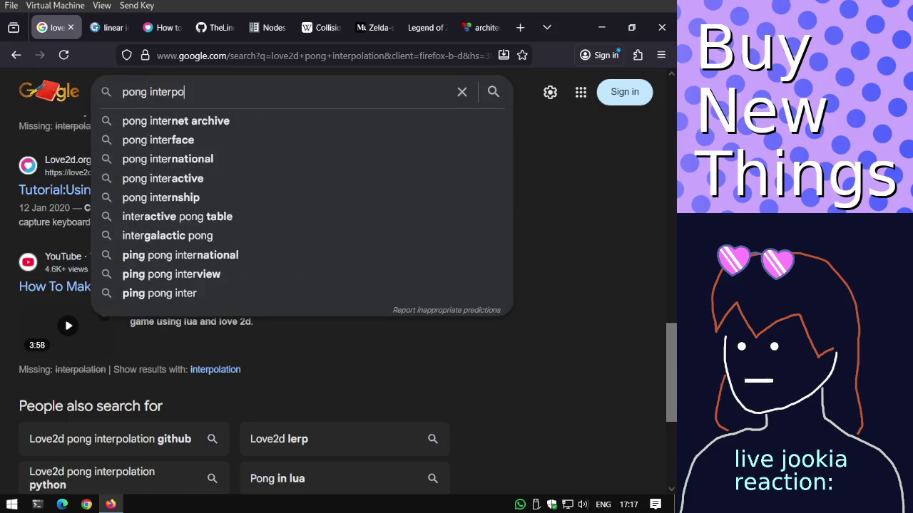
type("lation example")
key("Return")
scroll(314, 247, "down", 5)
scroll(171, 248, "down", 5)
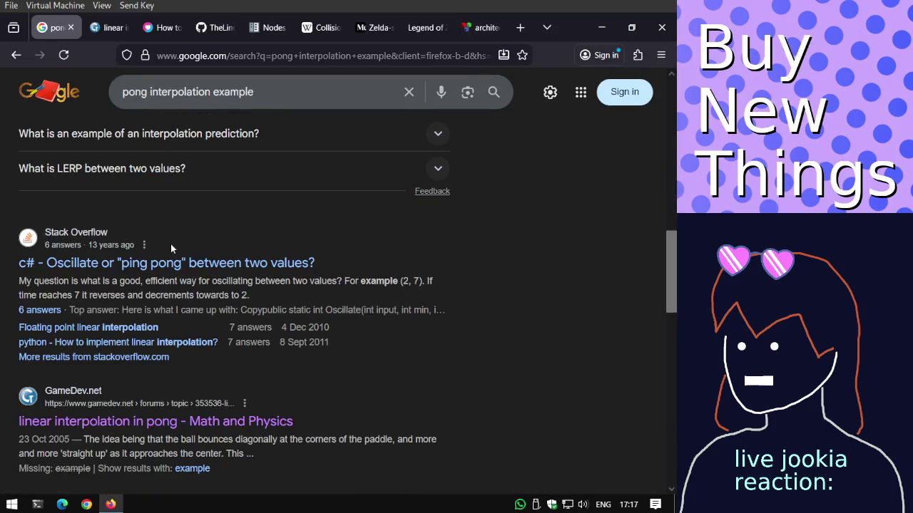
scroll(170, 244, "down", 4)
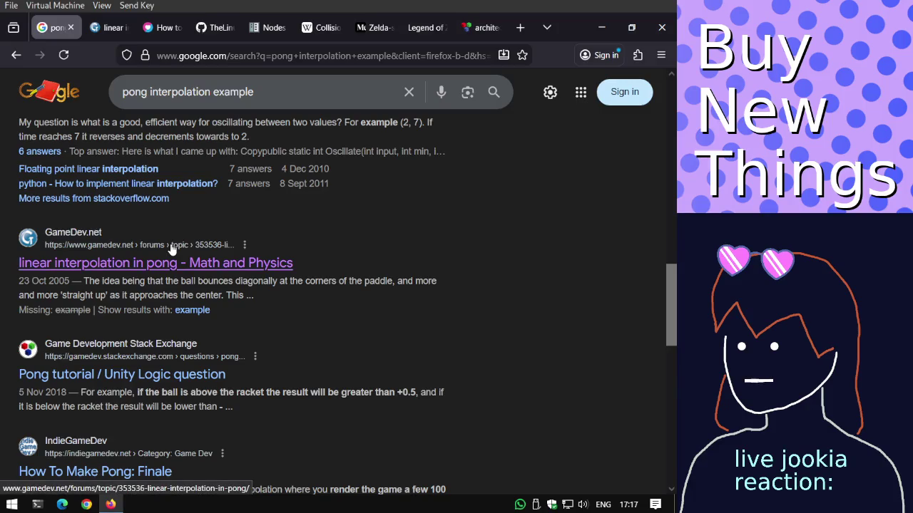
scroll(170, 244, "down", 4)
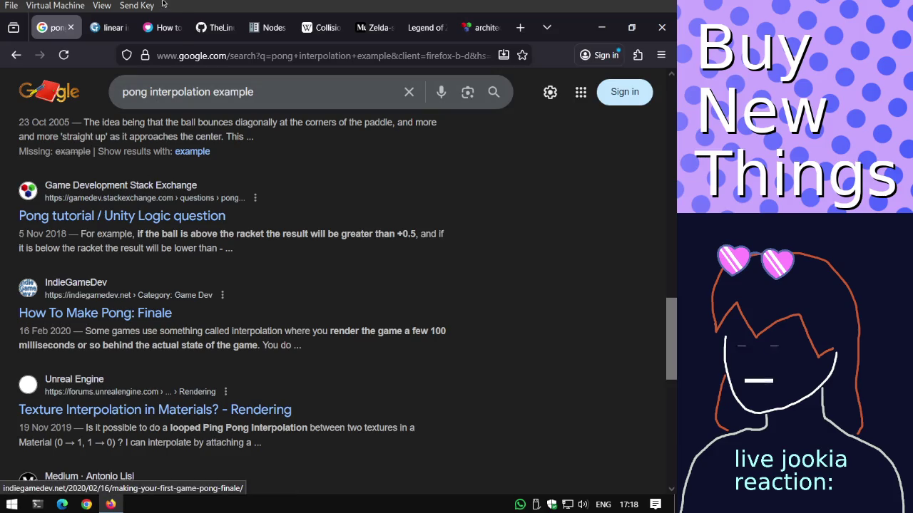
left_click(111, 29)
Step: Scroll to the opening post and scroll its code block to read the rebound-angle formula
scroll(216, 224, "down", 2)
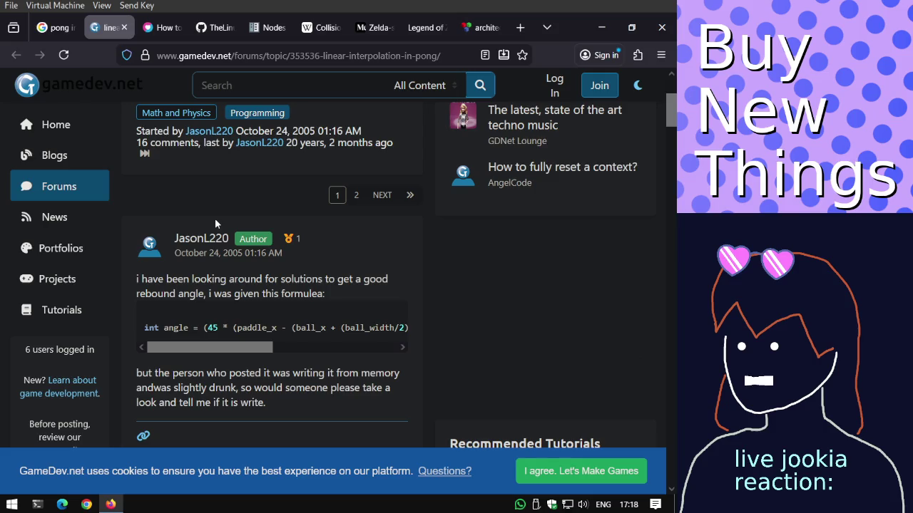
scroll(215, 219, "down", 1)
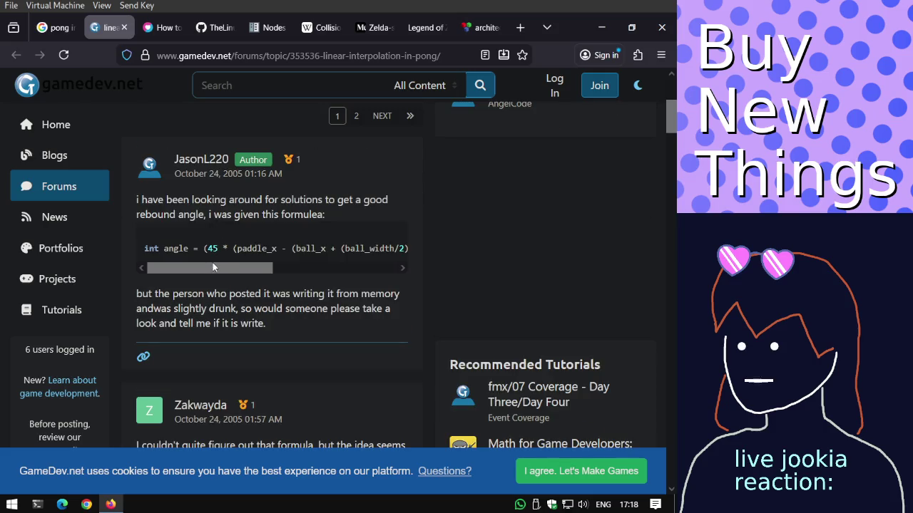
mouse_move(212, 267)
left_mouse_down()
mouse_move(325, 295)
mouse_move(181, 292)
left_mouse_up()
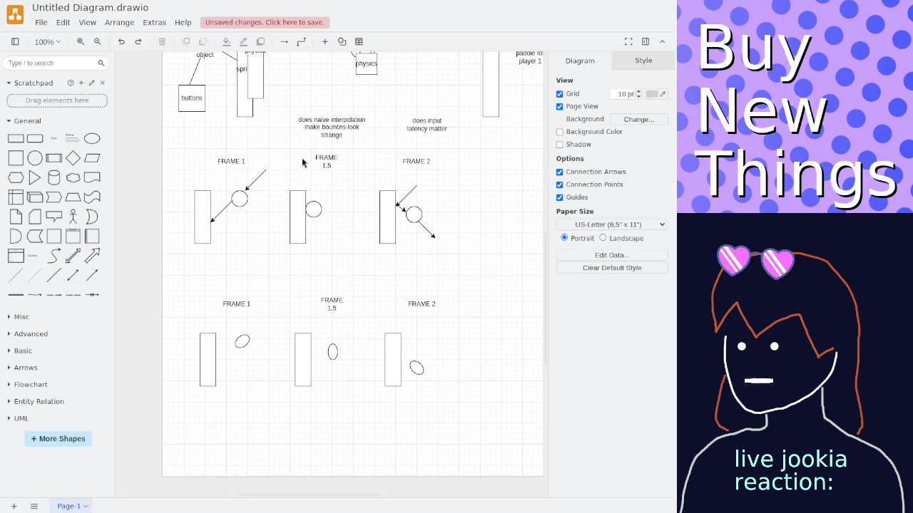
mouse_move(303, 163)
left_mouse_down()
mouse_move(283, 256)
mouse_move(218, 235)
mouse_move(251, 163)
left_mouse_up()
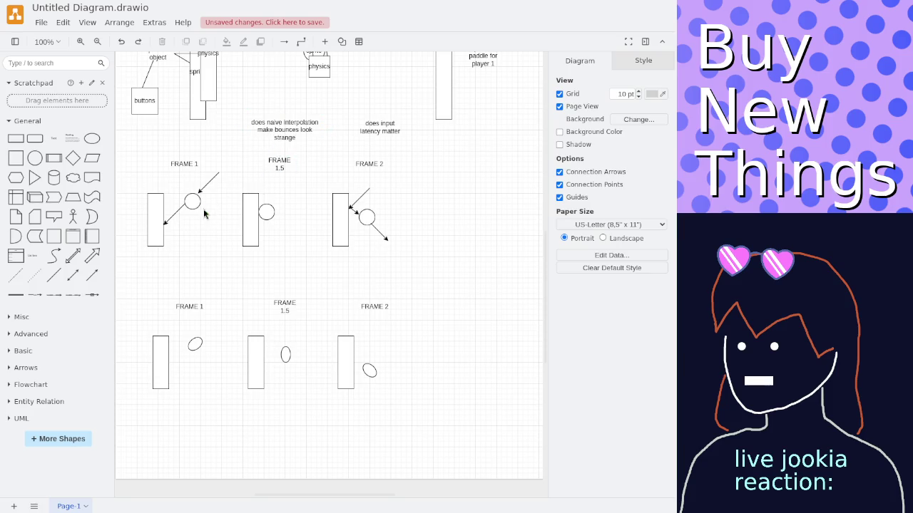
Step: Select the FRAME 1.5 label, then return to the 'linear interpolation in pong' forum thread
left_click(278, 161)
key("alt+Tab")
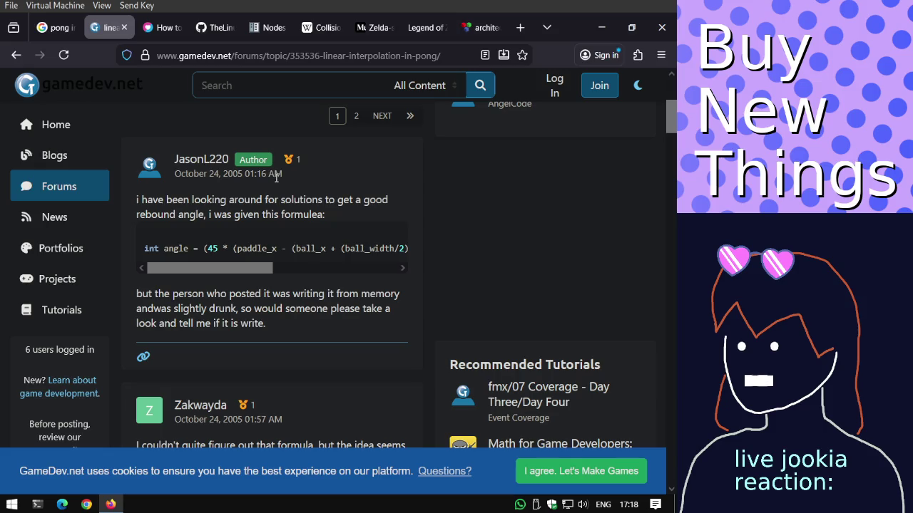
Step: Read down the thread's replies on rounding floats, scrolling a code block sideways
scroll(276, 178, "down", 3)
scroll(274, 176, "up", 3)
left_click_drag(231, 271, 338, 271)
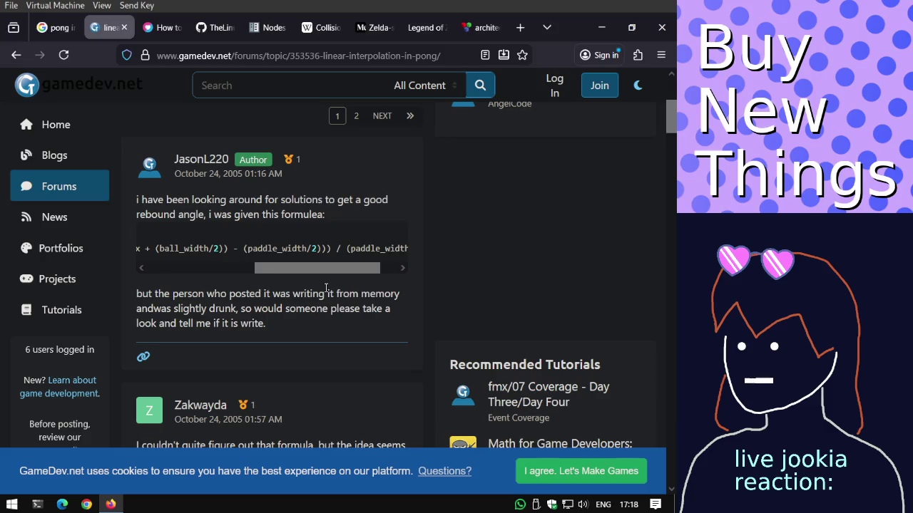
scroll(326, 288, "down", 1)
scroll(325, 288, "down", 2)
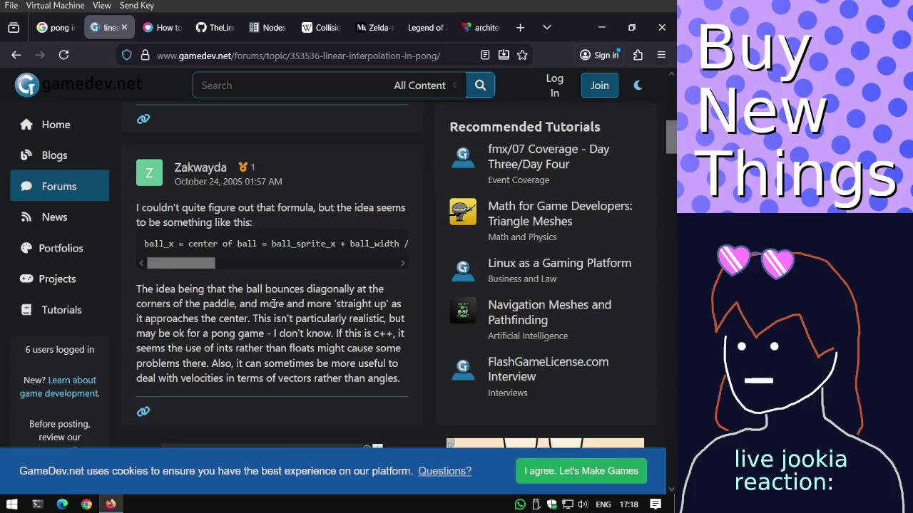
scroll(273, 304, "down", 3)
scroll(274, 305, "down", 3)
scroll(281, 306, "down", 1)
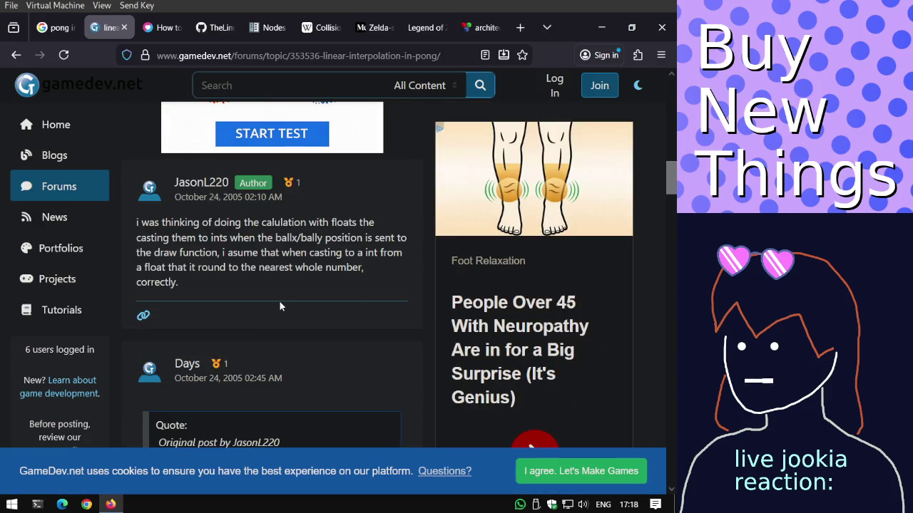
scroll(280, 306, "down", 3)
scroll(280, 307, "down", 3)
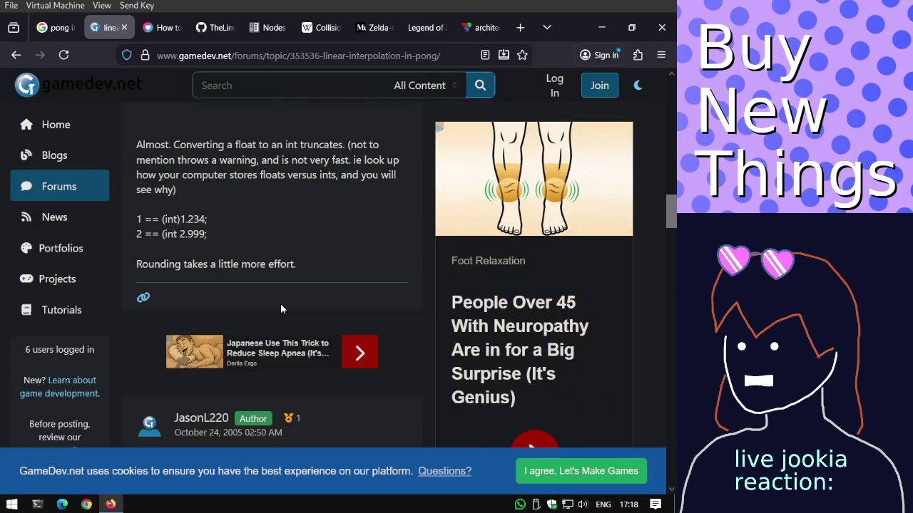
scroll(280, 304, "down", 3)
scroll(282, 303, "down", 1)
scroll(283, 303, "down", 2)
scroll(284, 304, "down", 1)
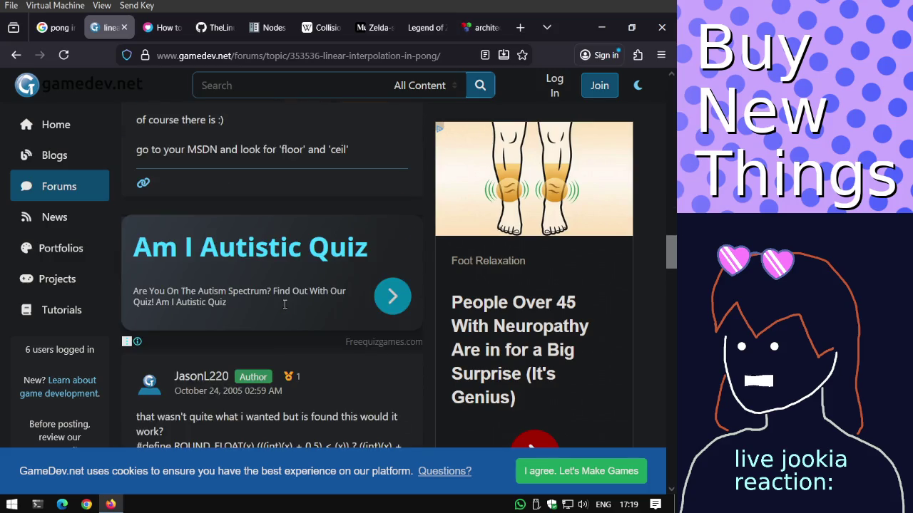
scroll(285, 305, "down", 3)
scroll(283, 302, "down", 3)
scroll(284, 302, "down", 3)
scroll(279, 325, "down", 1)
scroll(278, 324, "down", 2)
scroll(279, 325, "down", 2)
scroll(278, 319, "down", 1)
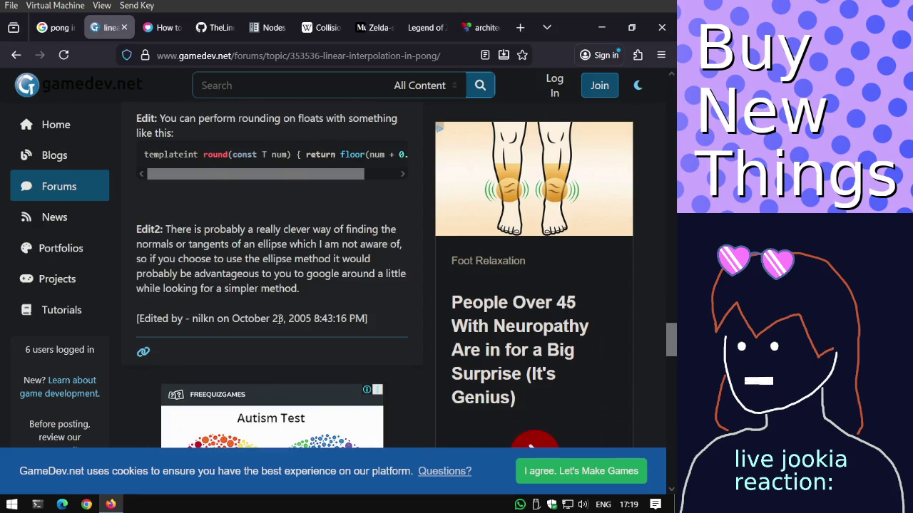
scroll(278, 319, "down", 5)
scroll(283, 318, "down", 2)
scroll(287, 319, "down", 2)
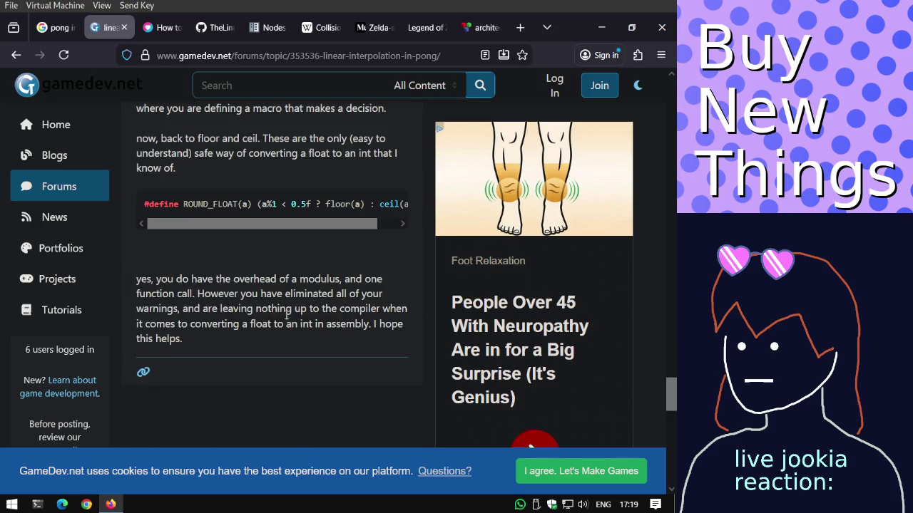
scroll(208, 166, "up", 2)
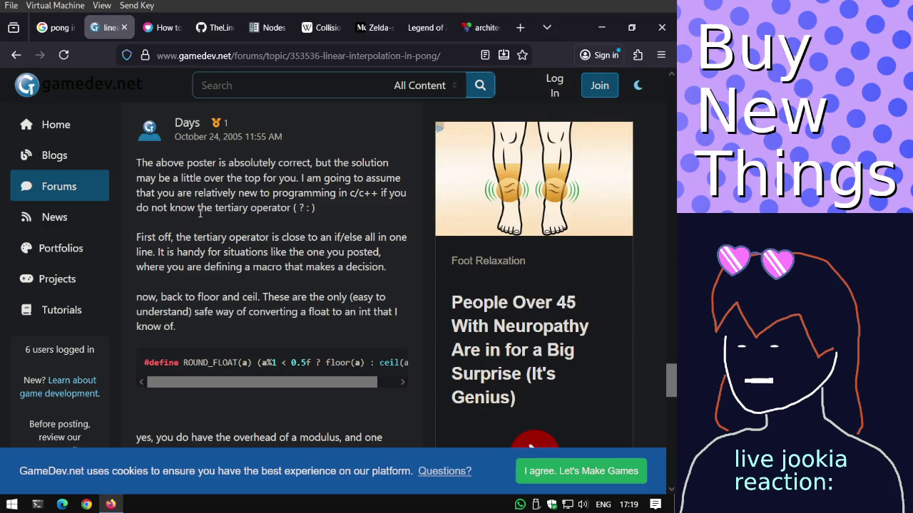
Step: Scroll back up to the reply with the ellipse rebound equations, then close the thread
scroll(200, 212, "down", 2)
scroll(199, 212, "up", 2)
scroll(199, 212, "up", 2)
scroll(199, 212, "up", 2)
scroll(199, 213, "up", 2)
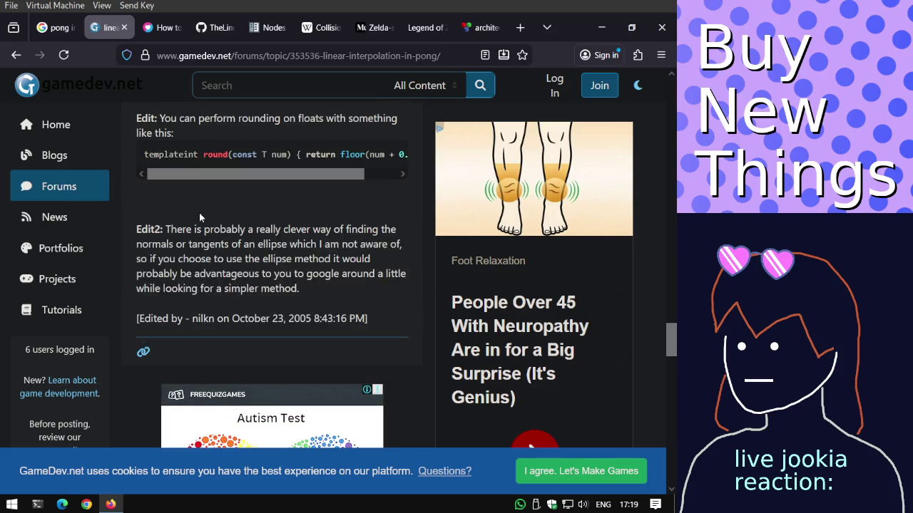
scroll(199, 212, "up", 2)
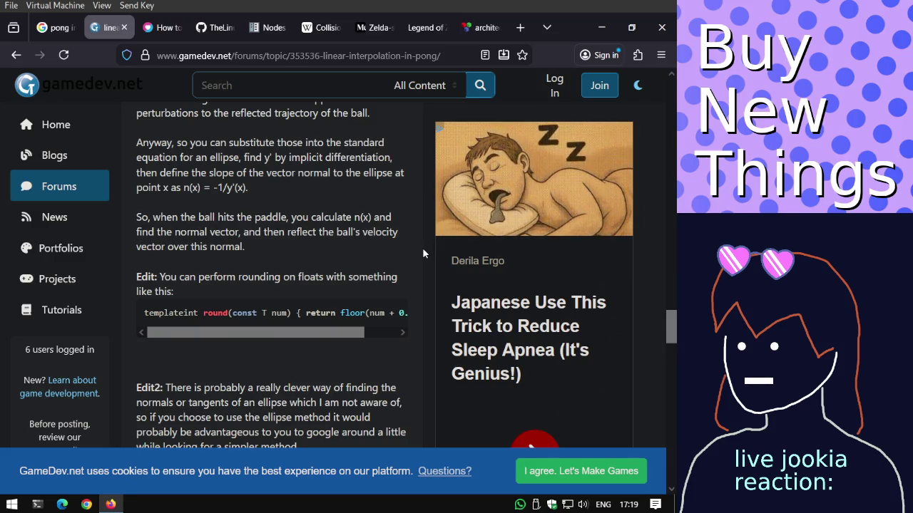
scroll(422, 249, "down", 3)
scroll(423, 253, "up", 2)
scroll(424, 252, "up", 2)
scroll(426, 253, "up", 3)
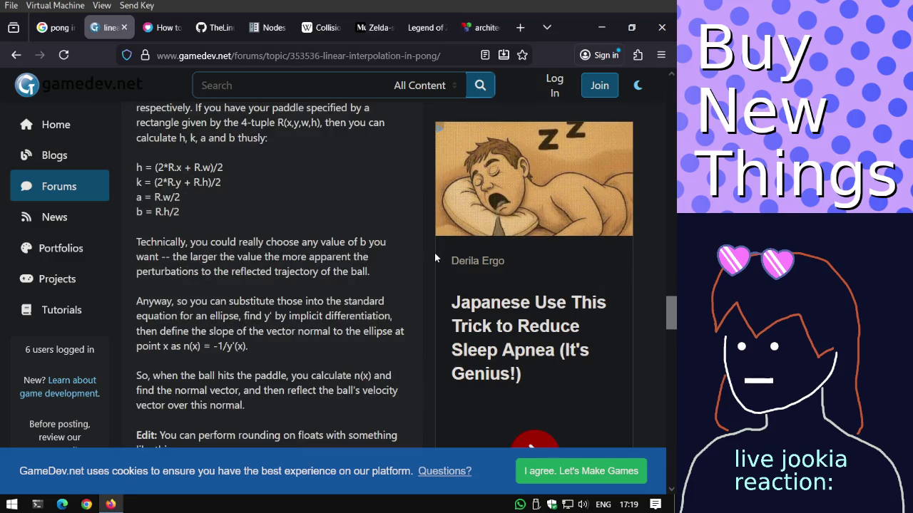
scroll(426, 253, "up", 3)
scroll(401, 264, "up", 1)
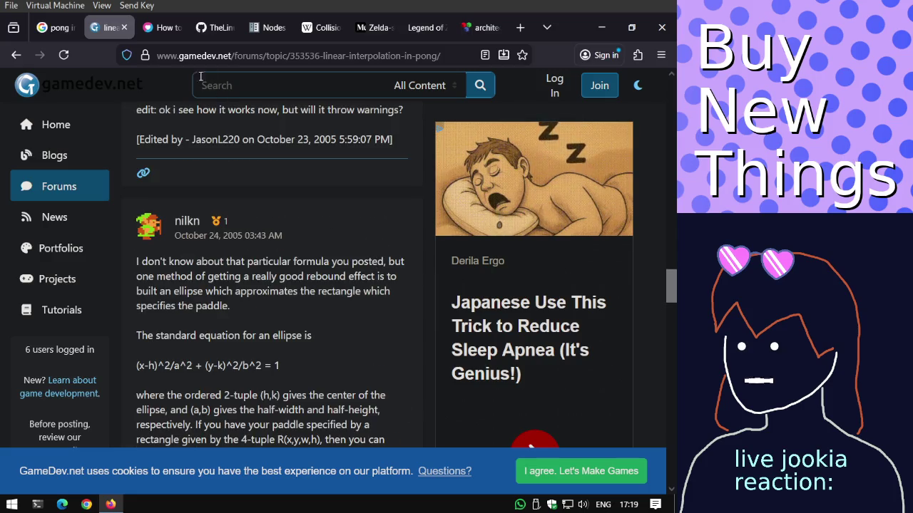
left_click(124, 29)
Step: Skim the LÖVE forum thread on Pong collisions and close its tab
scroll(313, 177, "down", 2)
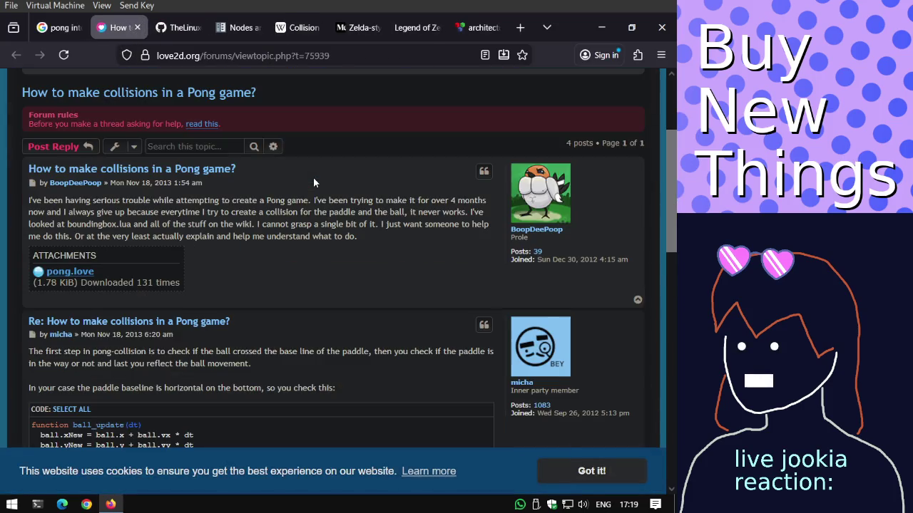
scroll(314, 177, "down", 1)
scroll(314, 183, "down", 2)
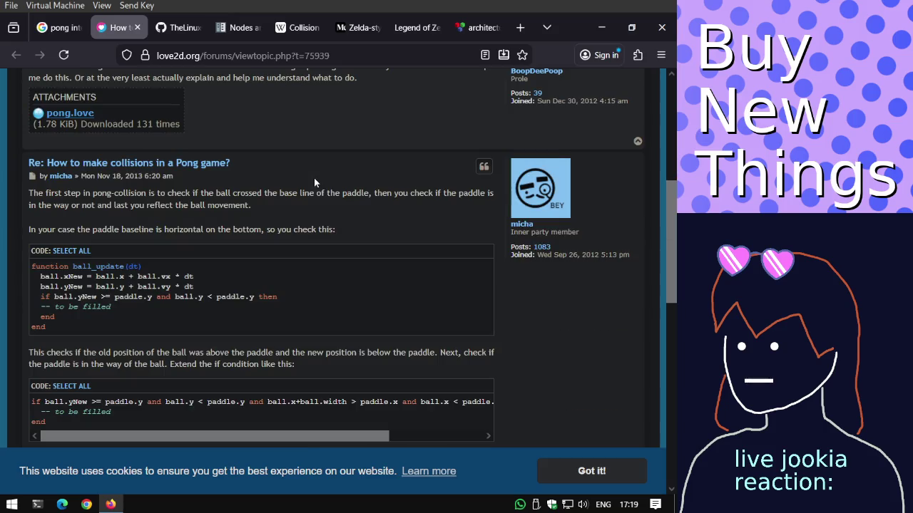
scroll(314, 183, "down", 4)
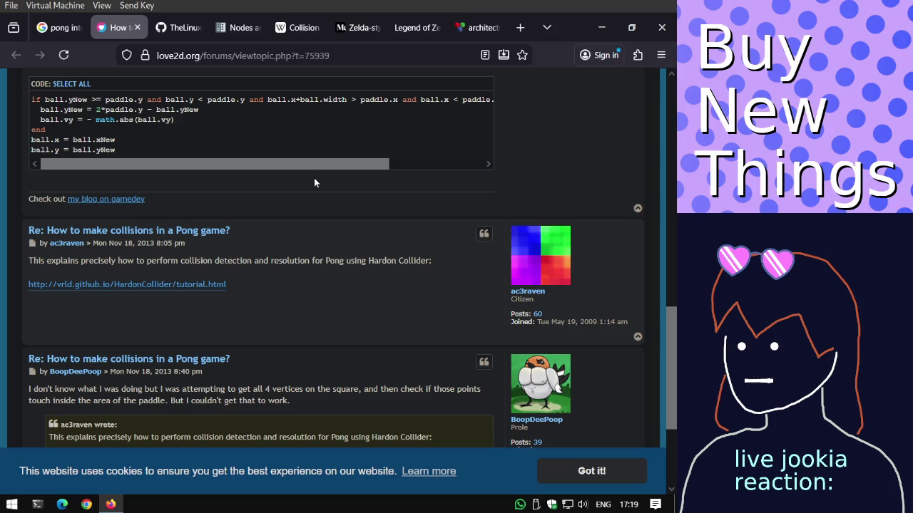
scroll(314, 183, "down", 2)
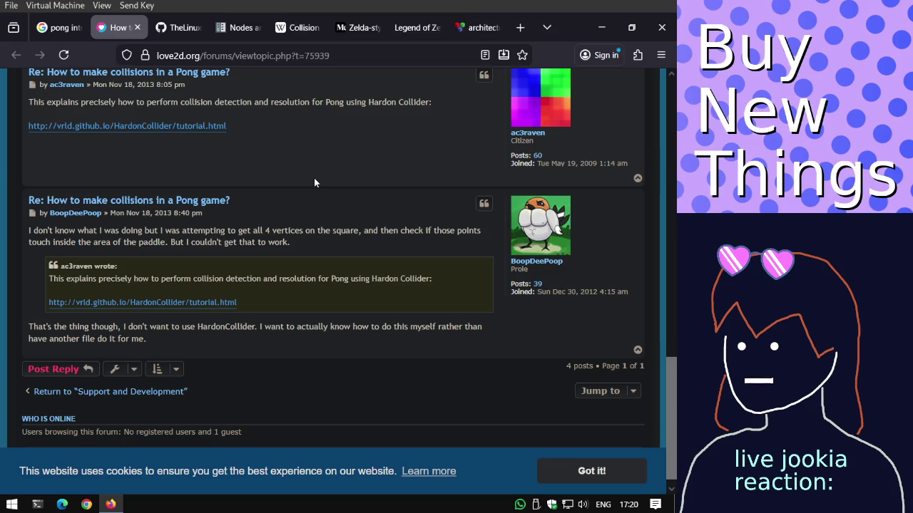
key("ctrl+w")
Step: Skim the LuaPong GitHub README, close that tab, and open a new tab
scroll(292, 200, "down", 3)
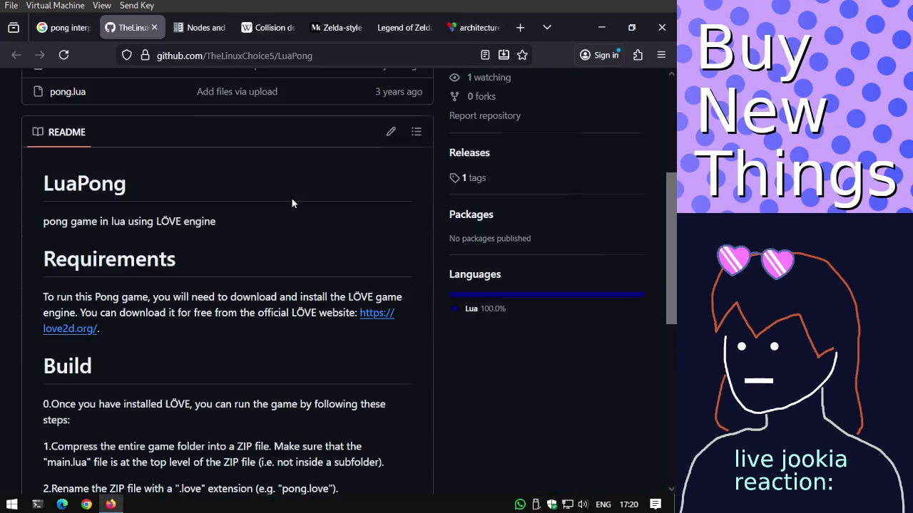
scroll(292, 203, "down", 3)
key("ctrl+w")
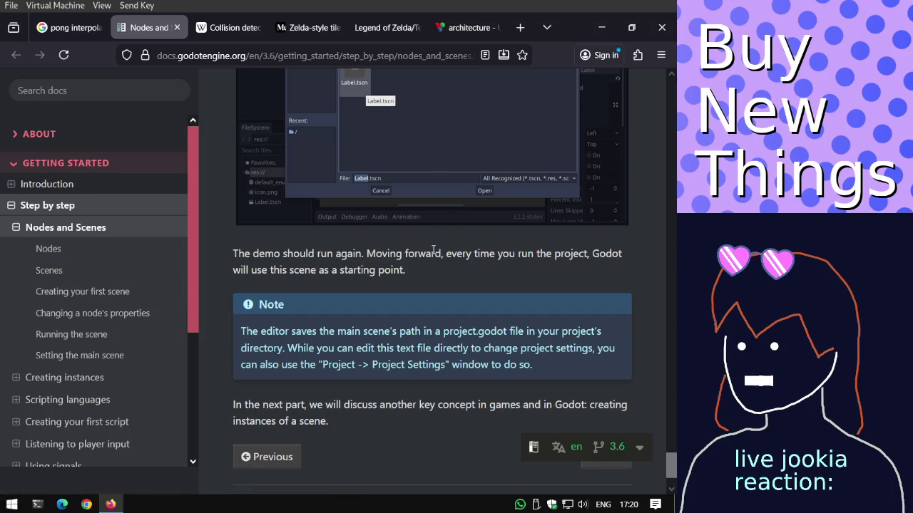
key("ctrl+t")
Step: Search Google Images for 'arc gpu' and open the ExtremeTech Intel Arc article in a new tab
type("arc g")
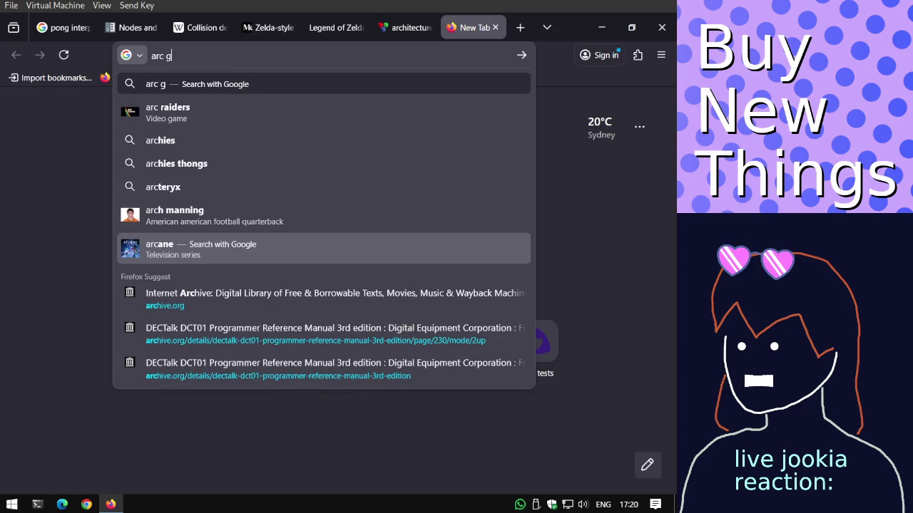
type("pu")
key("Return")
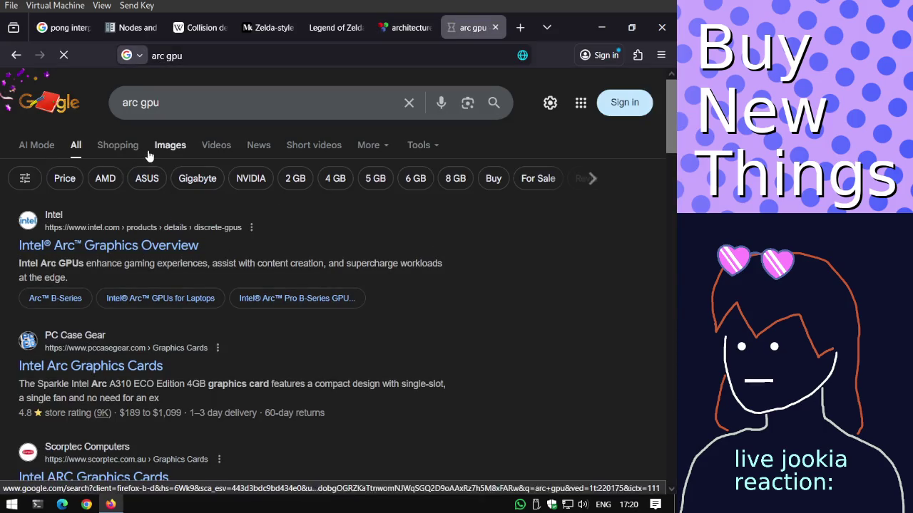
left_click(148, 151)
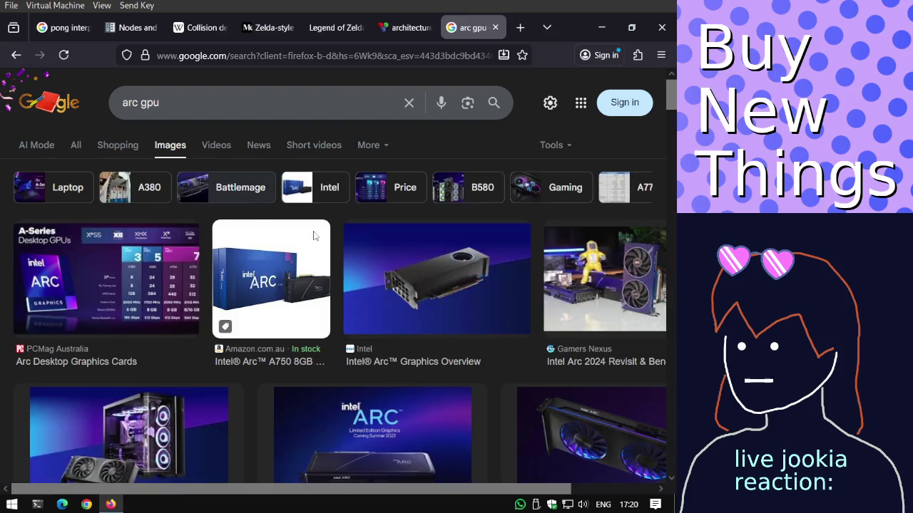
left_click(423, 291)
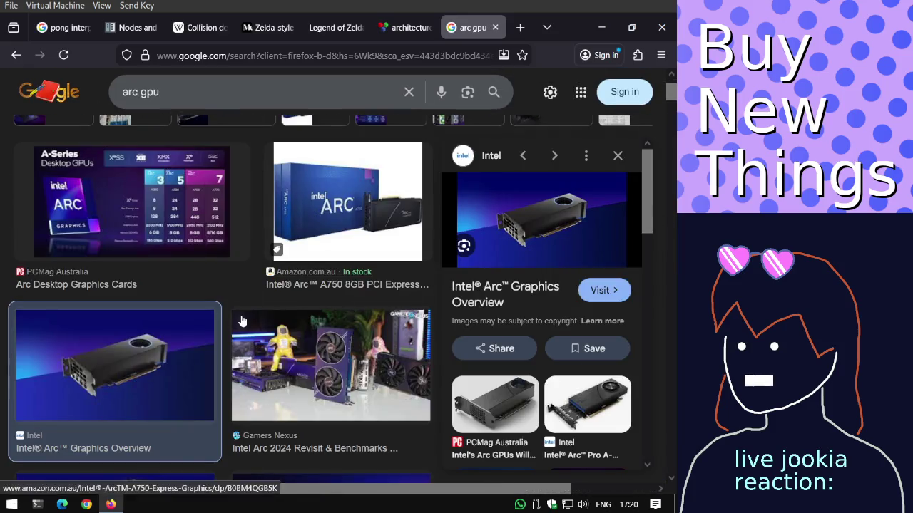
scroll(243, 321, "down", 2)
scroll(243, 321, "down", 1)
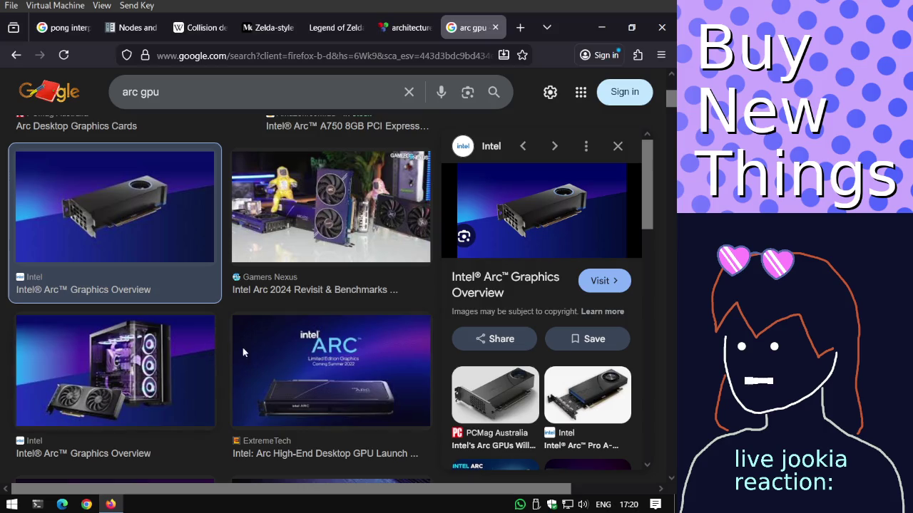
left_click(278, 362)
scroll(278, 362, "down", 1)
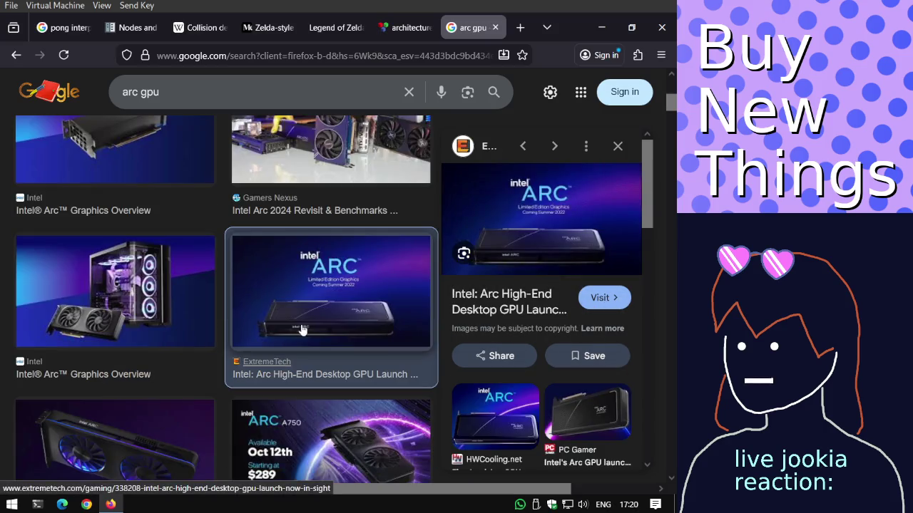
left_click(497, 225)
Step: Open the PCMag Arc A750 article in a new tab and return to the image results
scroll(383, 291, "down", 2)
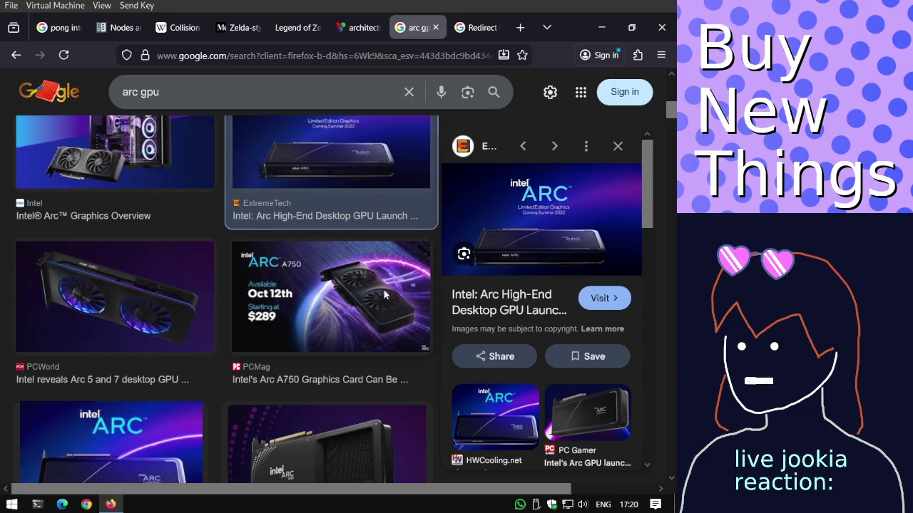
left_click(385, 295)
left_click(488, 168)
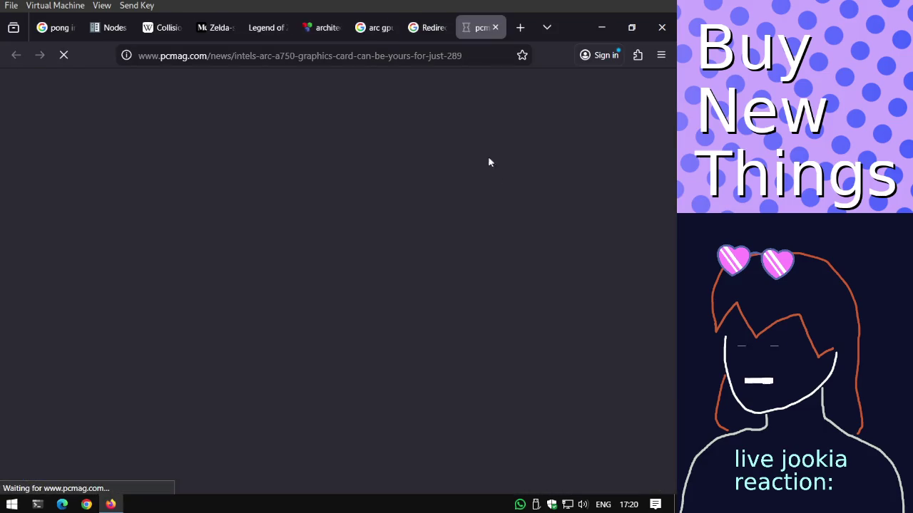
left_click(414, 29)
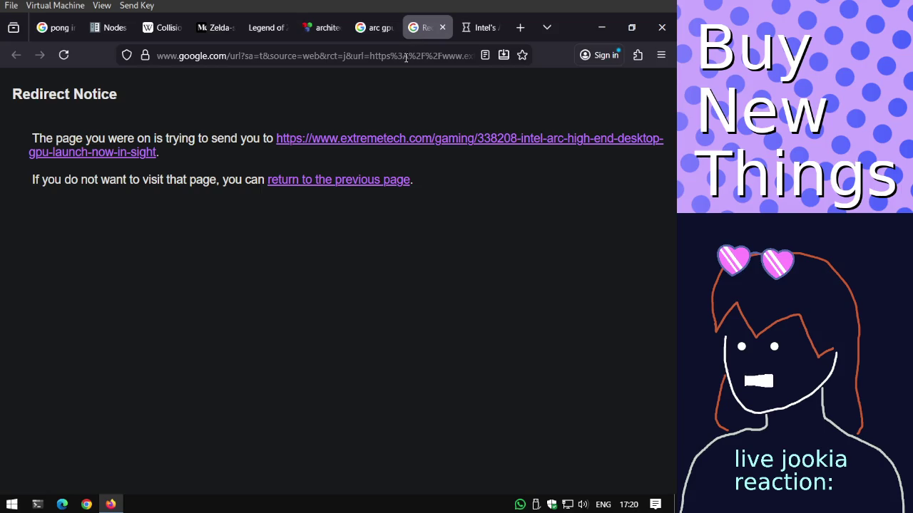
left_click(372, 27)
scroll(332, 228, "down", 3)
scroll(331, 238, "down", 3)
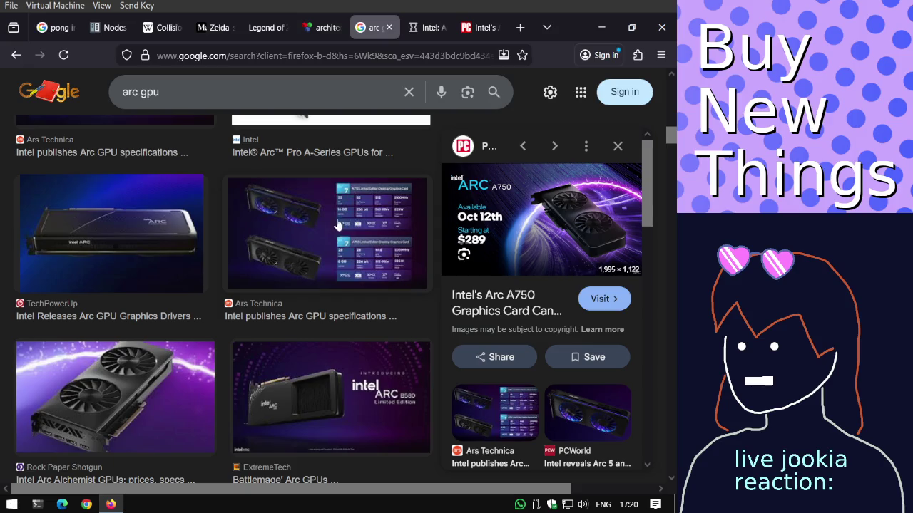
Step: Read the PCMag Arc A750 article, then close the PCMag and ExtremeTech tabs
left_click(479, 28)
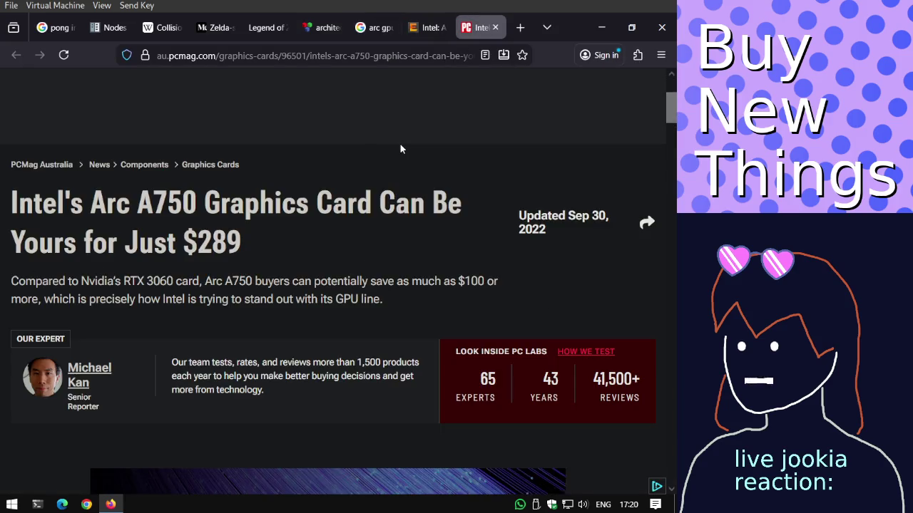
scroll(400, 146, "down", 3)
scroll(400, 146, "down", 2)
scroll(400, 146, "down", 4)
scroll(400, 147, "down", 4)
scroll(400, 149, "down", 2)
scroll(400, 148, "down", 4)
scroll(400, 148, "down", 3)
scroll(400, 148, "down", 1)
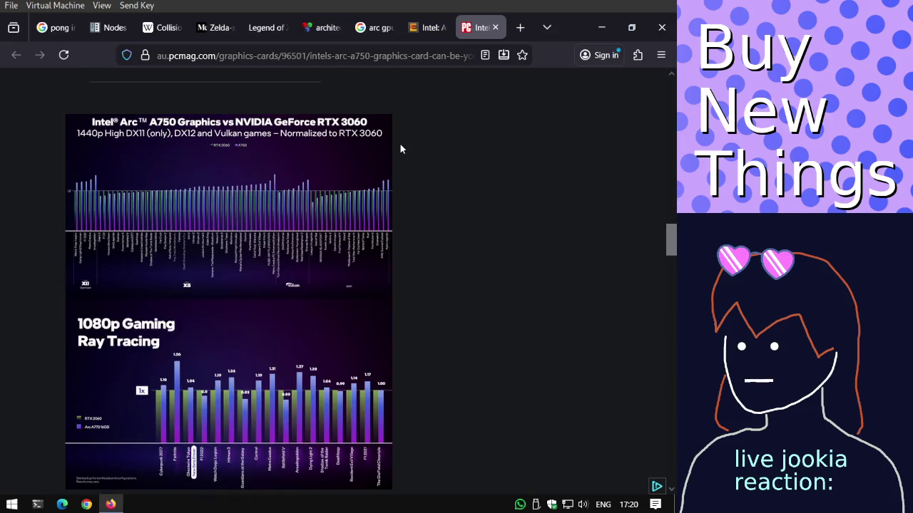
scroll(400, 148, "down", 2)
scroll(400, 148, "down", 4)
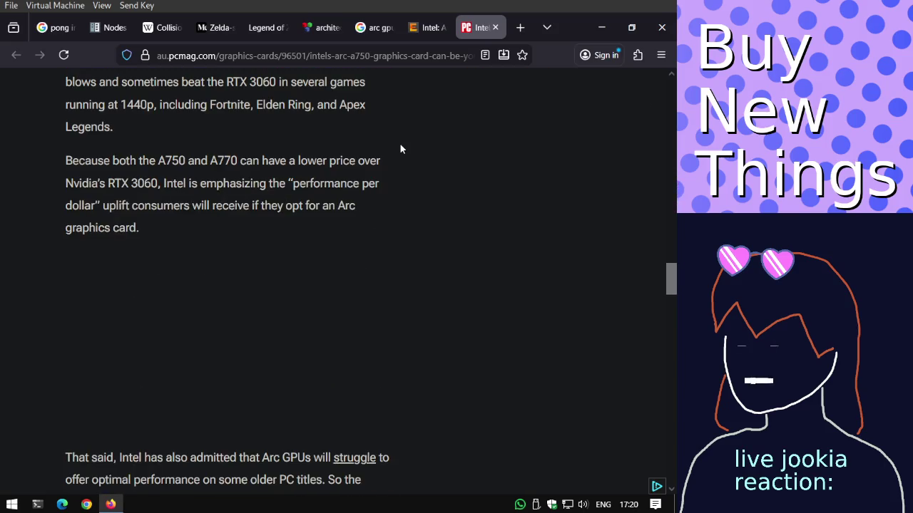
key("ctrl+w")
key("ctrl+w")
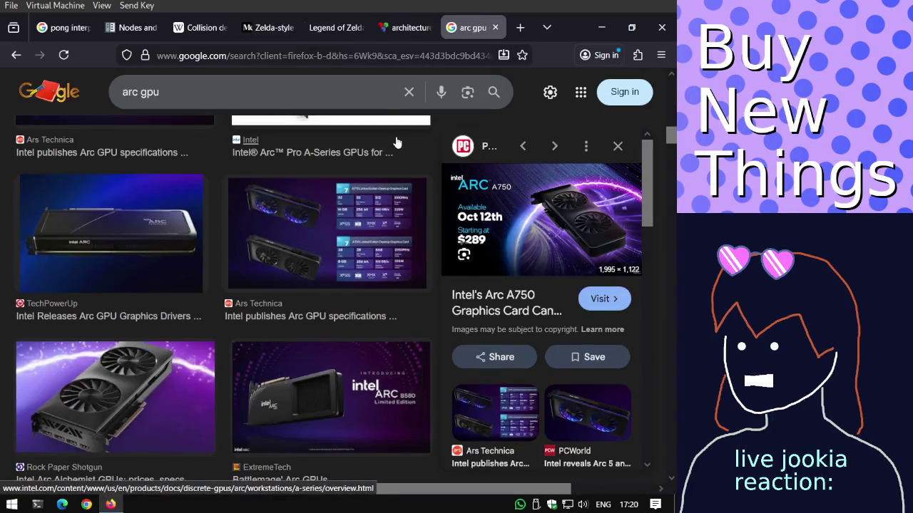
Step: Search 'marisa land' and background-open Super Marisa Land, New Super Marisa Land and MarisaLand Legacy Steam results
left_click(355, 56)
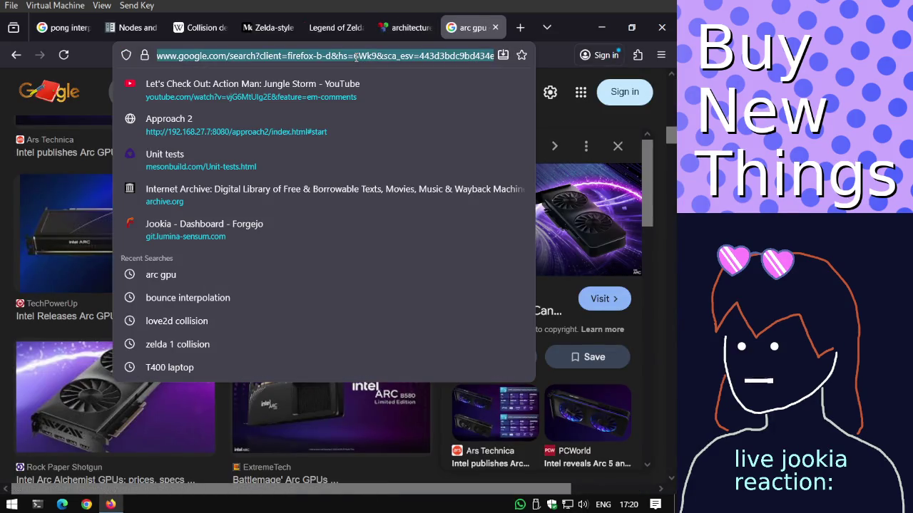
type("marisa land")
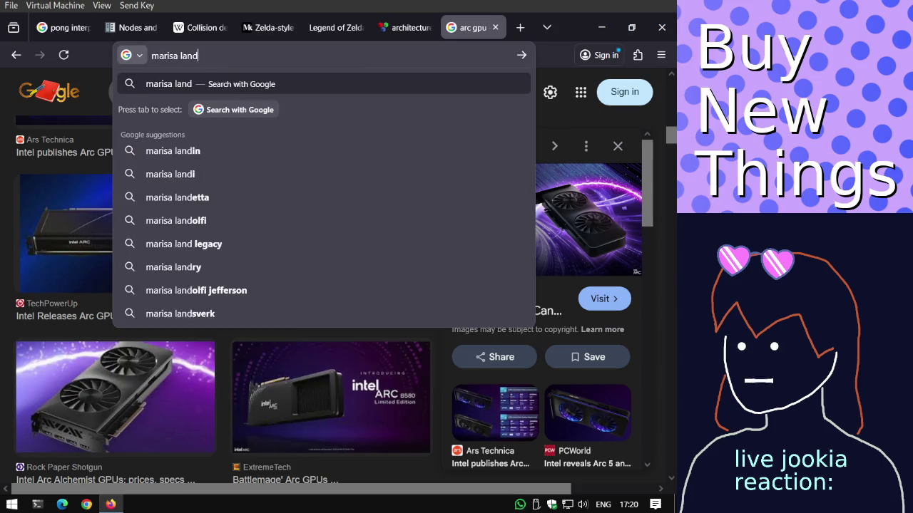
key("Return")
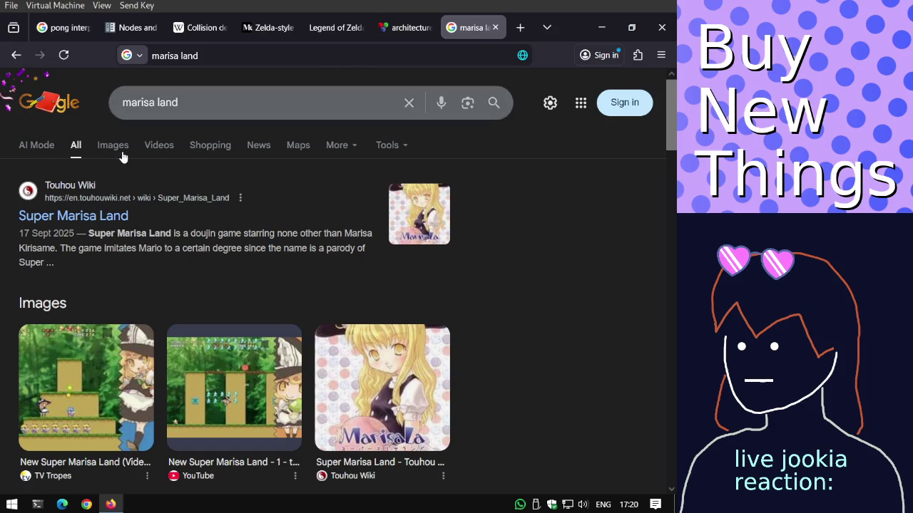
scroll(121, 186, "down", 2)
middle_click(102, 146)
scroll(107, 185, "down", 5)
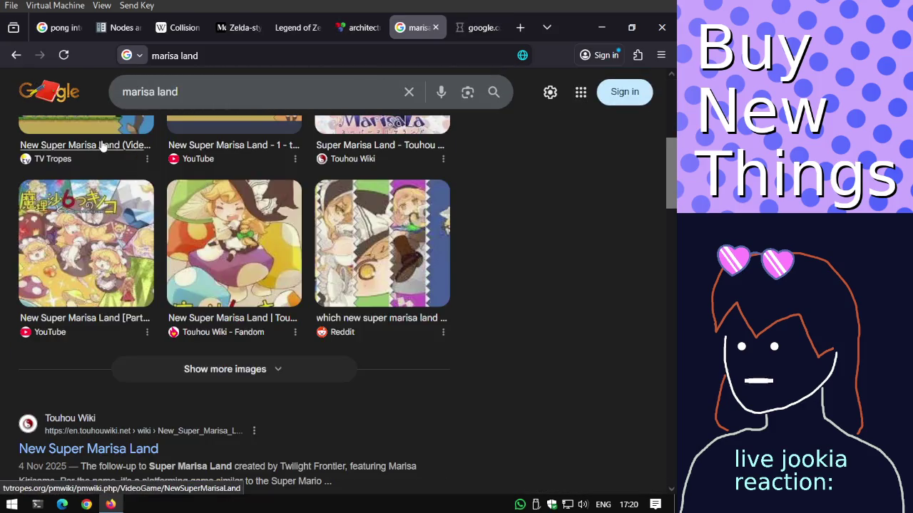
middle_click(126, 292)
scroll(129, 289, "down", 1)
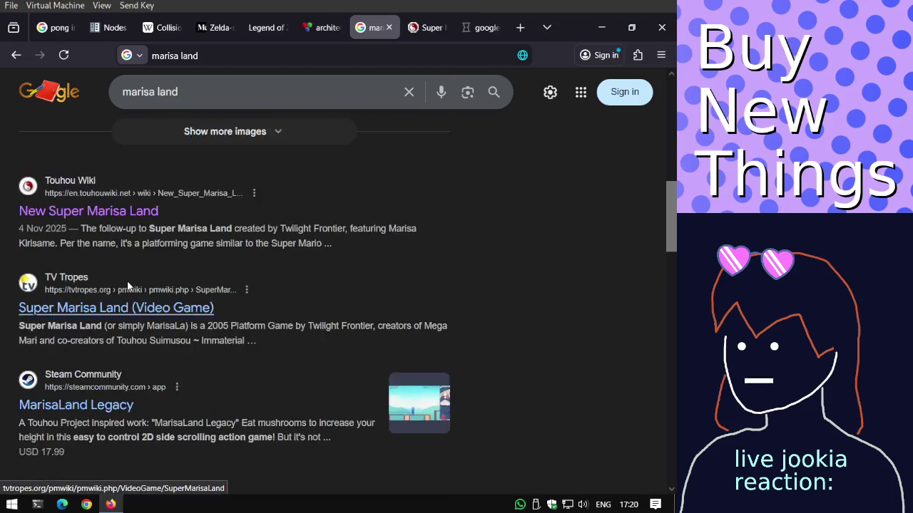
scroll(157, 263, "down", 1)
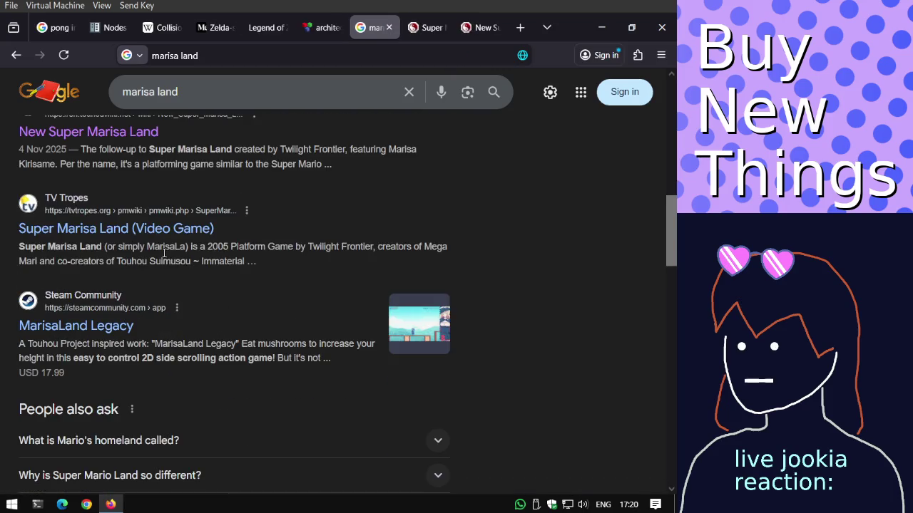
middle_click(94, 324)
scroll(92, 325, "down", 1)
scroll(89, 314, "down", 3)
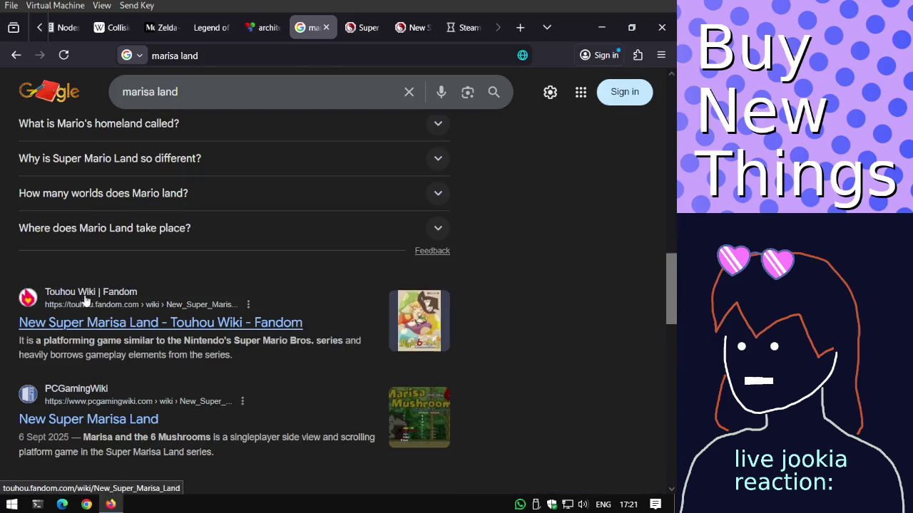
scroll(421, 191, "down", 1)
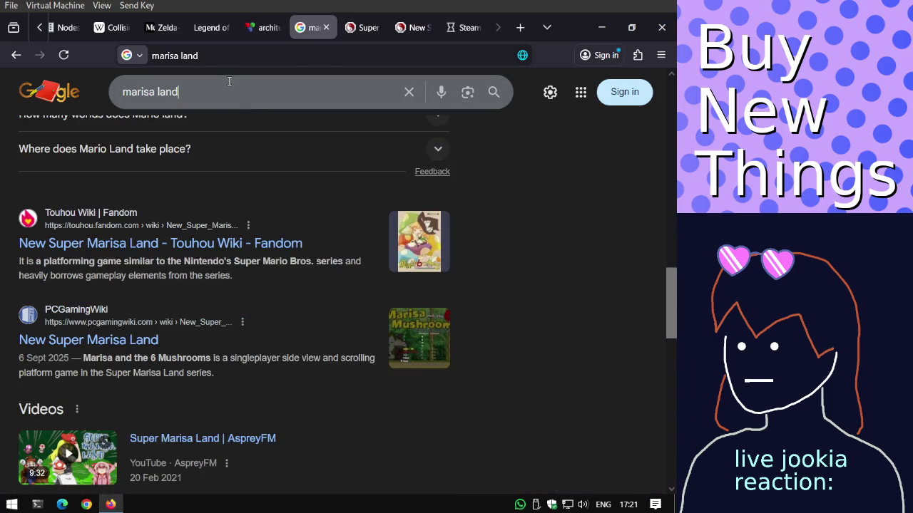
Step: Change the search query to 'marisa land framerate bug' and run it
left_click(228, 81)
type("s")
key("BackSpace")
type("fra")
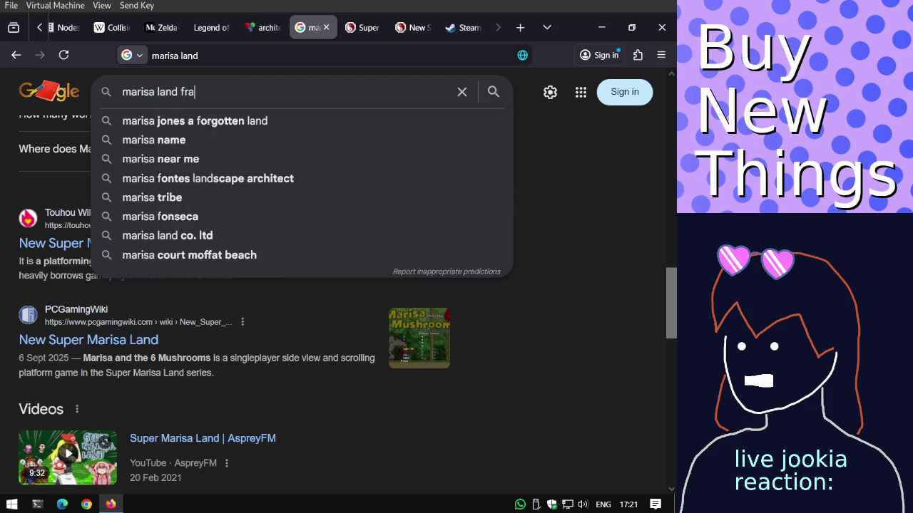
type("merate bug")
key("Return")
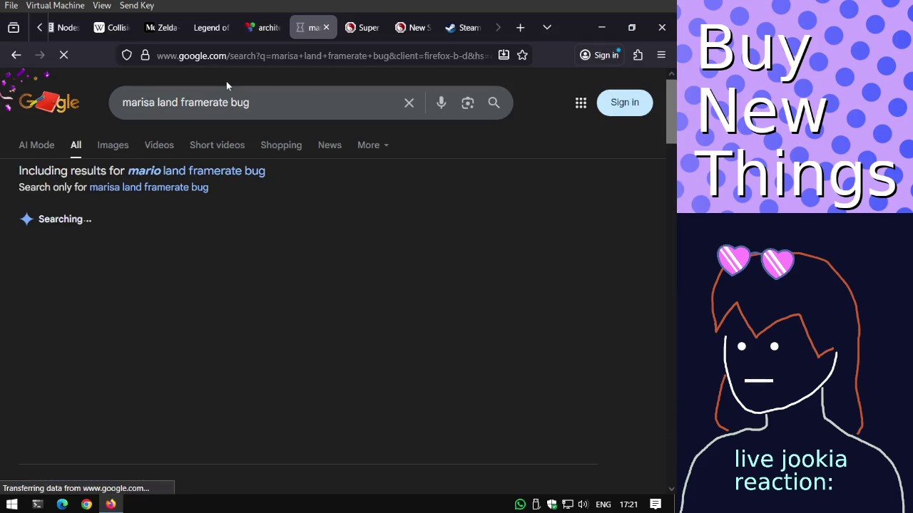
Step: Open the Super Marisa Land PCGamingWiki result in background, read to related searches, then close the results
scroll(222, 178, "down", 5)
scroll(222, 184, "down", 1)
scroll(223, 184, "down", 2)
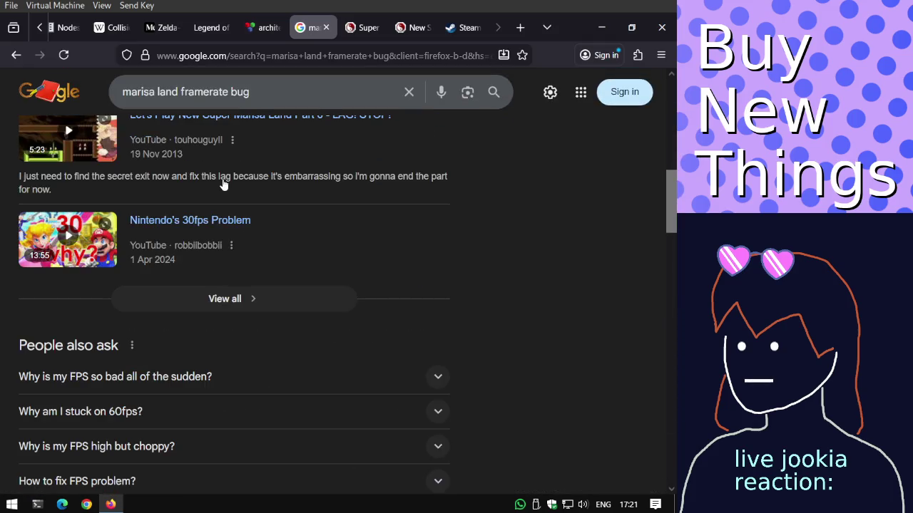
scroll(222, 184, "down", 4)
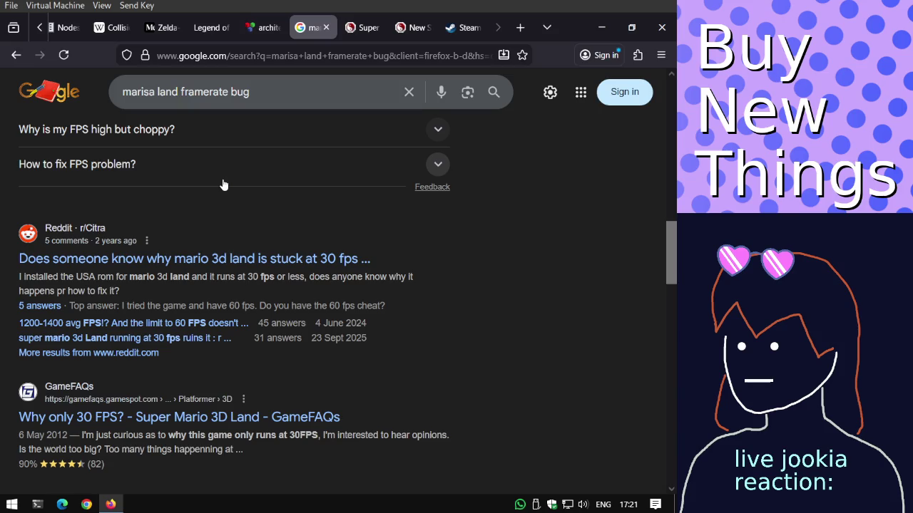
scroll(222, 184, "down", 2)
scroll(223, 184, "down", 2)
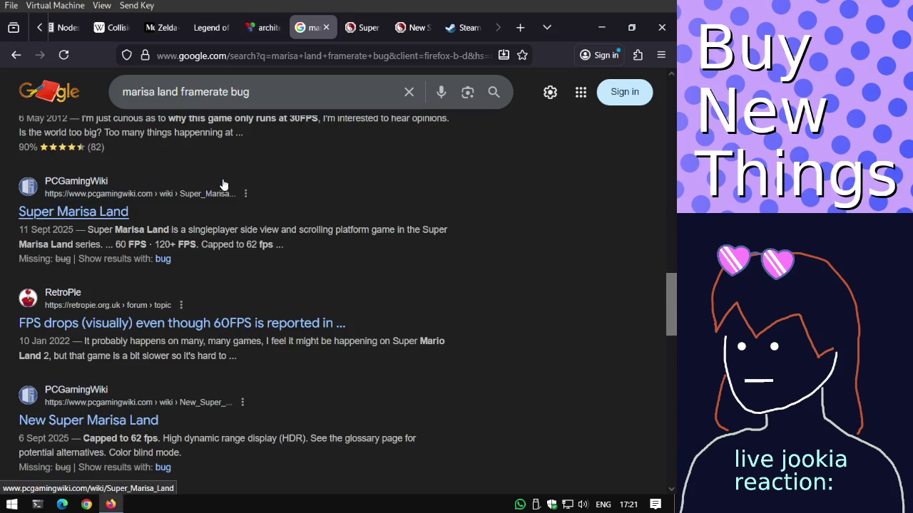
middle_click(123, 211)
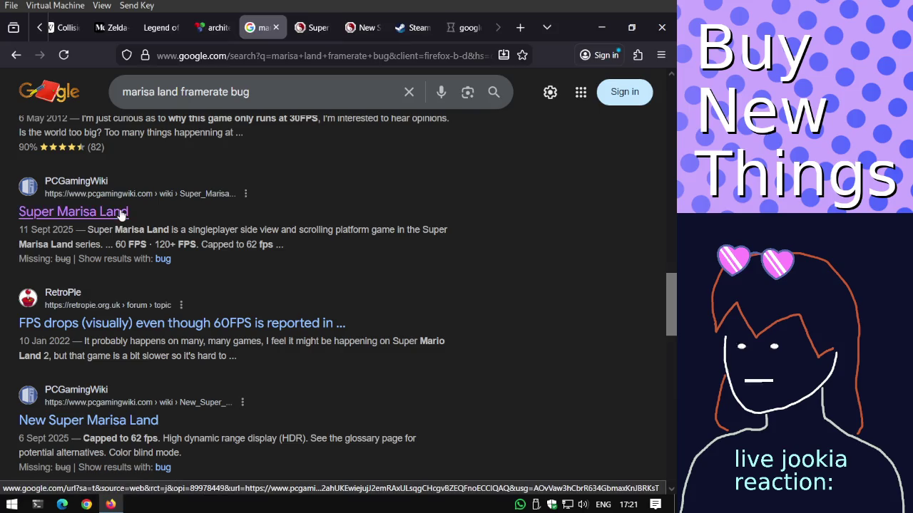
scroll(121, 213, "down", 3)
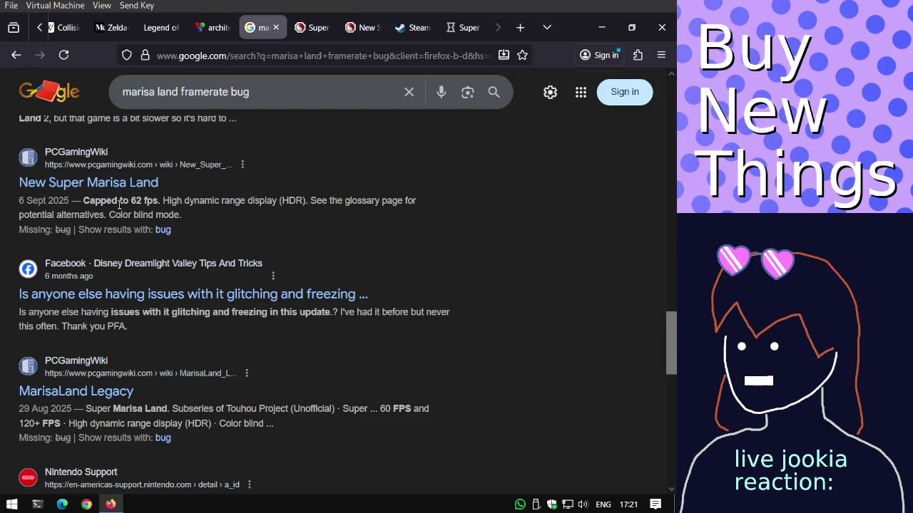
scroll(119, 204, "down", 2)
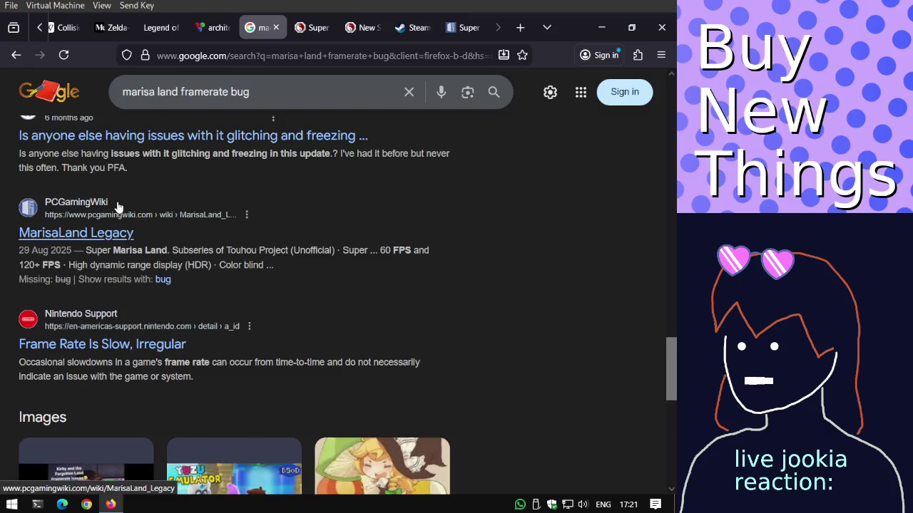
scroll(118, 206, "down", 3)
scroll(118, 207, "down", 1)
scroll(118, 206, "down", 1)
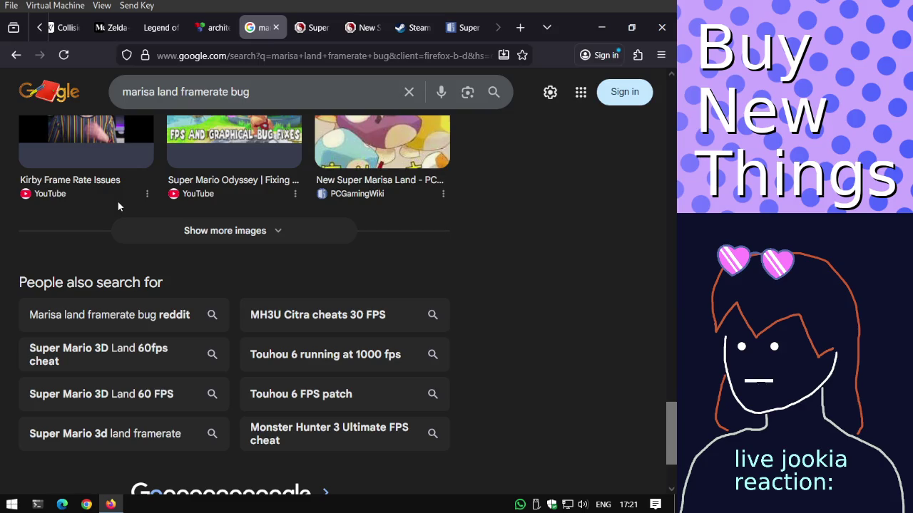
key("ctrl+w")
Step: Read the Touhou Wiki Super Marisa Land article down to External links and open the official site
scroll(118, 207, "down", 3)
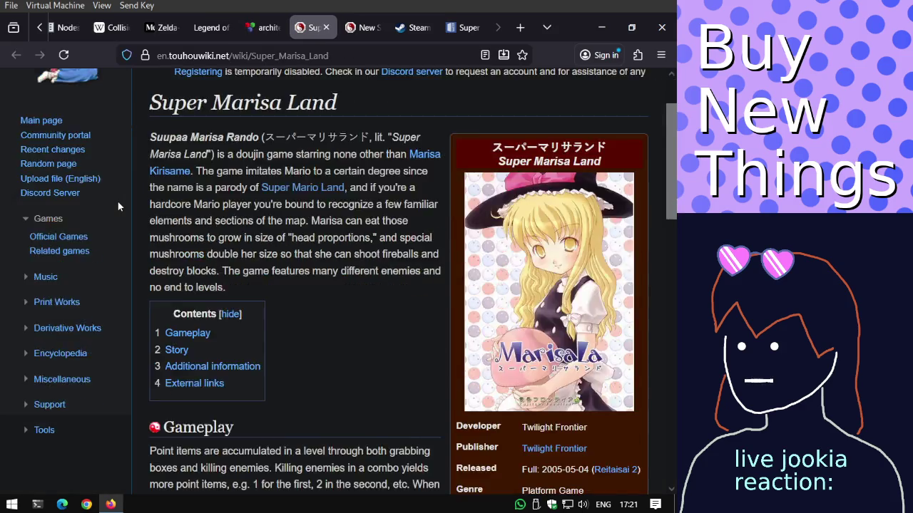
scroll(118, 207, "down", 2)
scroll(118, 207, "down", 3)
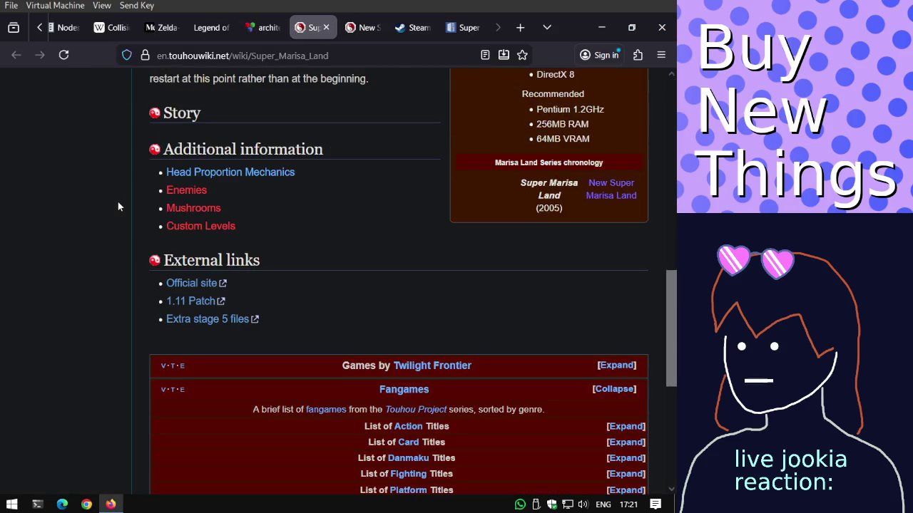
scroll(119, 207, "up", 3)
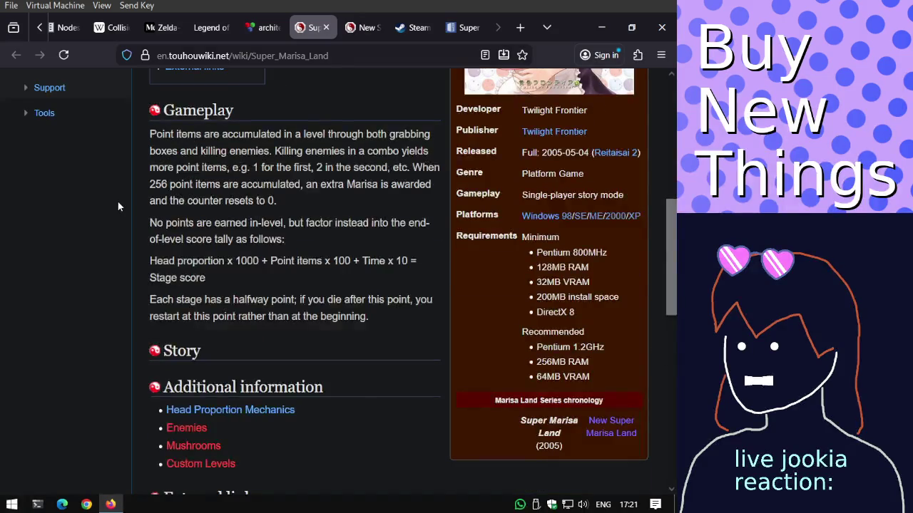
scroll(119, 207, "up", 3)
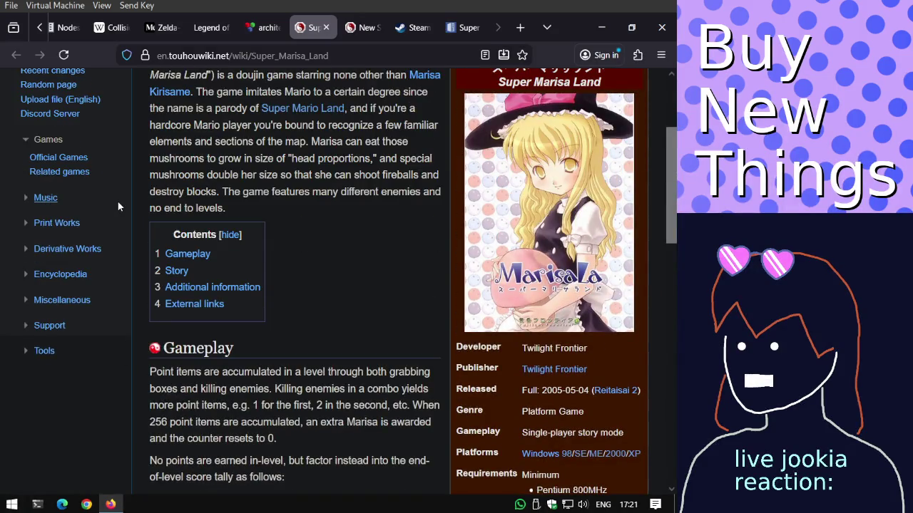
scroll(118, 206, "down", 2)
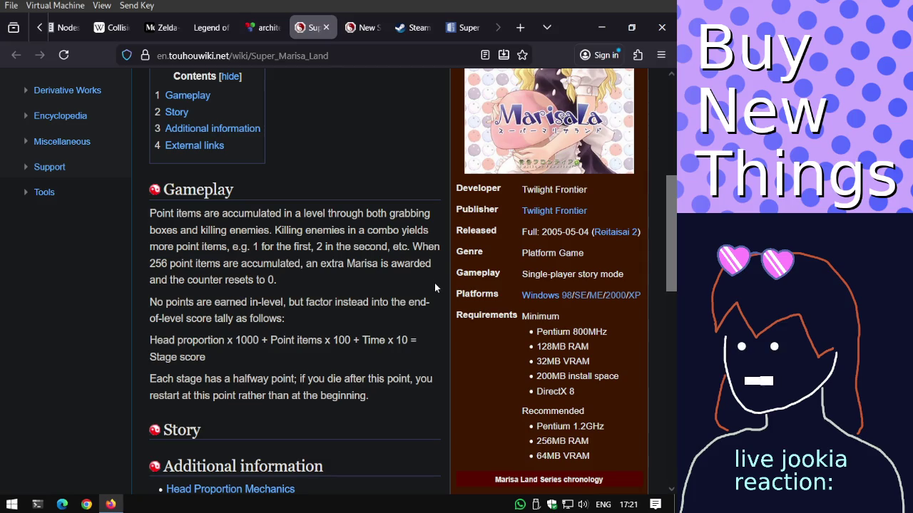
scroll(434, 287, "down", 3)
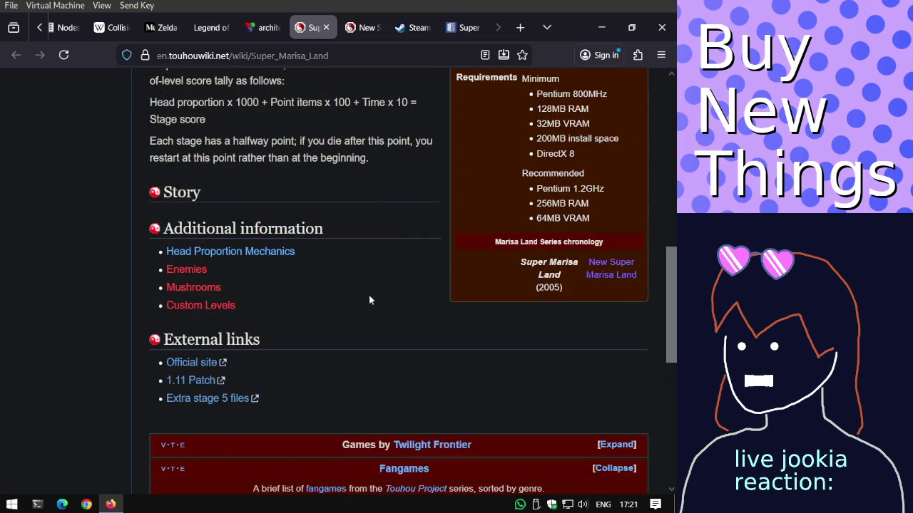
left_click(187, 364)
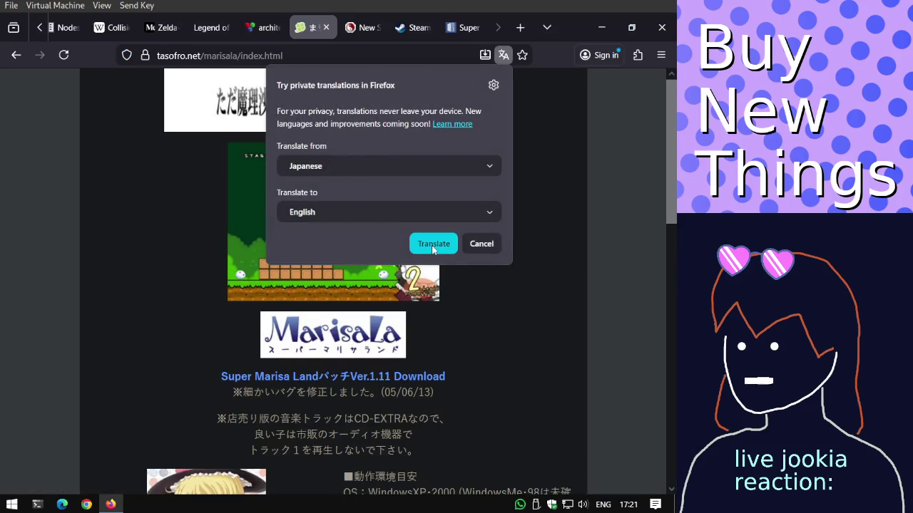
Step: Translate the tasofro.net official site into English, read it, close it, and go to the Stack Exchange tab
left_click(435, 245)
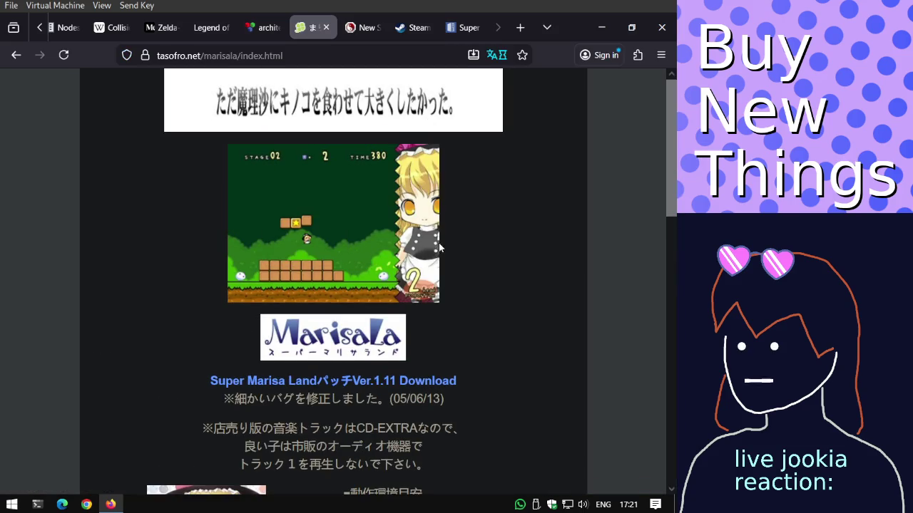
scroll(464, 250, "down", 3)
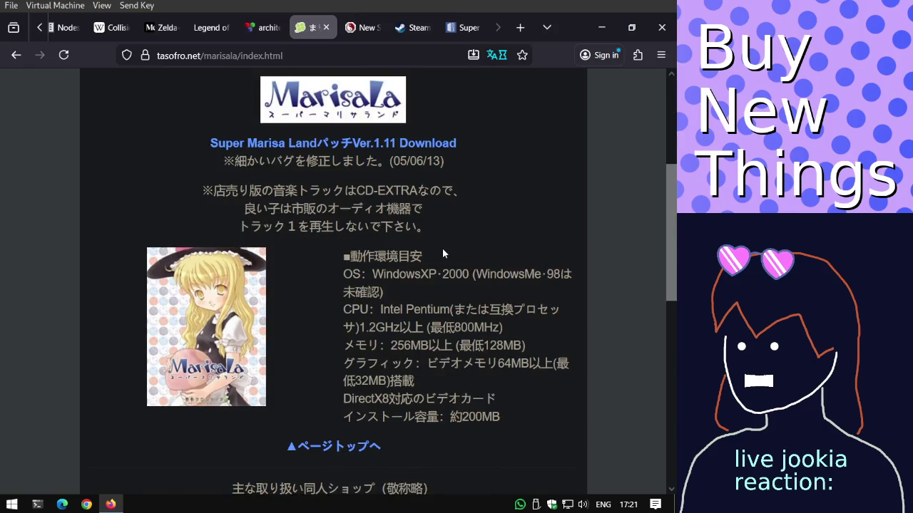
scroll(442, 248, "down", 2)
scroll(441, 246, "down", 1)
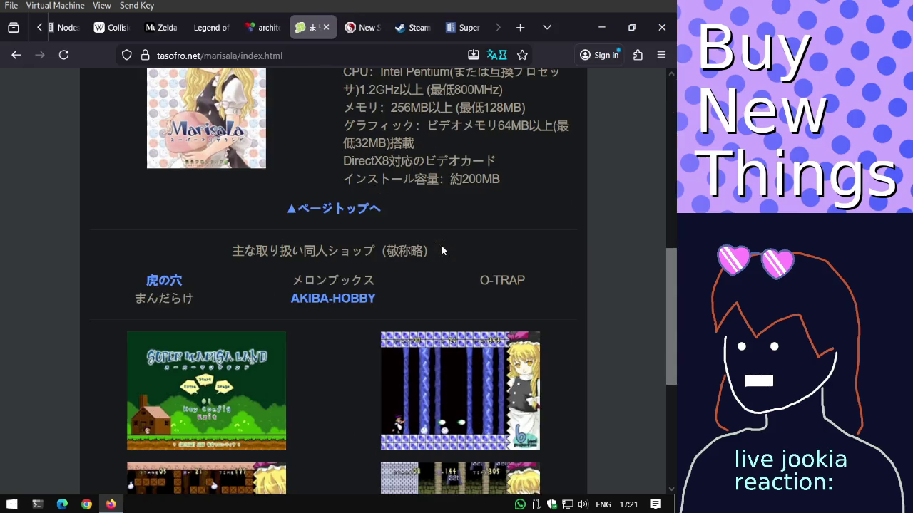
scroll(441, 250, "down", 3)
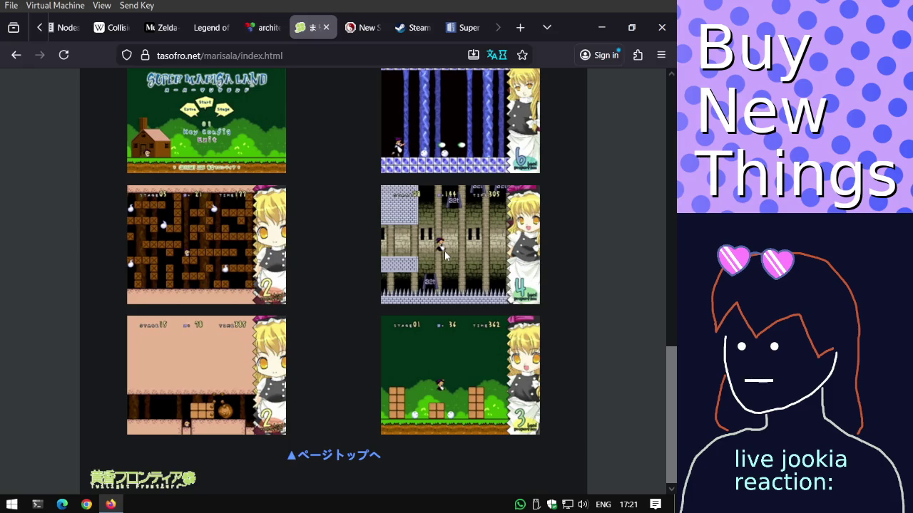
scroll(453, 286, "up", 5)
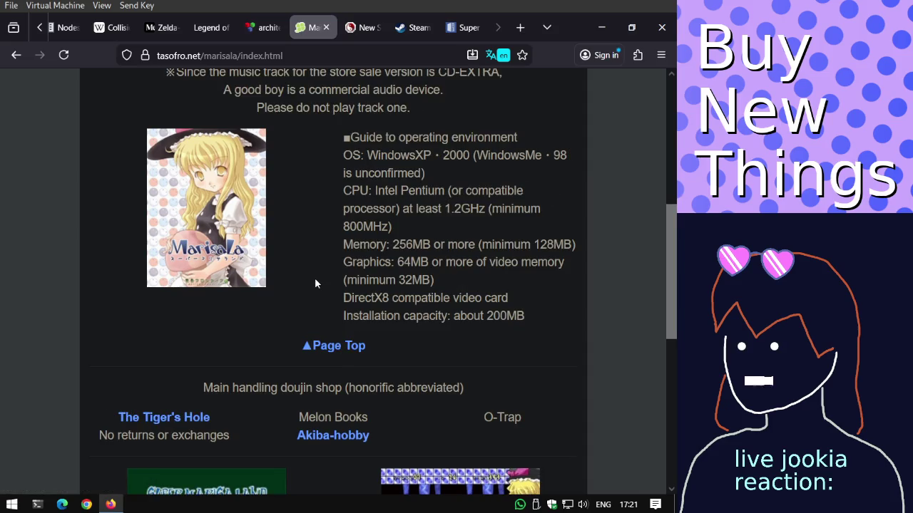
scroll(316, 280, "up", 2)
scroll(315, 279, "up", 1)
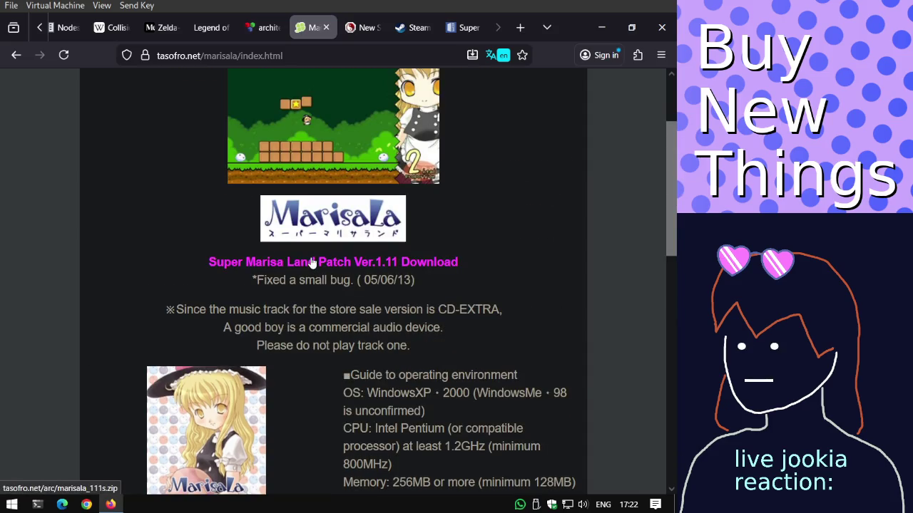
scroll(312, 264, "up", 2)
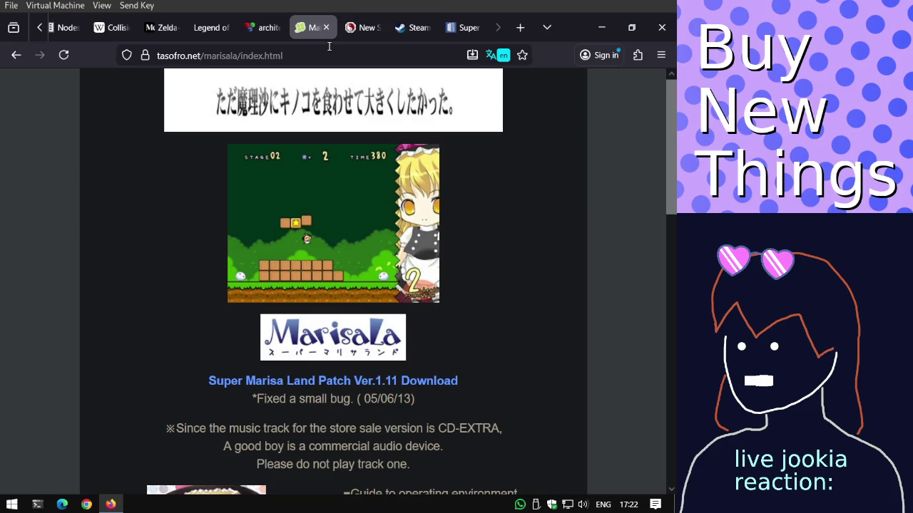
key("ctrl+w")
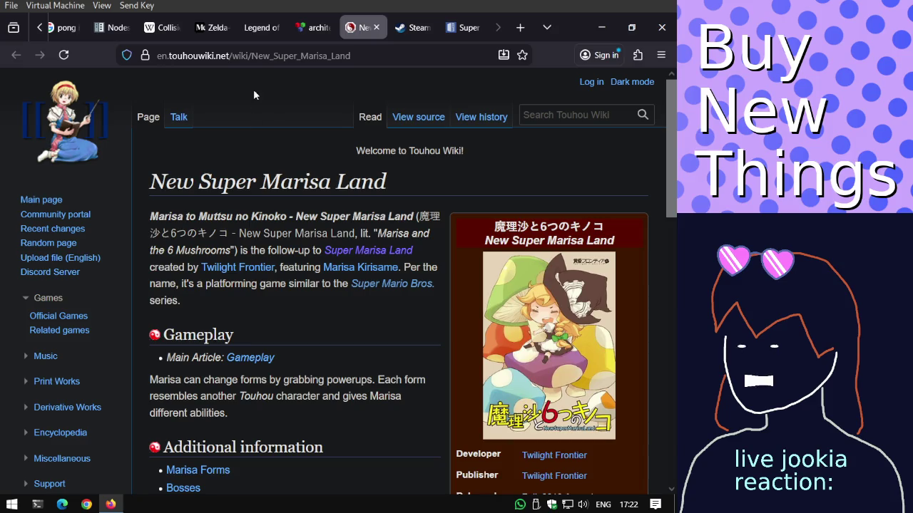
left_click(312, 27)
Step: Search 'marisa land legacy', open its Steam store result in background, and switch to that tab
left_click(306, 55)
type("m")
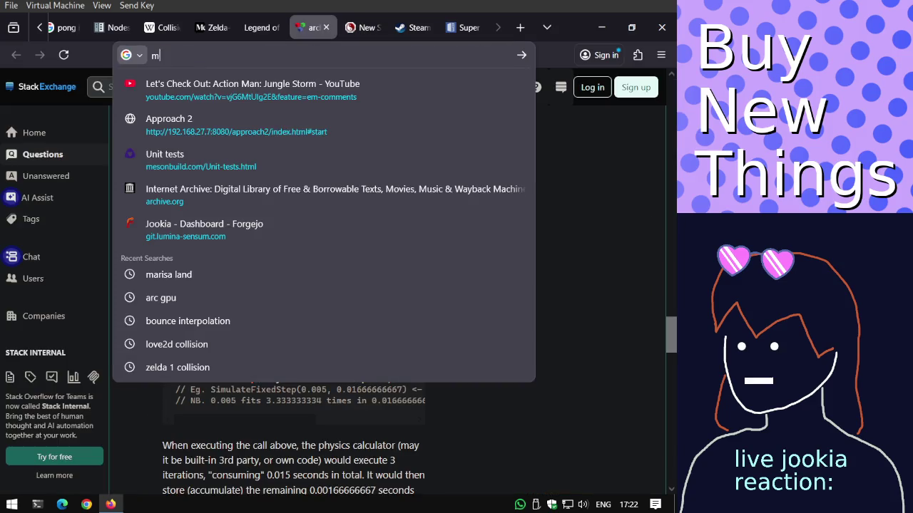
type("arisa land legacy")
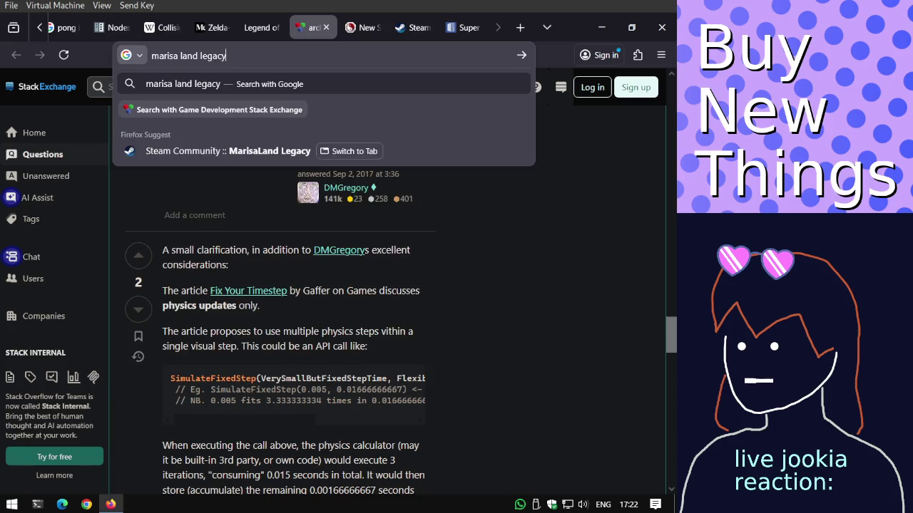
key("Return")
scroll(199, 308, "down", 5)
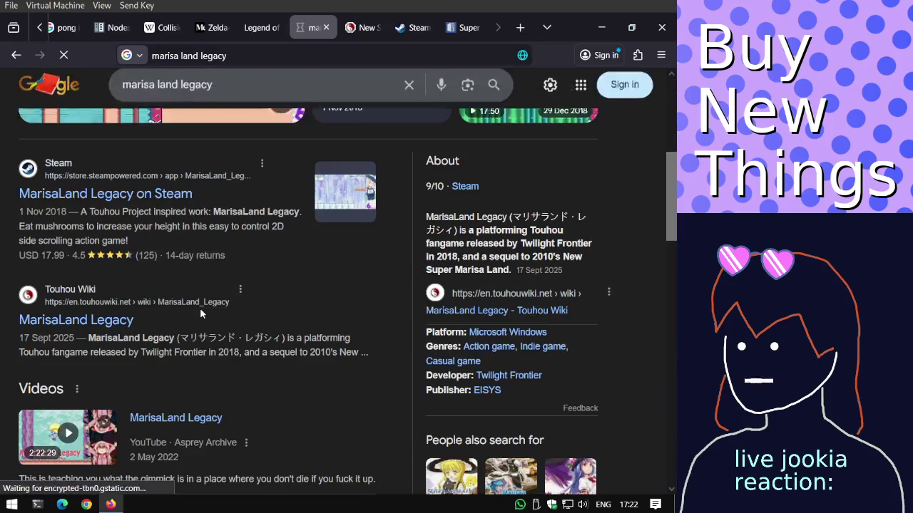
middle_click(134, 199)
scroll(125, 278, "down", 5)
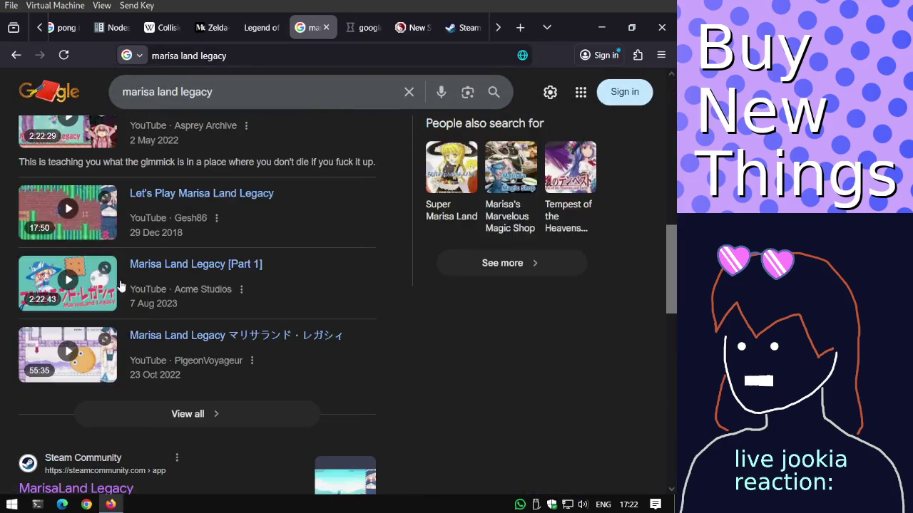
scroll(123, 278, "down", 3)
scroll(123, 278, "down", 2)
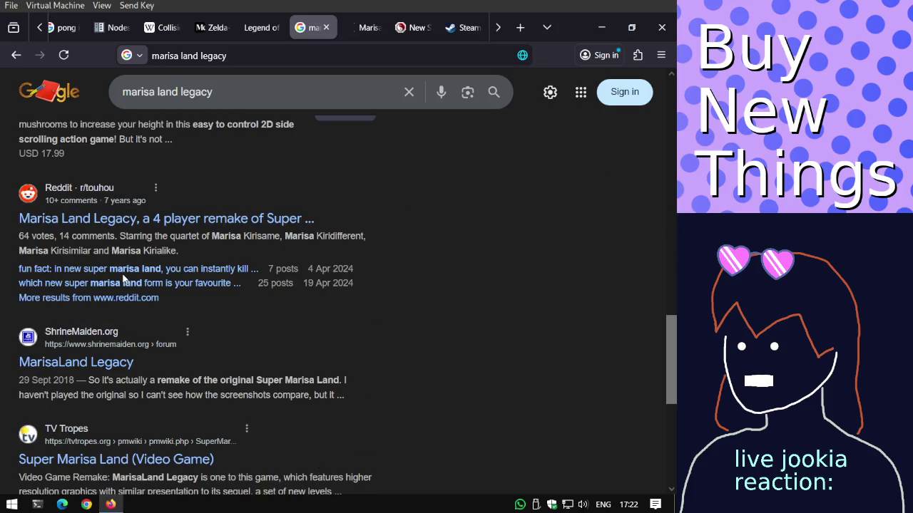
scroll(119, 288, "down", 2)
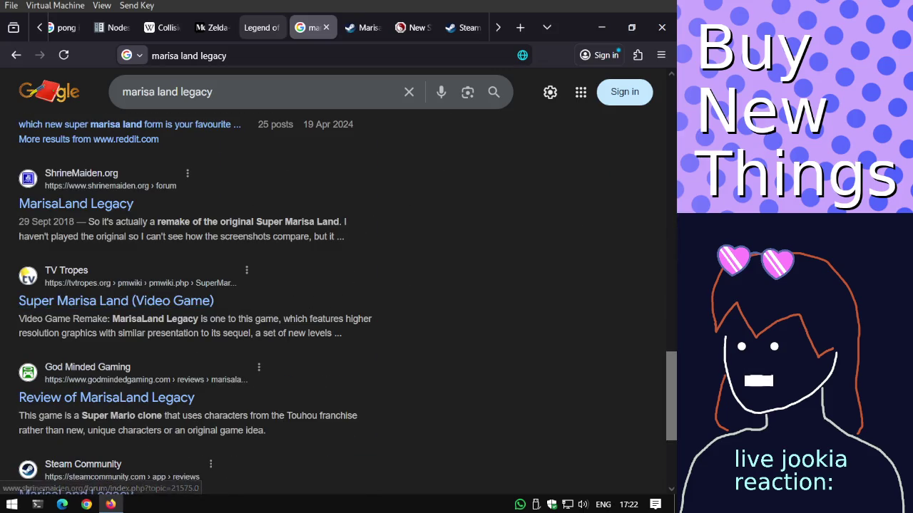
left_click(364, 28)
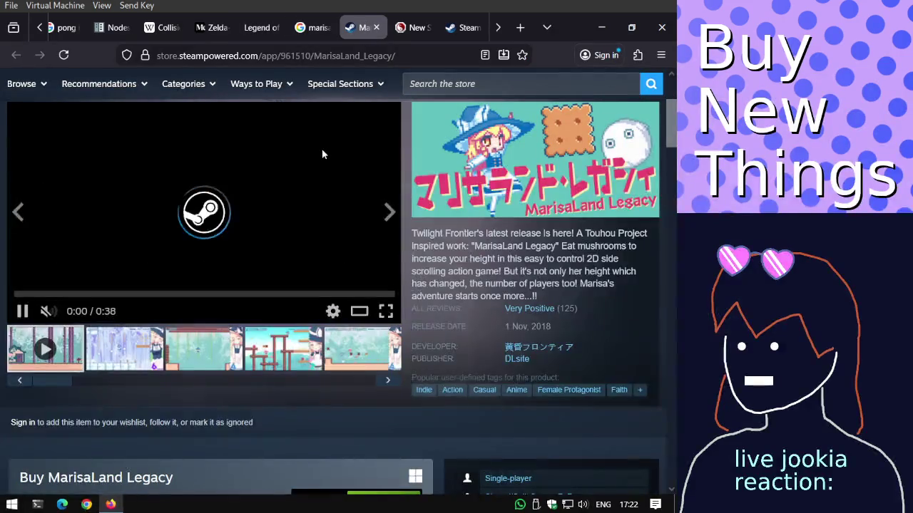
Step: Browse the MarisaLand Legacy Steam page and play its 0:38 trailer full screen
scroll(322, 153, "down", 2)
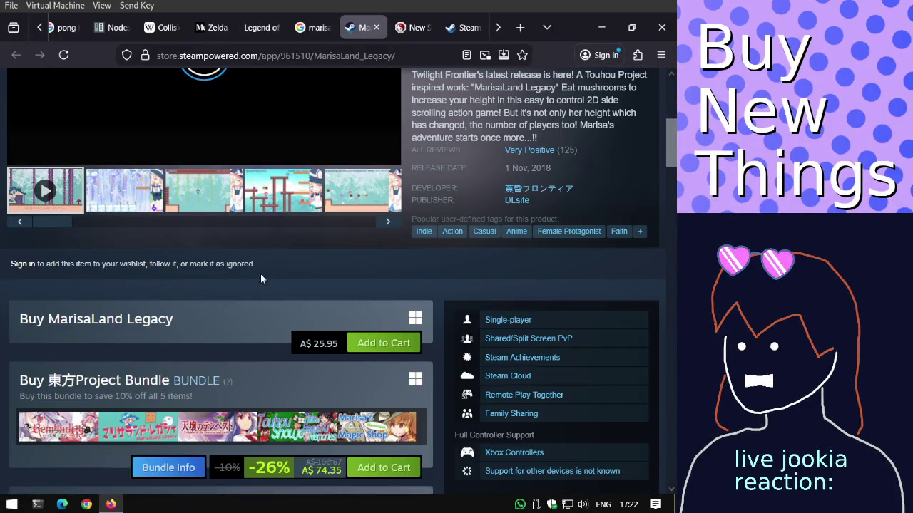
scroll(202, 199, "down", 1)
scroll(202, 199, "up", 1)
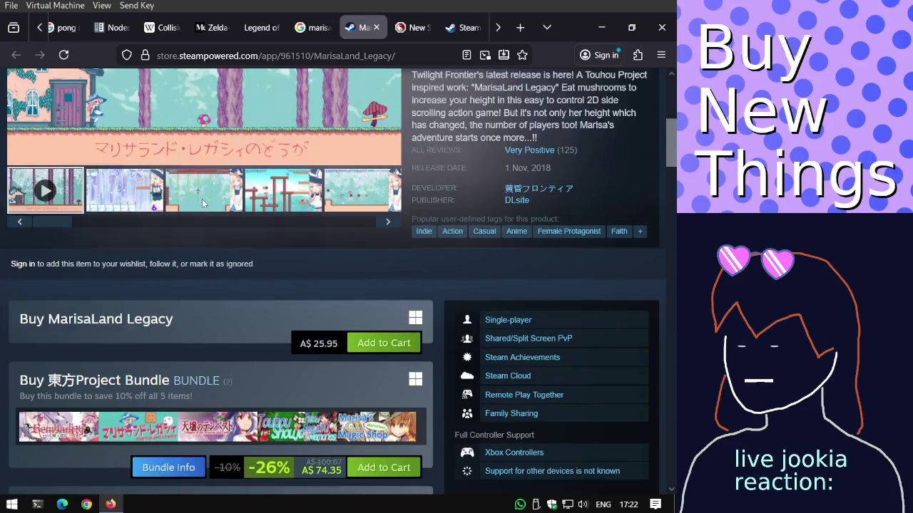
scroll(142, 221, "up", 1)
scroll(143, 241, "up", 2)
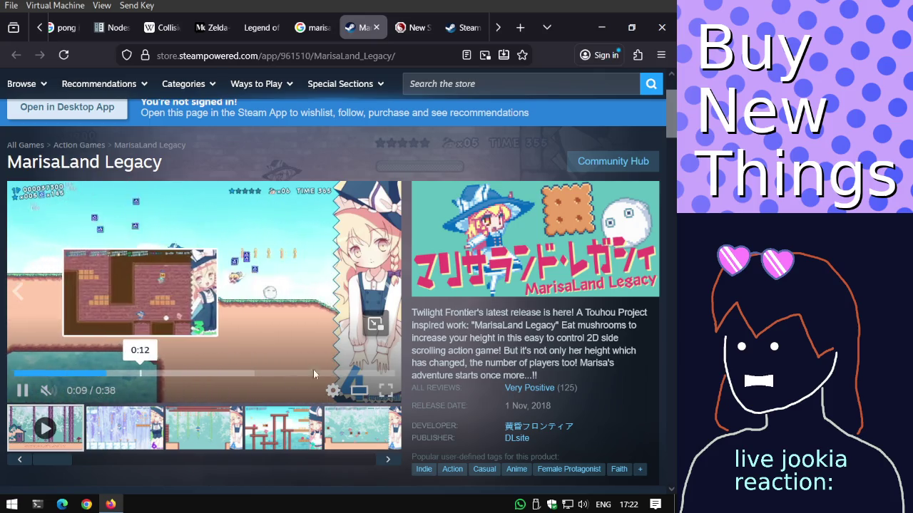
left_click(385, 390)
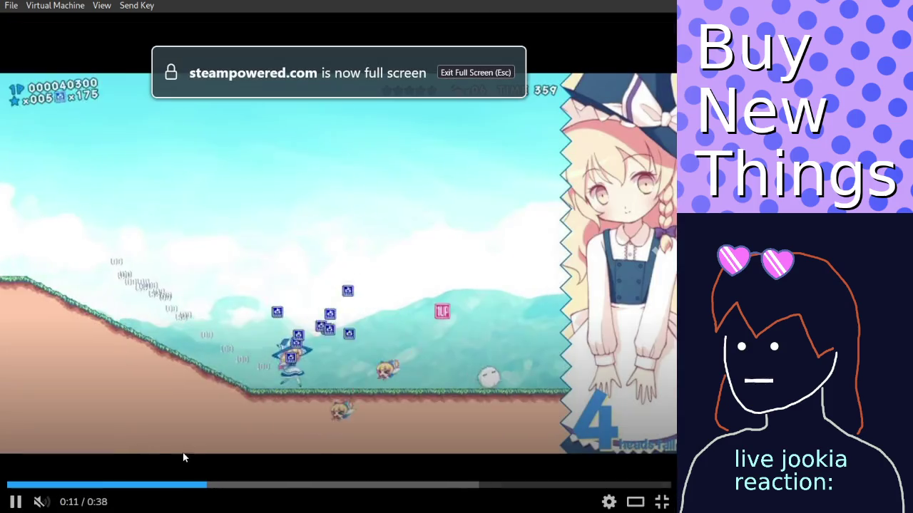
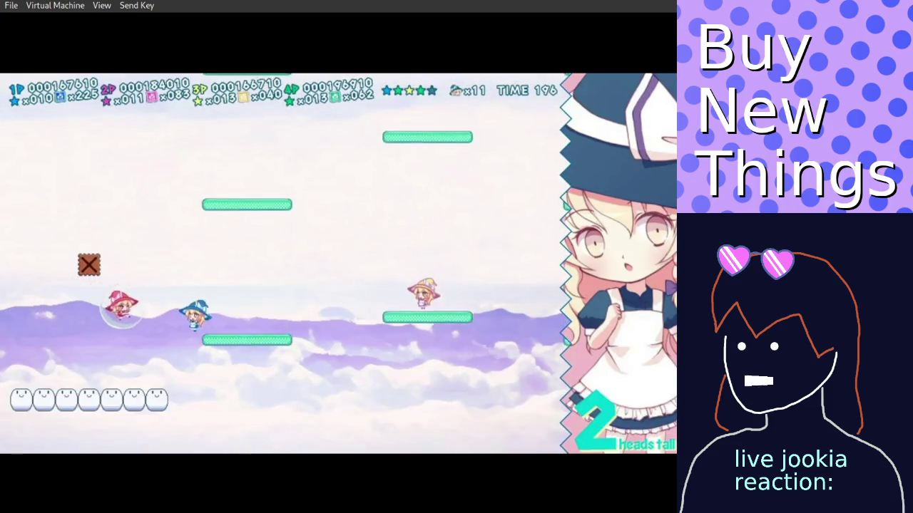
Step: Leave the MarisaLand Legacy trailer fullscreen, browse its page, then start a store search for Icy Tower
key("Escape")
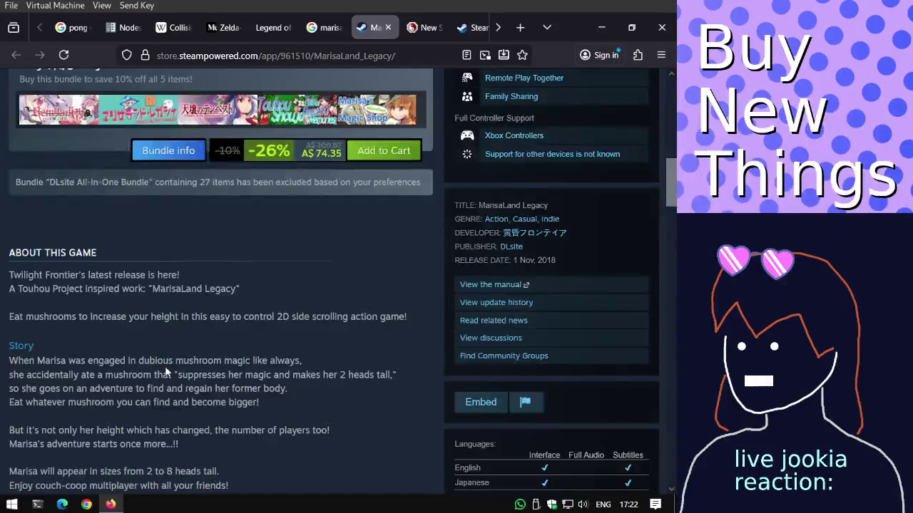
scroll(166, 371, "down", 2)
scroll(165, 367, "down", 1)
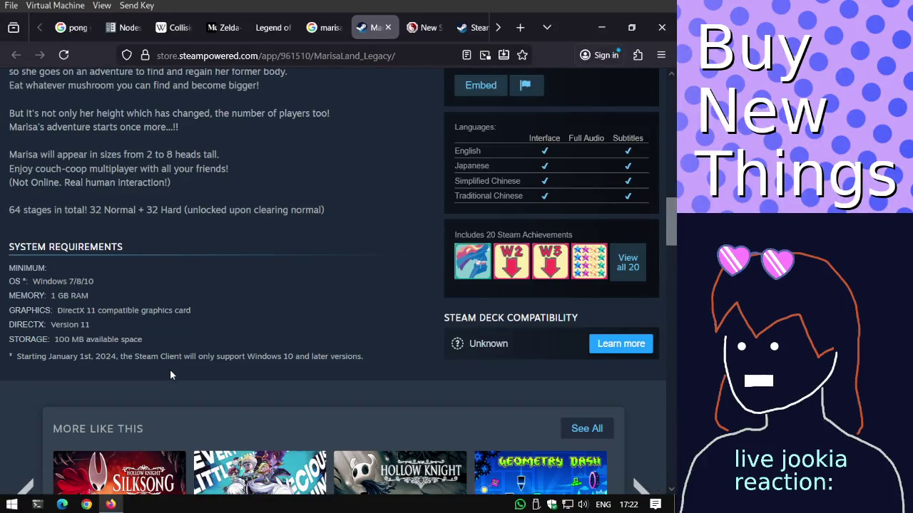
scroll(169, 369, "up", 2)
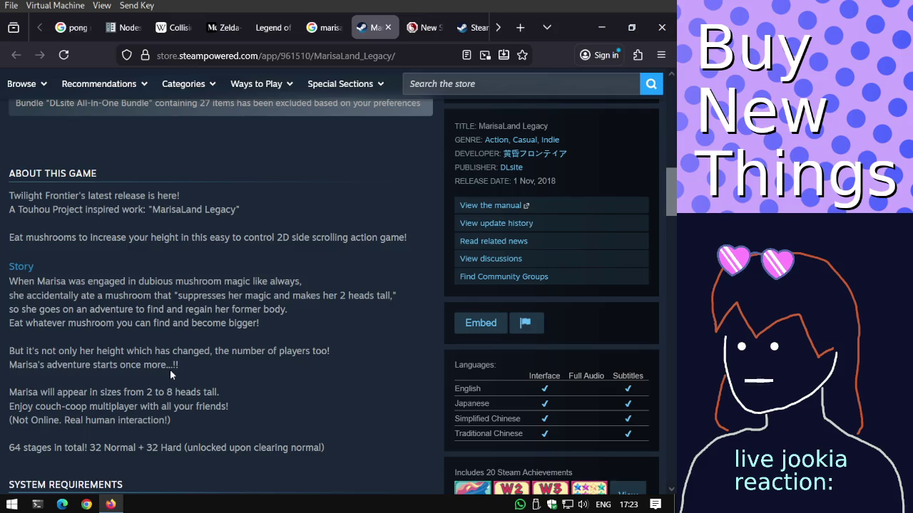
scroll(169, 369, "up", 4)
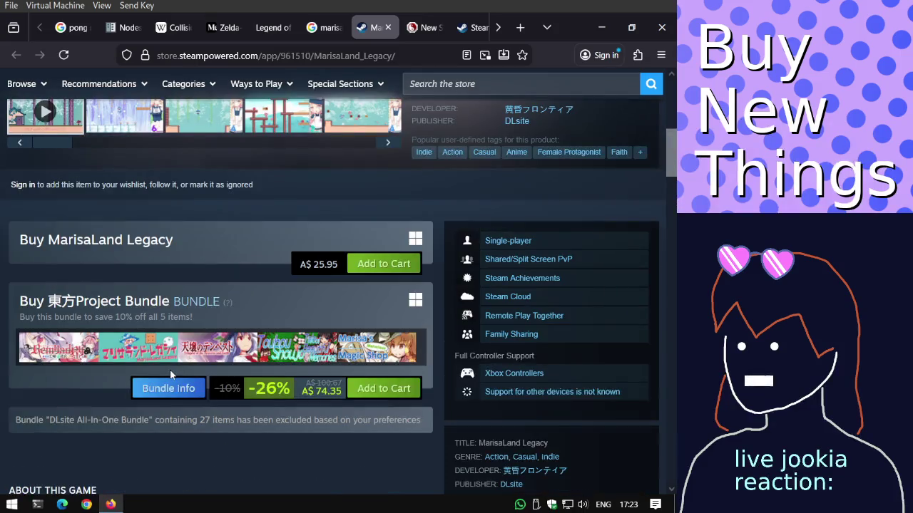
scroll(170, 369, "up", 5)
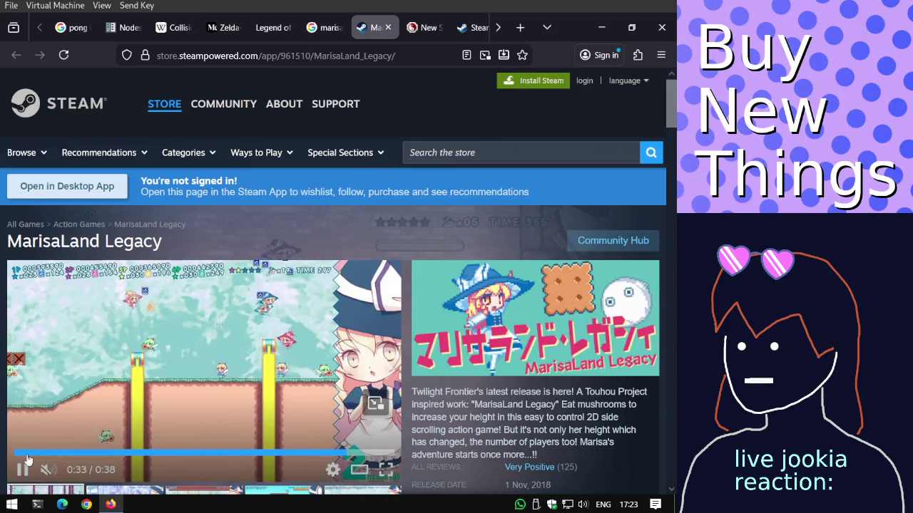
left_click(19, 453)
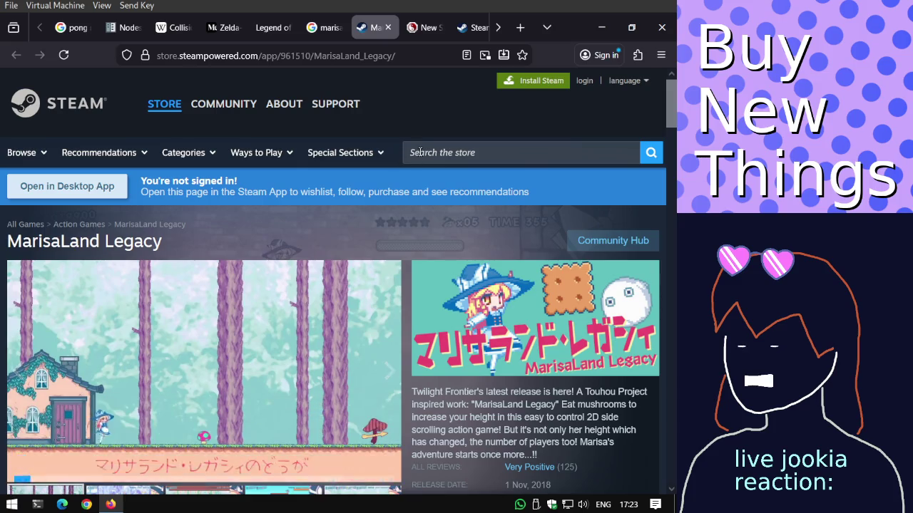
left_click(420, 152)
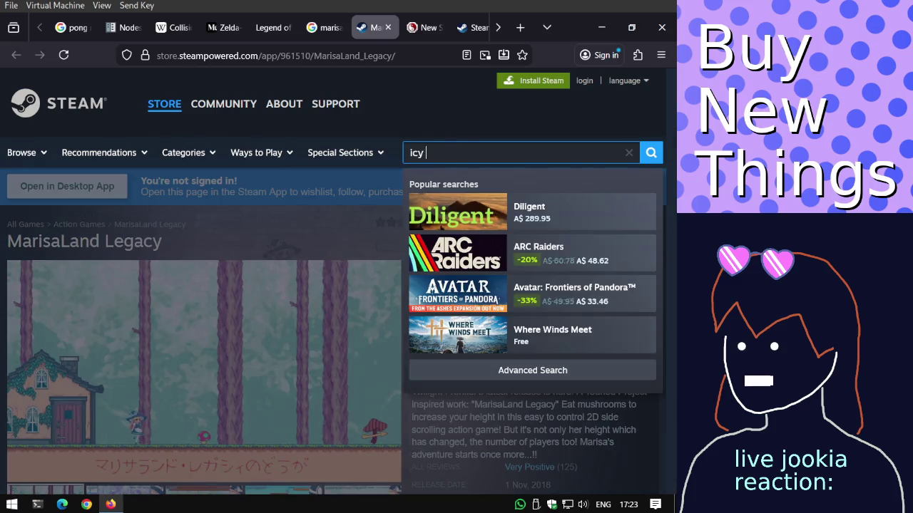
type("tower")
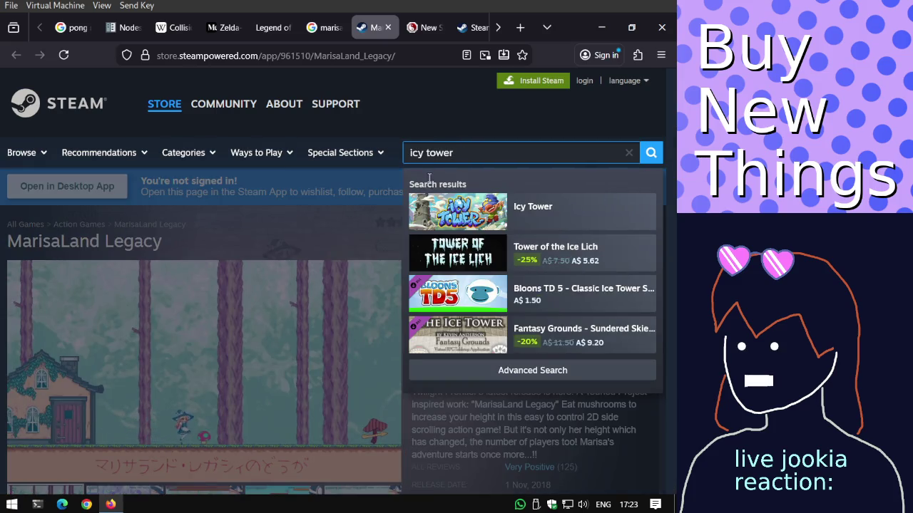
Step: Open the Icy Tower store page from the search results and scroll through it
left_click(443, 211)
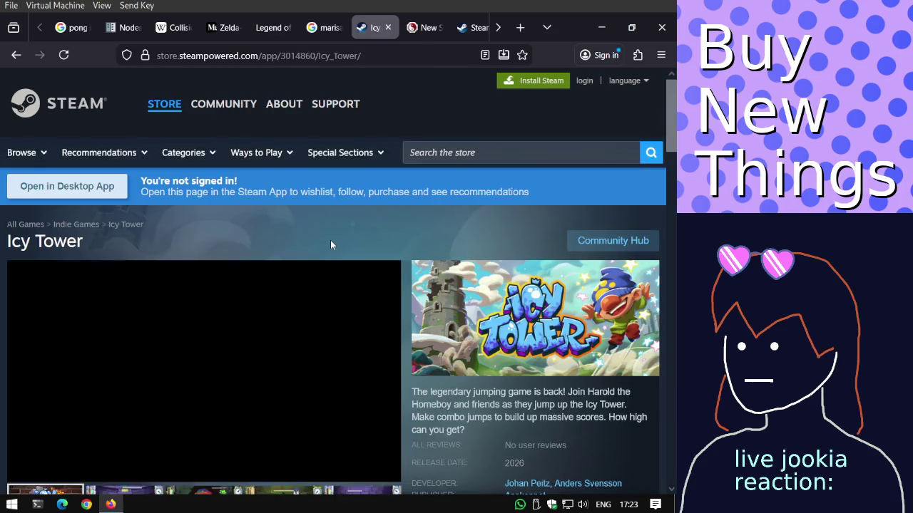
scroll(325, 242, "down", 2)
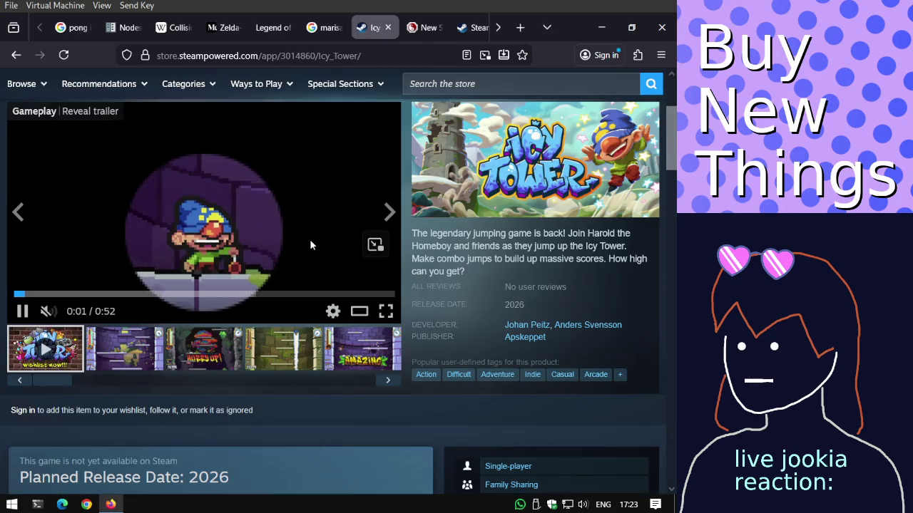
scroll(310, 243, "down", 2)
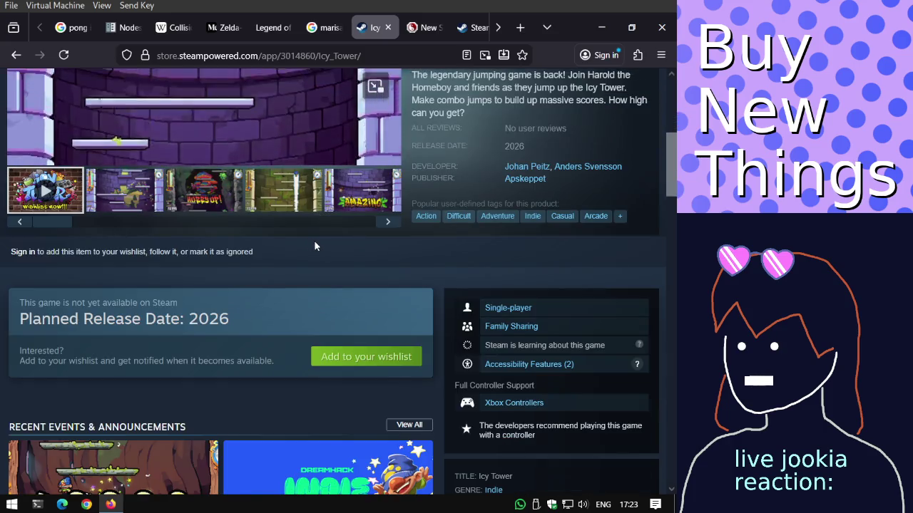
scroll(314, 245, "down", 3)
scroll(315, 246, "down", 3)
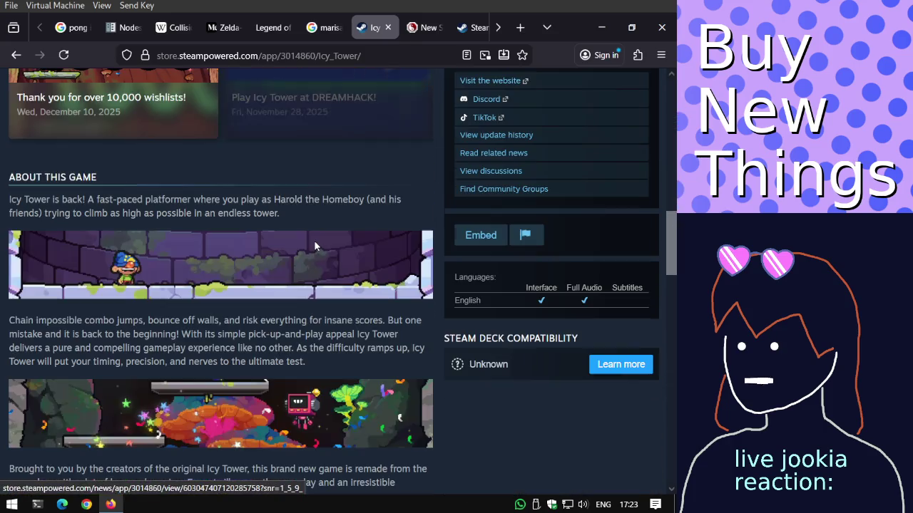
scroll(315, 245, "down", 2)
scroll(315, 245, "down", 2)
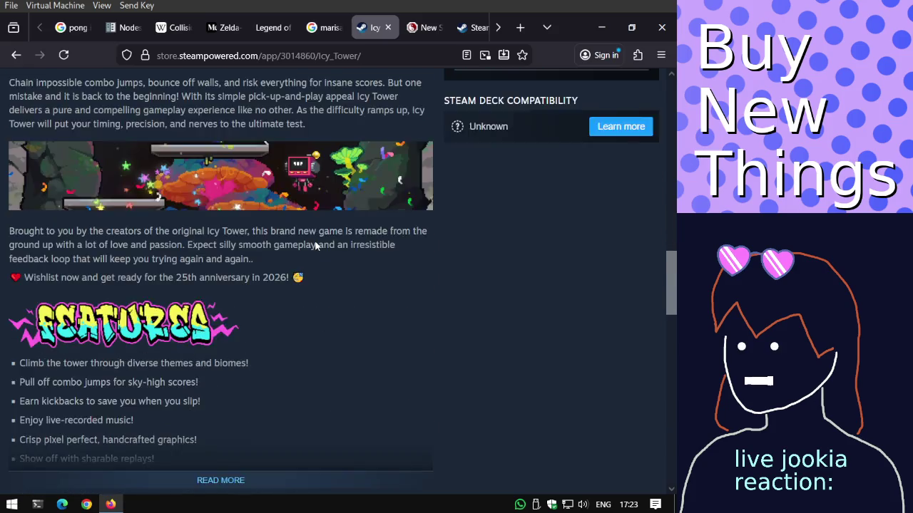
scroll(358, 268, "up", 5)
scroll(358, 268, "up", 2)
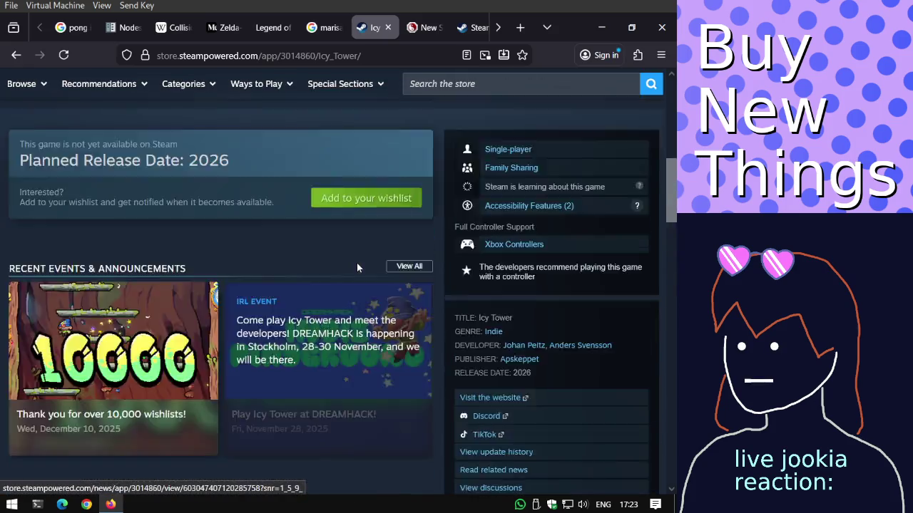
scroll(357, 268, "up", 3)
scroll(358, 268, "up", 2)
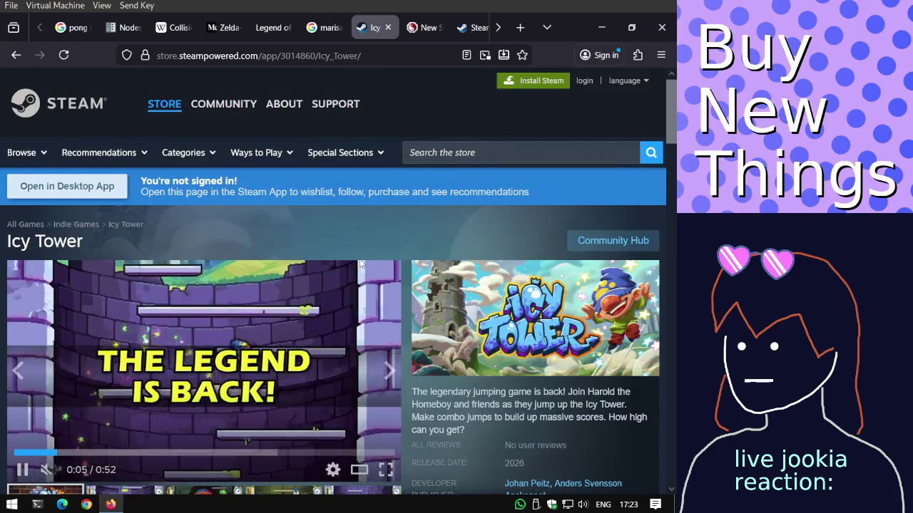
Step: Pause the Icy Tower trailer near 0:29, step screenshots to HURRY UP!, then close the page
scroll(363, 268, "down", 1)
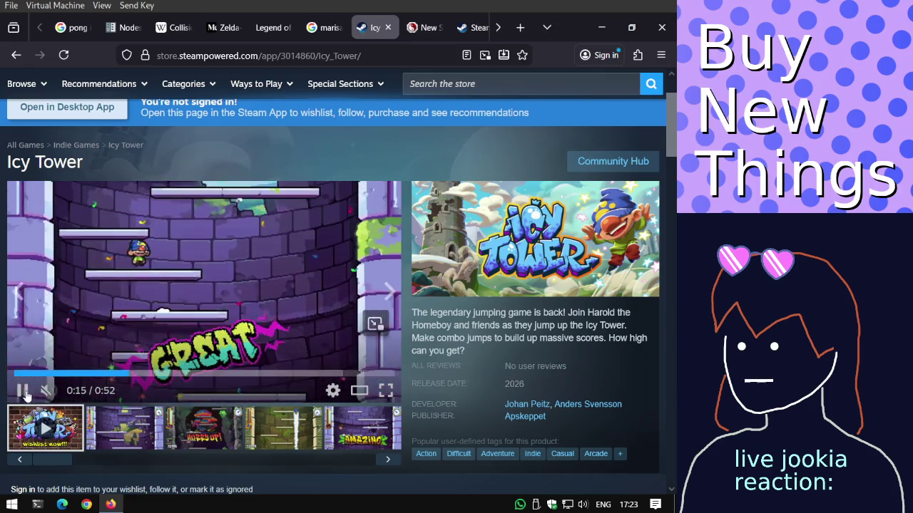
left_click(23, 391)
left_click(230, 375)
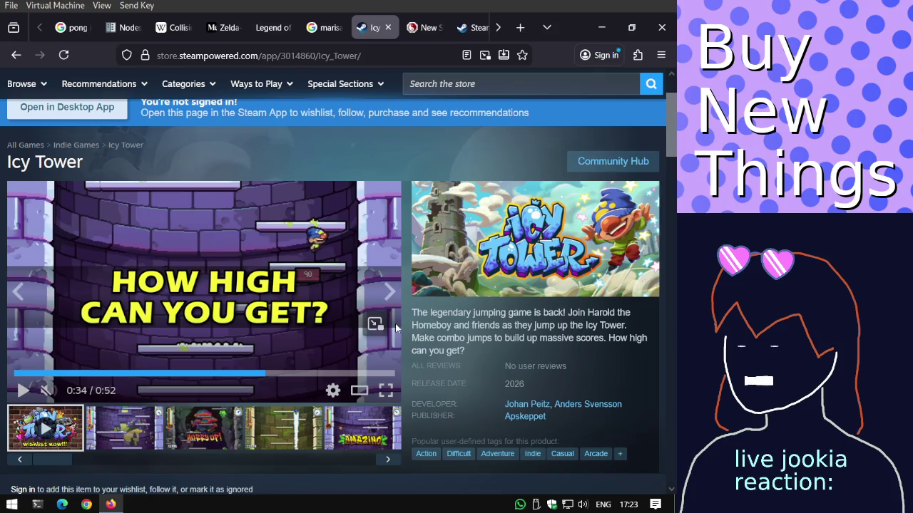
left_click(390, 293)
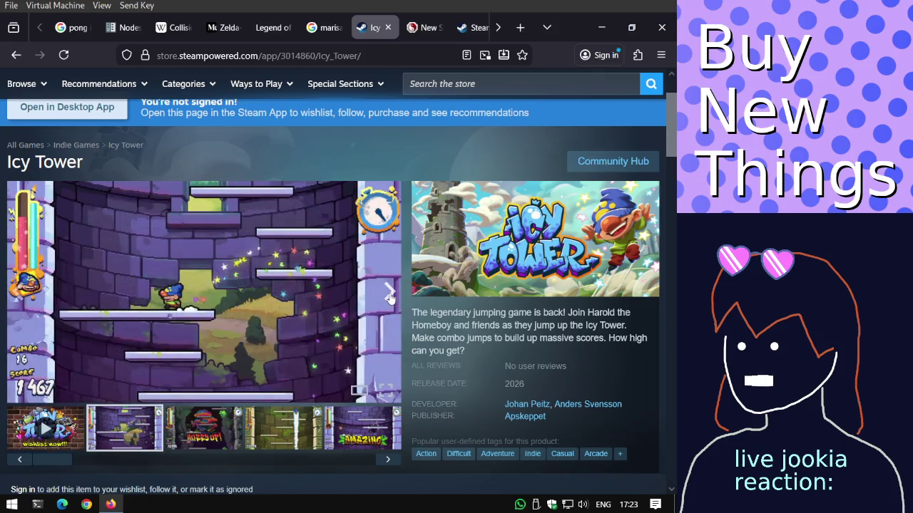
left_click(391, 295)
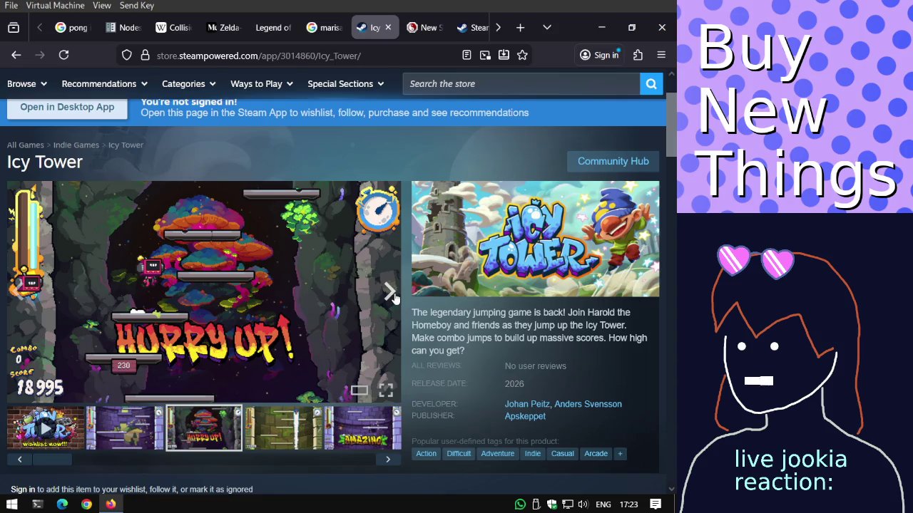
key("ctrl+w")
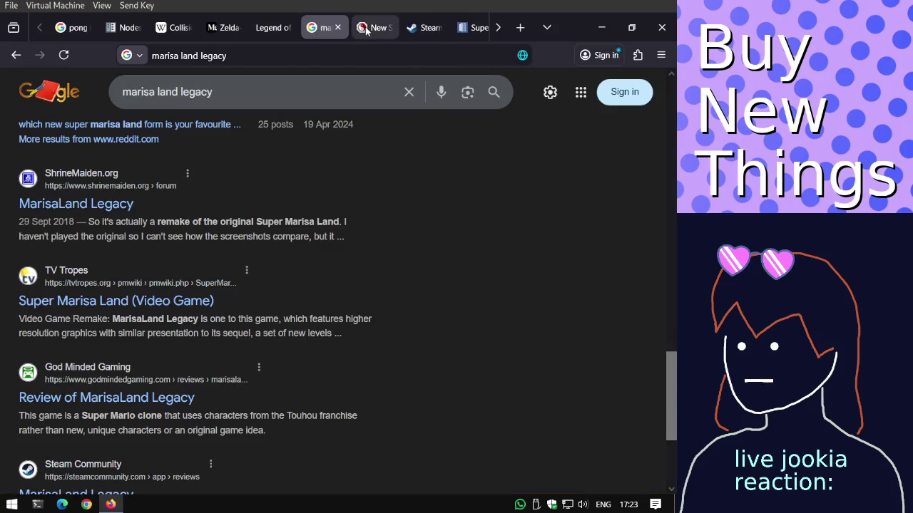
Step: Close the New Super Marisa Land wiki tab
left_click(368, 28)
scroll(352, 145, "down", 5)
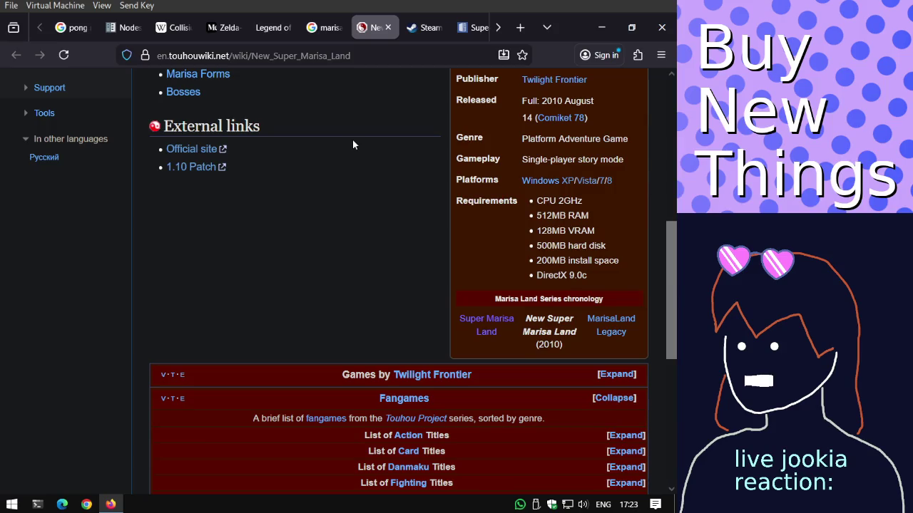
key("ctrl+w")
Step: Scroll through the MarisaLand Legacy community hub posts, then return to the marisa land legacy search results
scroll(352, 142, "down", 2)
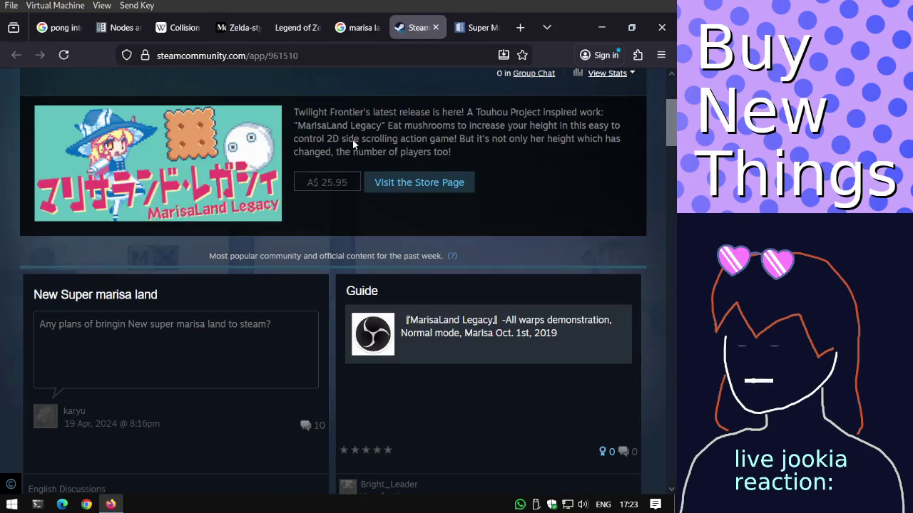
scroll(352, 141, "down", 4)
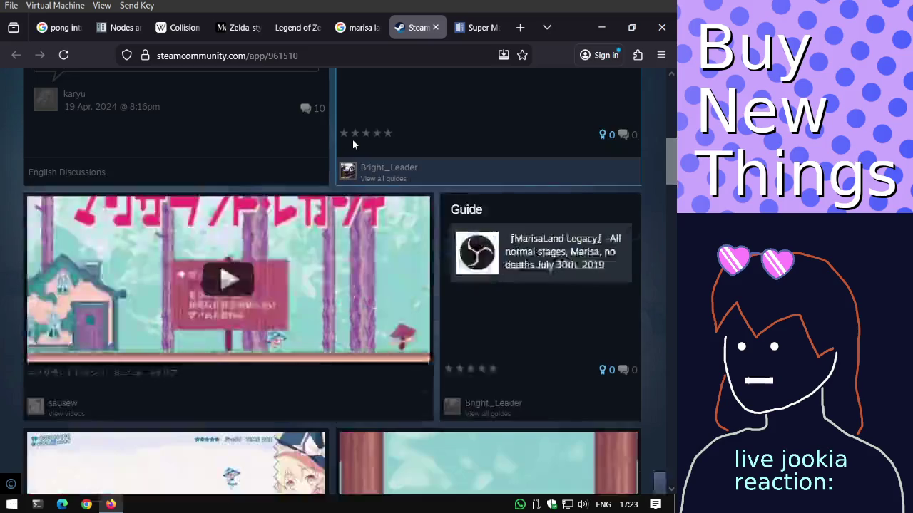
scroll(352, 141, "down", 2)
scroll(353, 139, "down", 5)
scroll(352, 140, "down", 5)
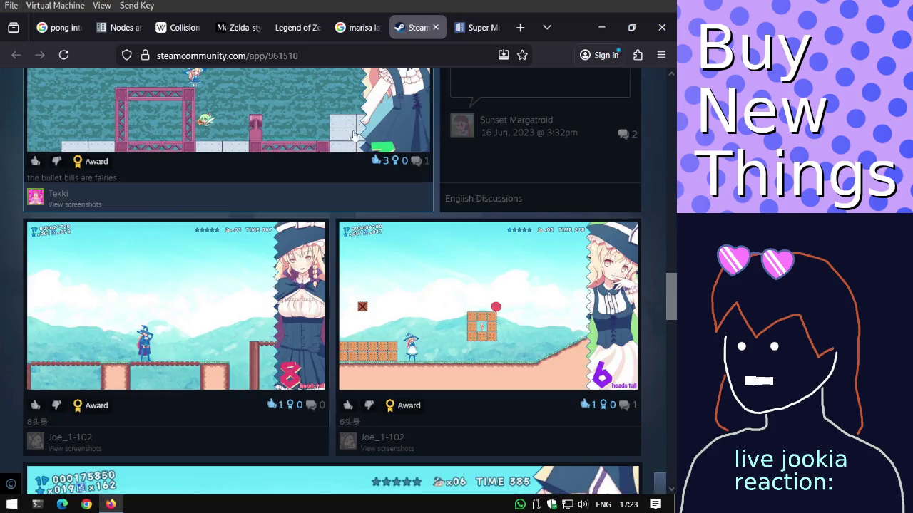
scroll(349, 121, "down", 5)
scroll(350, 112, "down", 5)
scroll(350, 112, "down", 1)
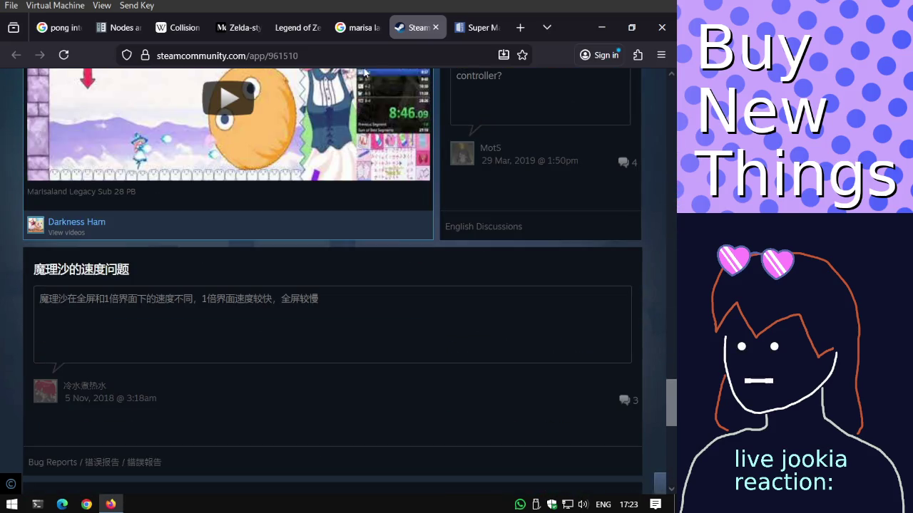
left_click(358, 27)
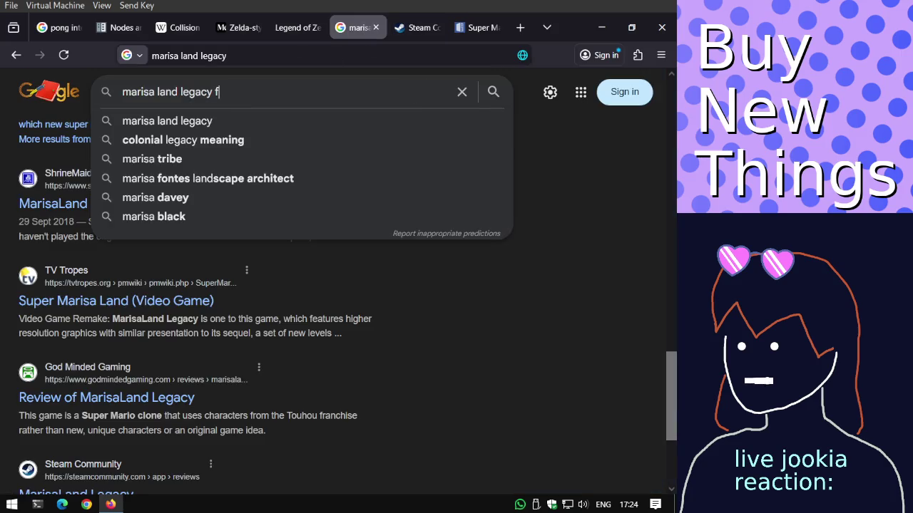
Step: Search for 'physics framerate' and look through the results
type("physics framera")
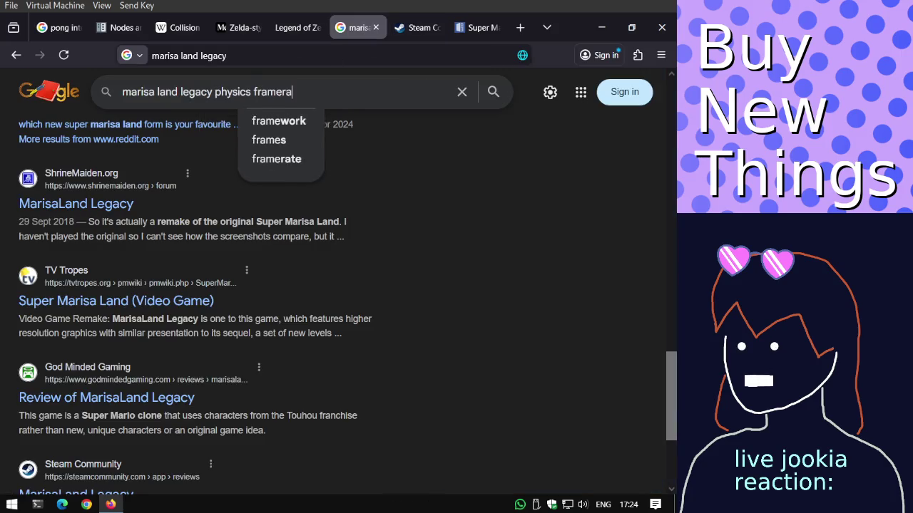
type("te")
key("Return")
scroll(239, 130, "down", 2)
scroll(238, 130, "down", 2)
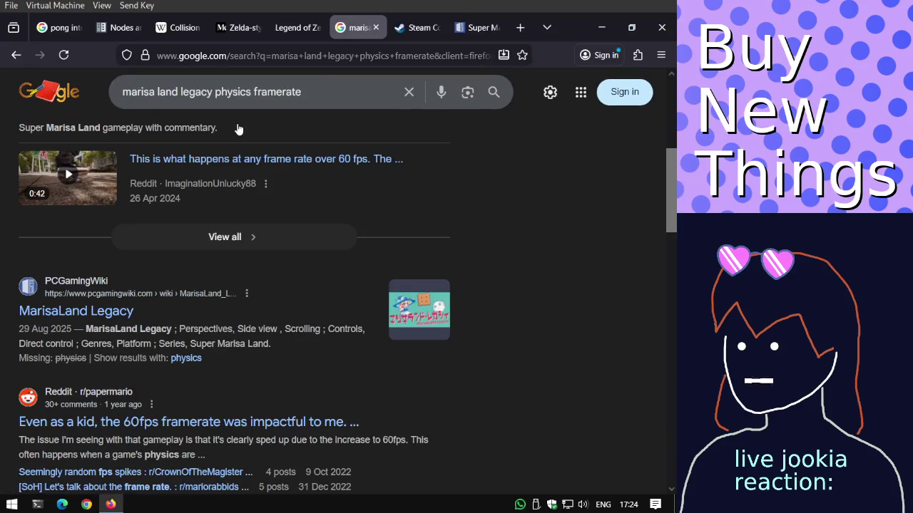
scroll(238, 129, "down", 2)
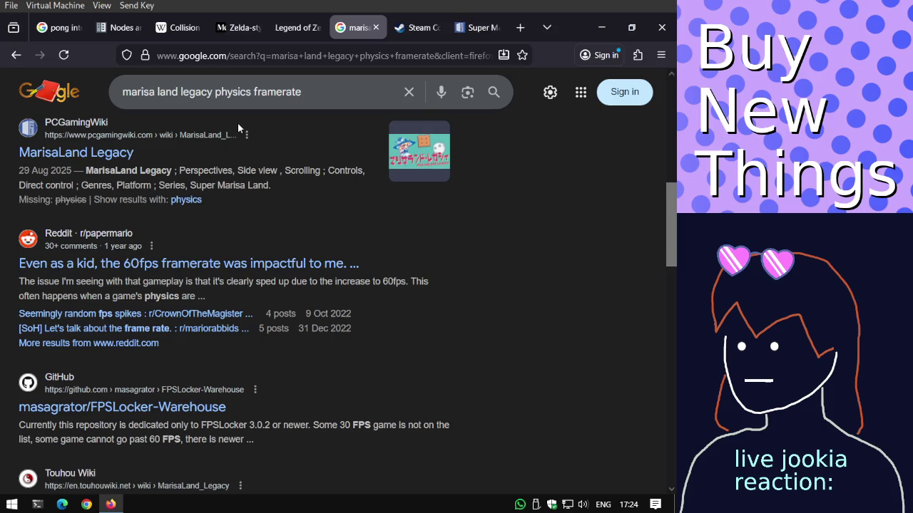
scroll(238, 124, "down", 4)
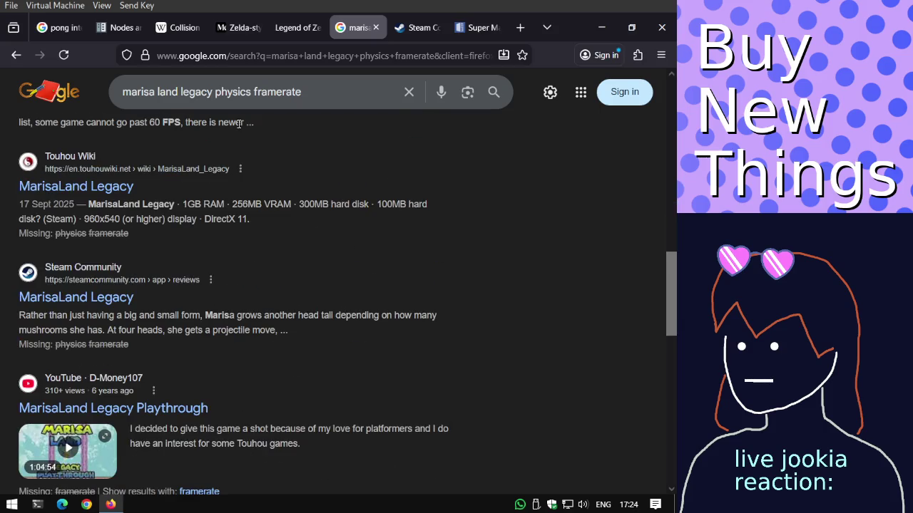
scroll(239, 123, "up", 4)
scroll(235, 127, "up", 3)
scroll(229, 132, "up", 2)
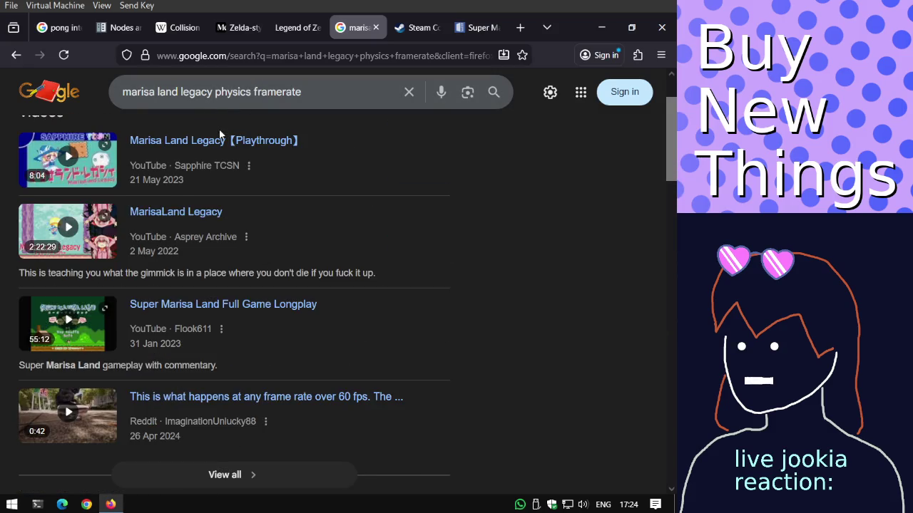
scroll(220, 134, "up", 2)
Step: Go back to the interpolated game loop question, then convert 15 EUR to AUD (26.38) in a temporary tab
left_click(16, 55)
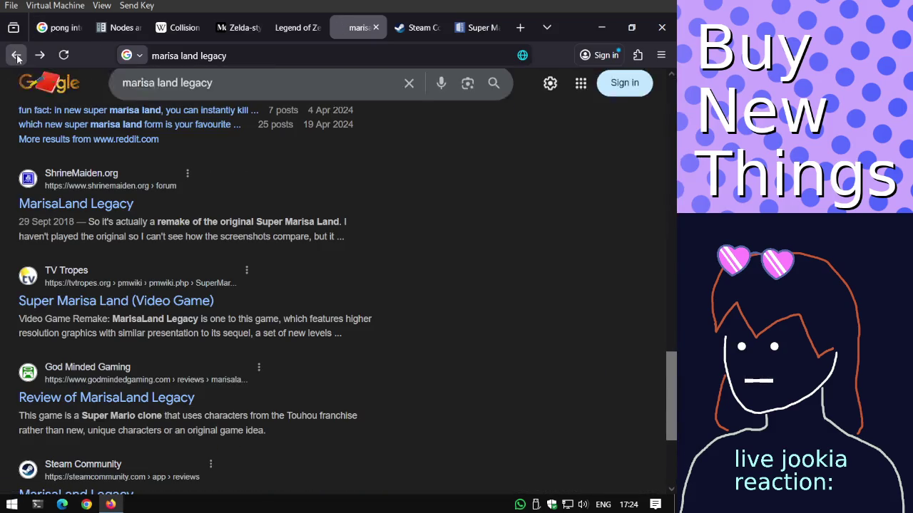
left_click(16, 55)
key("ctrl+t")
type("15 eur to aud")
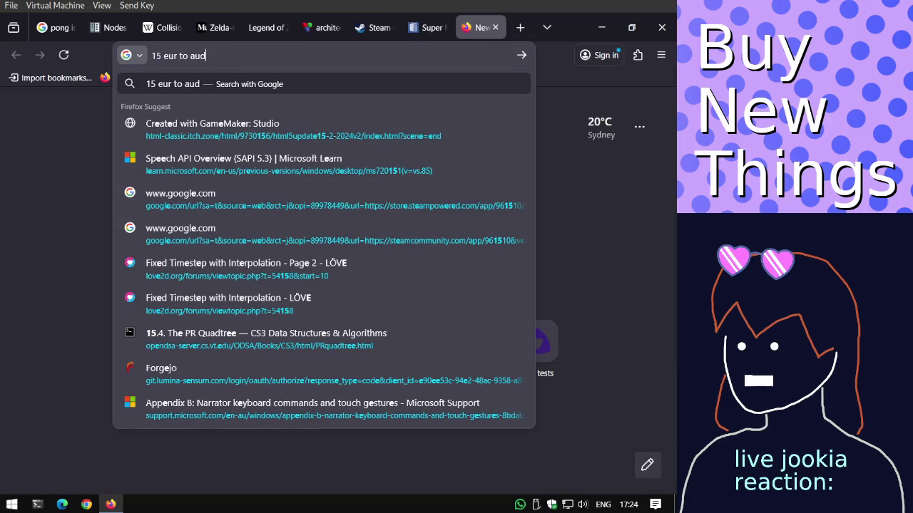
key("Return")
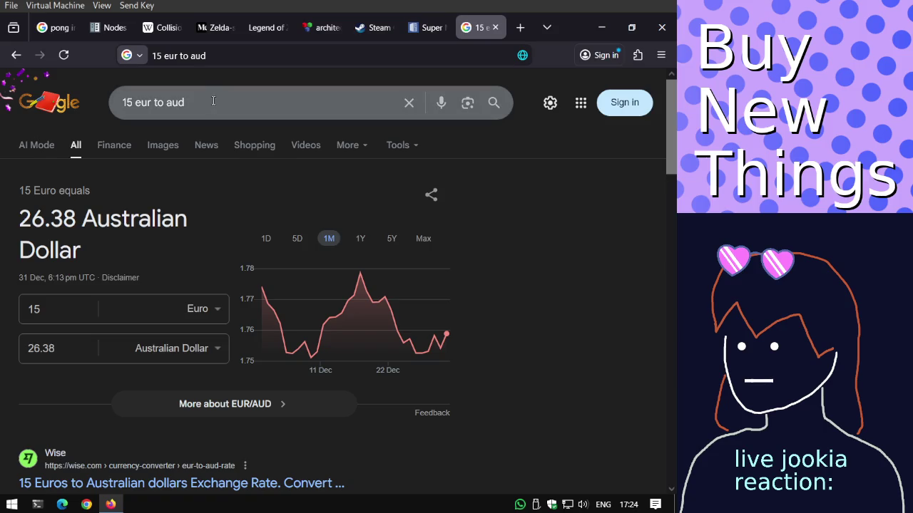
key("ctrl+w")
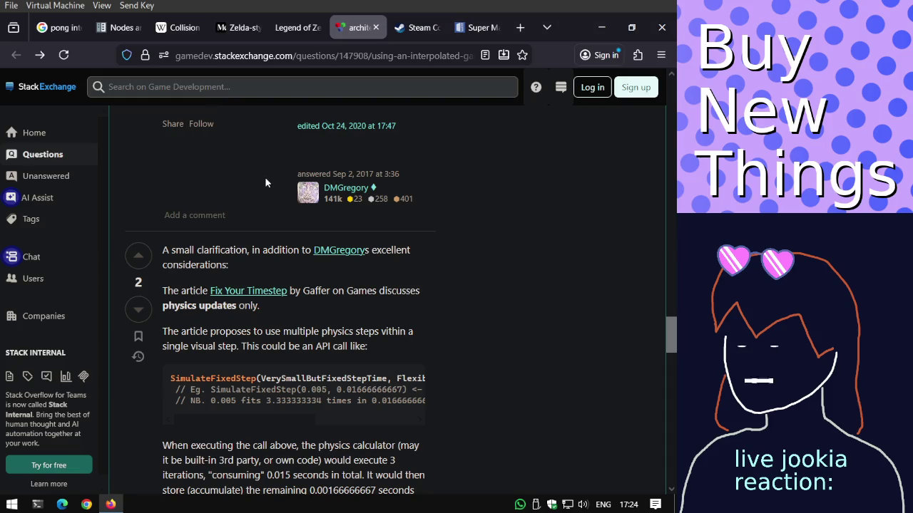
scroll(275, 207, "down", 2)
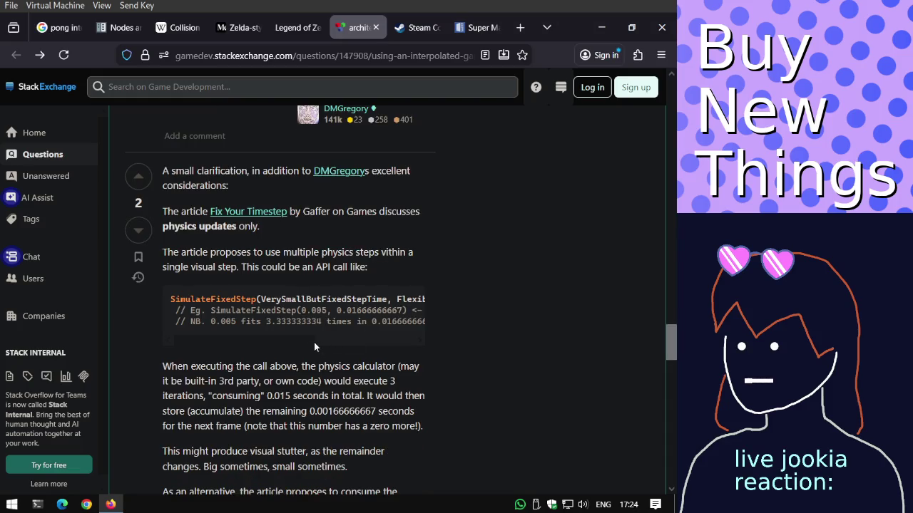
left_click_drag(304, 336, 433, 326)
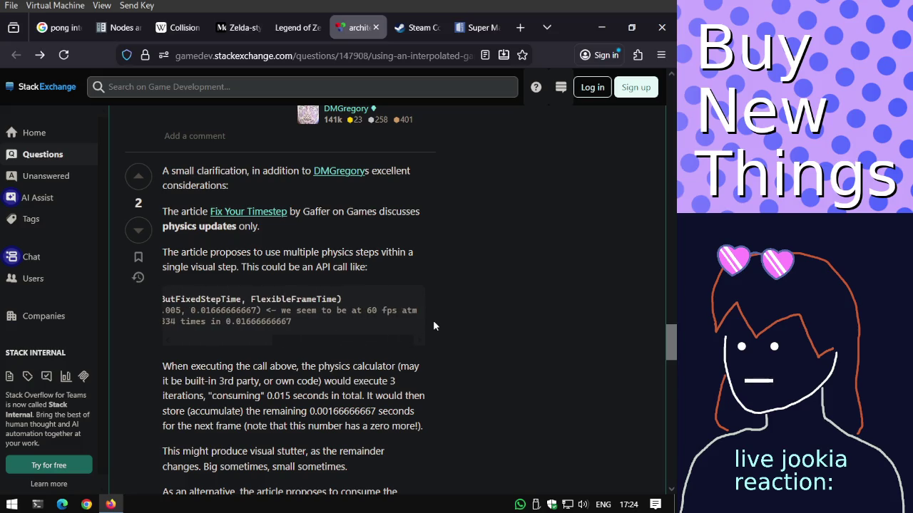
scroll(436, 319, "down", 4)
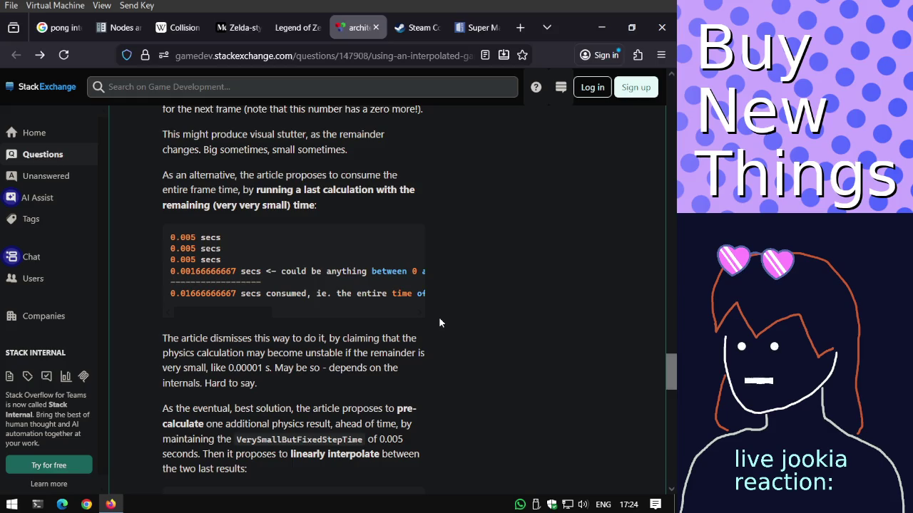
scroll(439, 317, "down", 4)
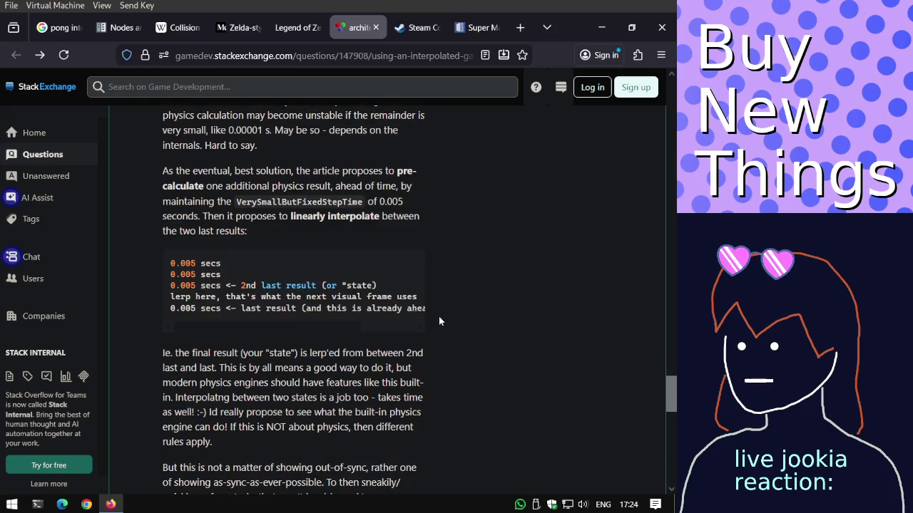
scroll(438, 317, "down", 3)
scroll(440, 320, "down", 1)
scroll(439, 319, "up", 1)
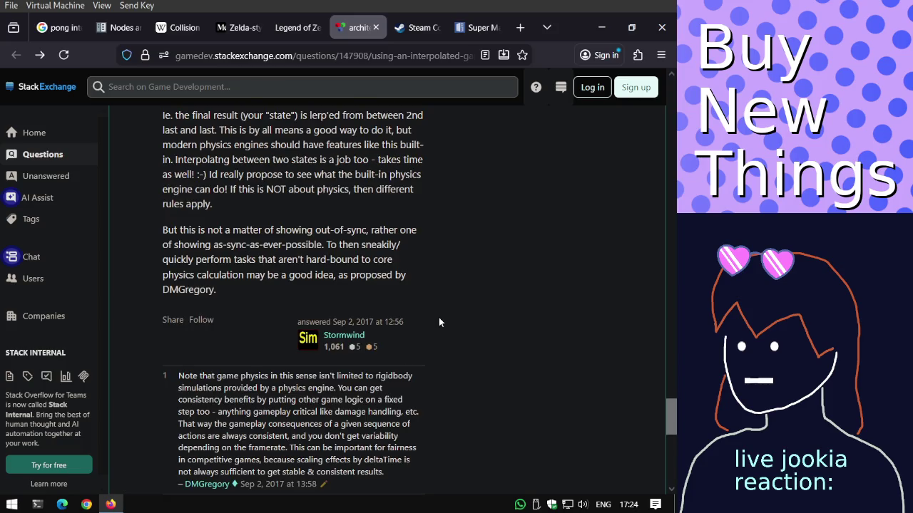
scroll(439, 319, "up", 1)
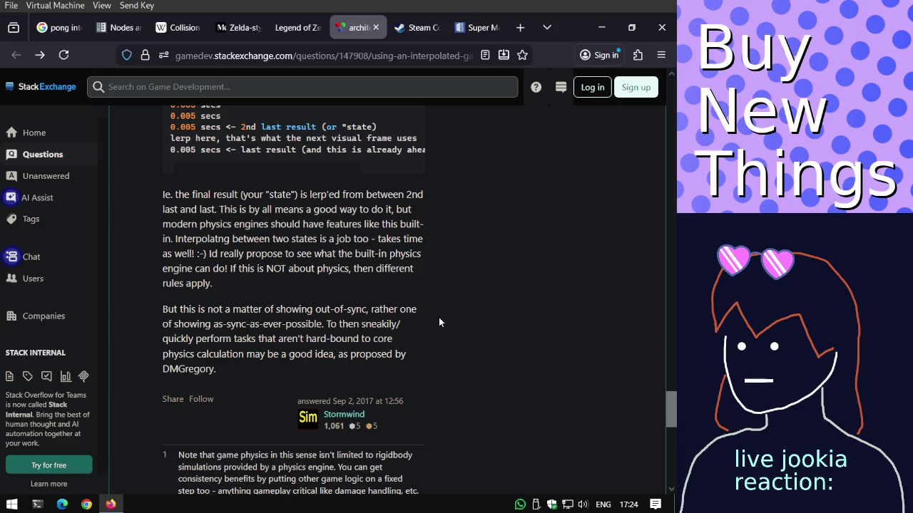
scroll(440, 322, "up", 4)
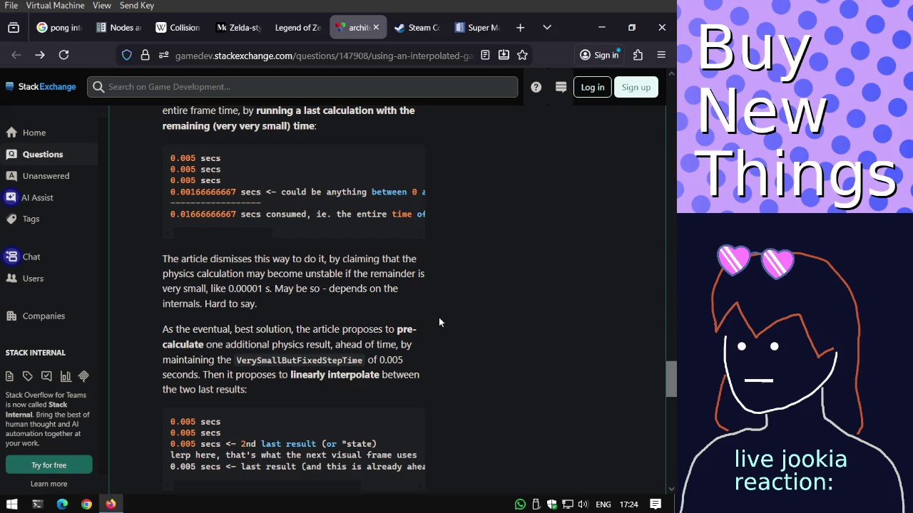
scroll(439, 319, "down", 1)
scroll(440, 319, "up", 3)
scroll(439, 319, "down", 2)
scroll(439, 323, "up", 3)
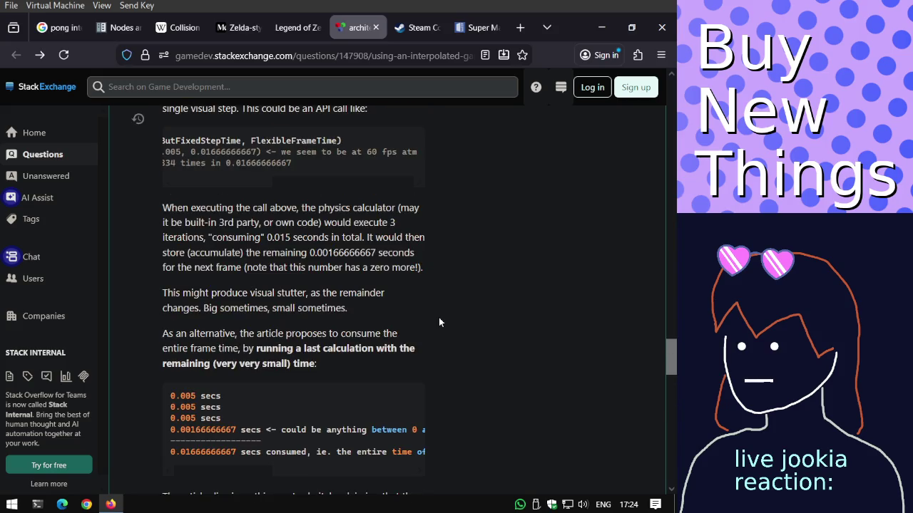
scroll(438, 322, "down", 5)
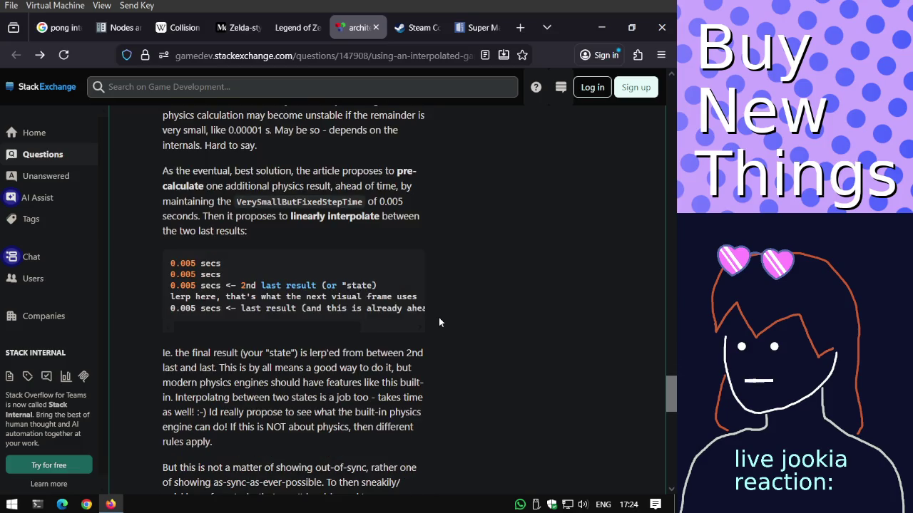
key("ctrl+Tab")
Step: Switch to PCGamingWiki's Super Marisa Land page, pause its video, and check the 62 fps frame-rate cap
scroll(440, 323, "up", 3)
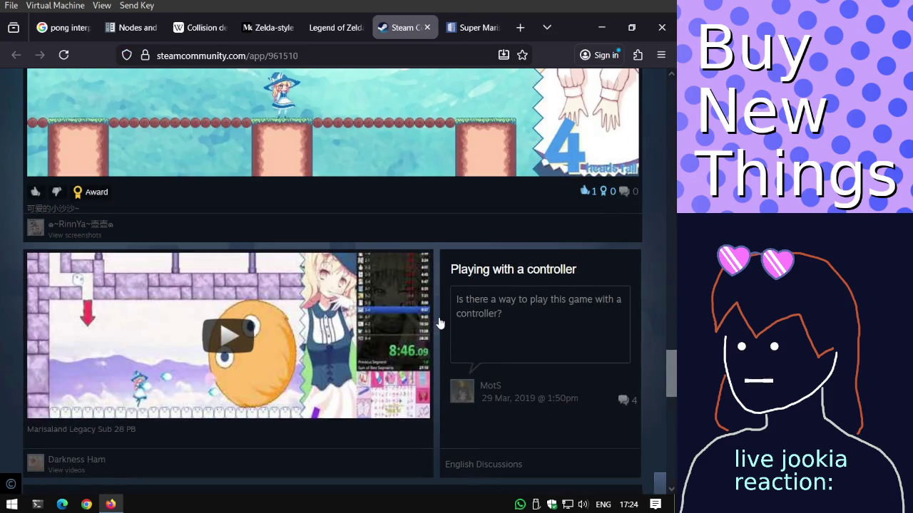
key("ctrl+Tab")
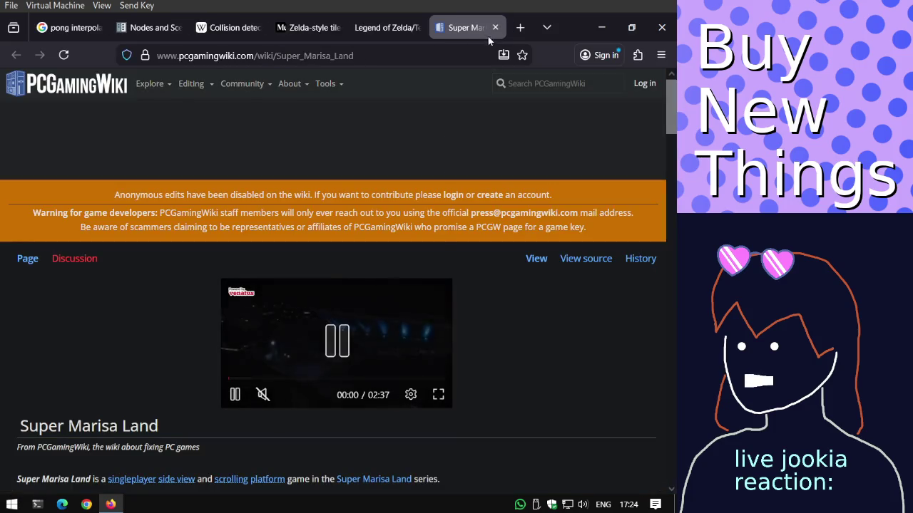
left_click(338, 343)
scroll(348, 331, "down", 2)
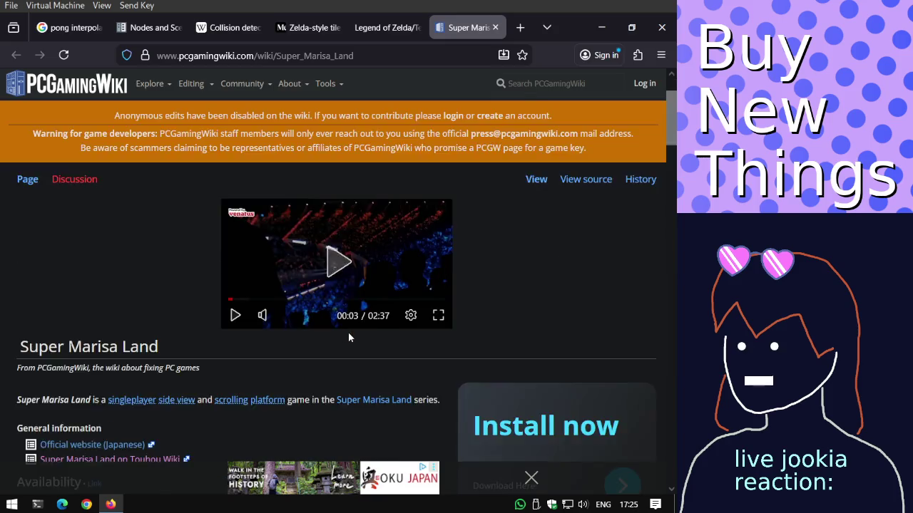
scroll(355, 332, "down", 3)
scroll(356, 333, "down", 3)
scroll(357, 333, "down", 2)
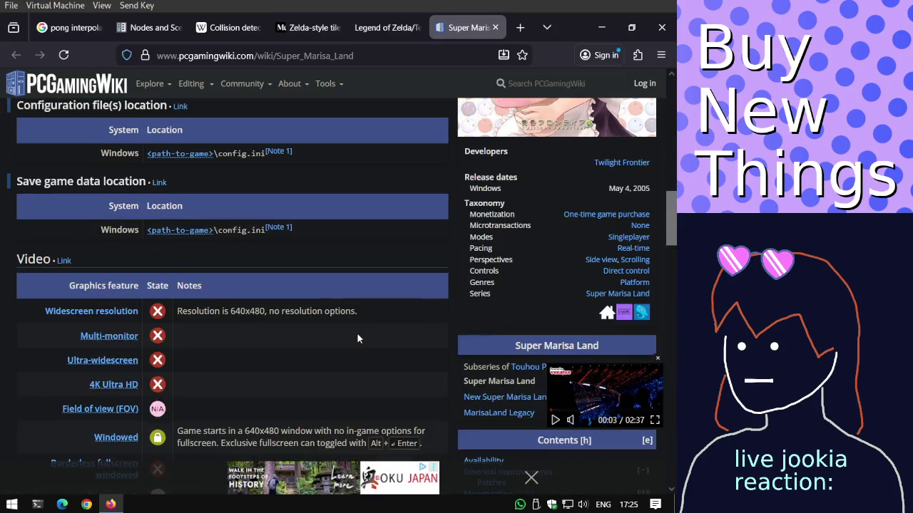
scroll(357, 334, "down", 1)
scroll(357, 334, "down", 3)
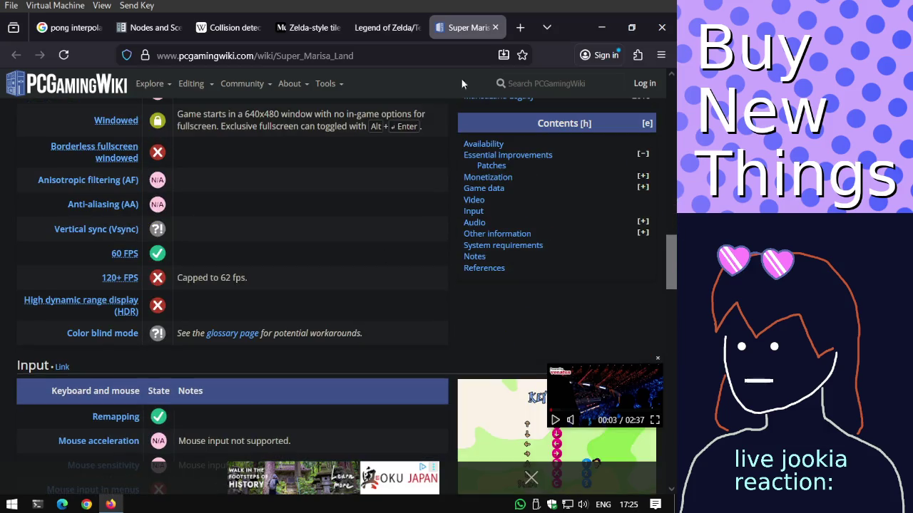
Step: Close the Super Marisa Land wiki page and return to the draw.io frame diagrams
left_click(495, 27)
key("alt+Tab")
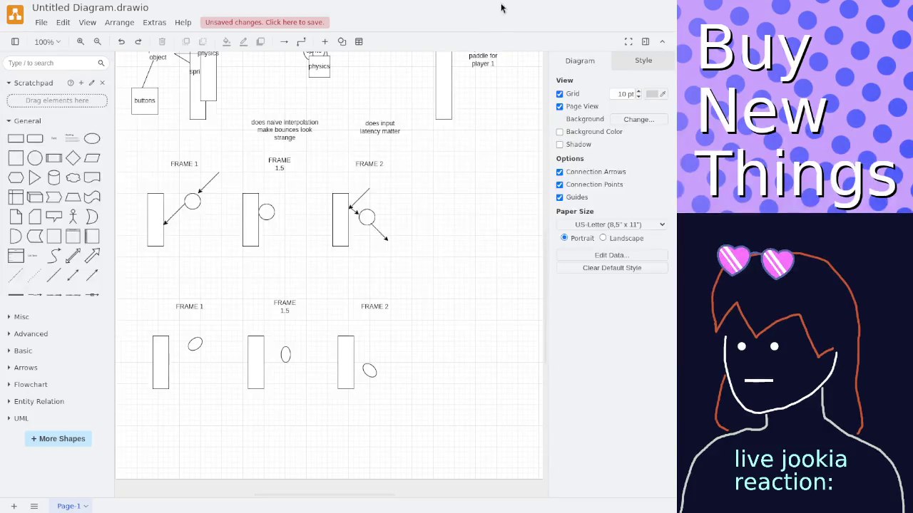
left_click_drag(350, 169, 432, 175)
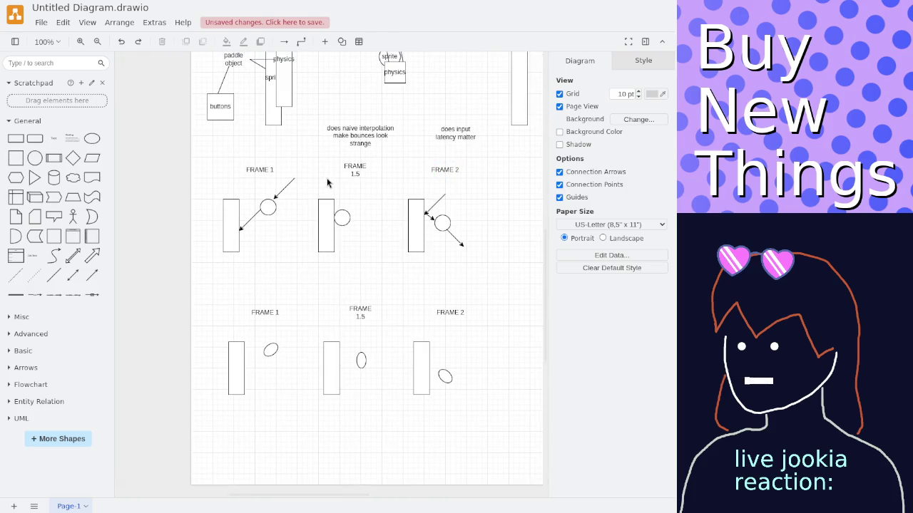
scroll(296, 184, "up", 1)
scroll(292, 188, "up", 1)
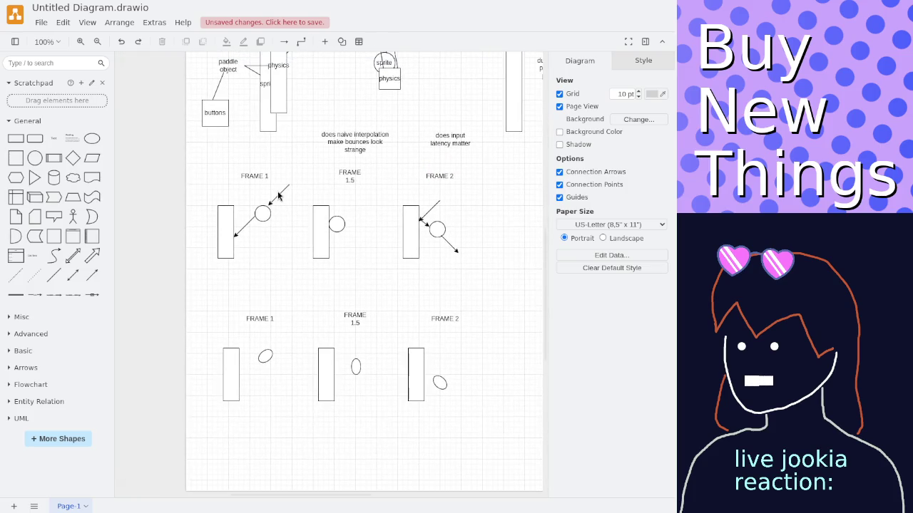
scroll(288, 191, "up", 1)
scroll(277, 205, "up", 1)
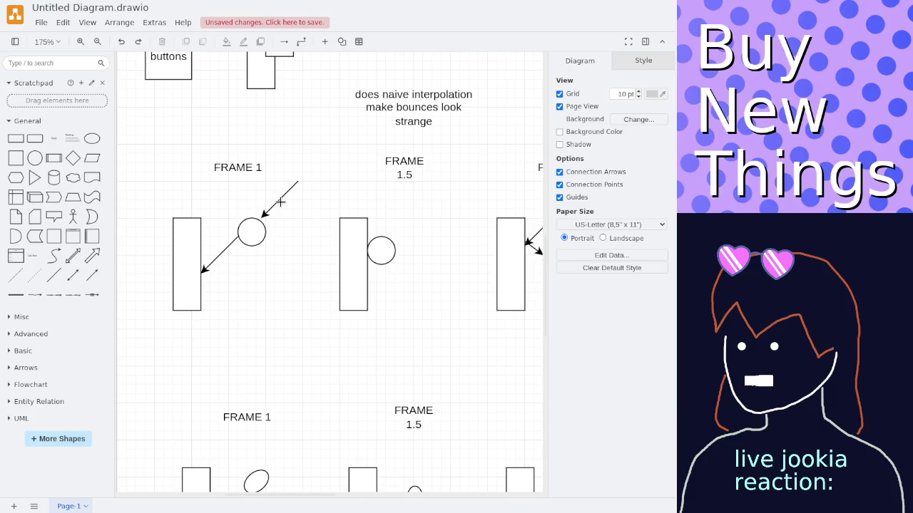
Step: Try shortening the arrow above the FRAME 1 ball, undo it, and cancel saving the diagram
left_click(278, 203)
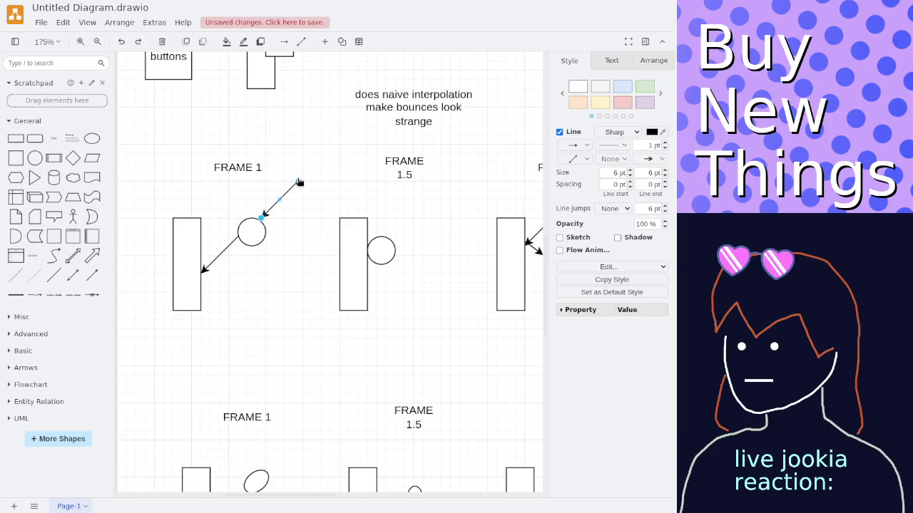
left_click_drag(300, 182, 283, 202)
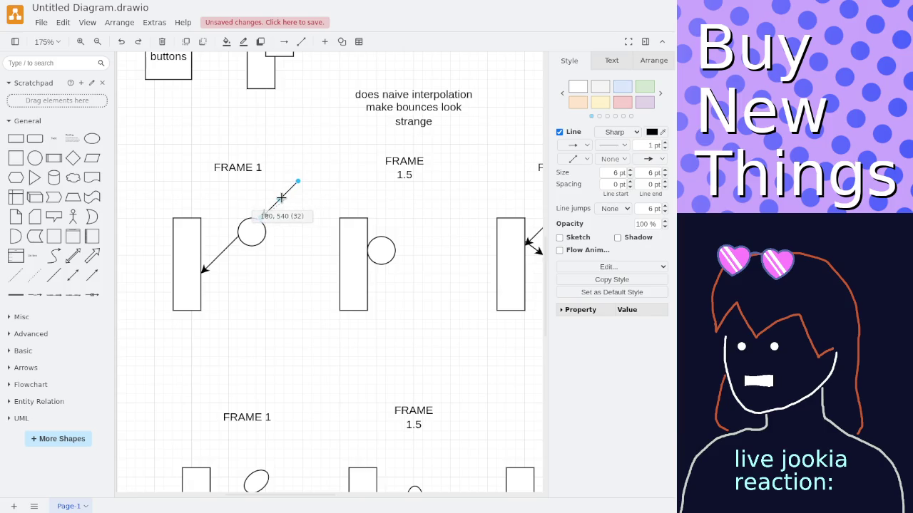
key("ctrl+z")
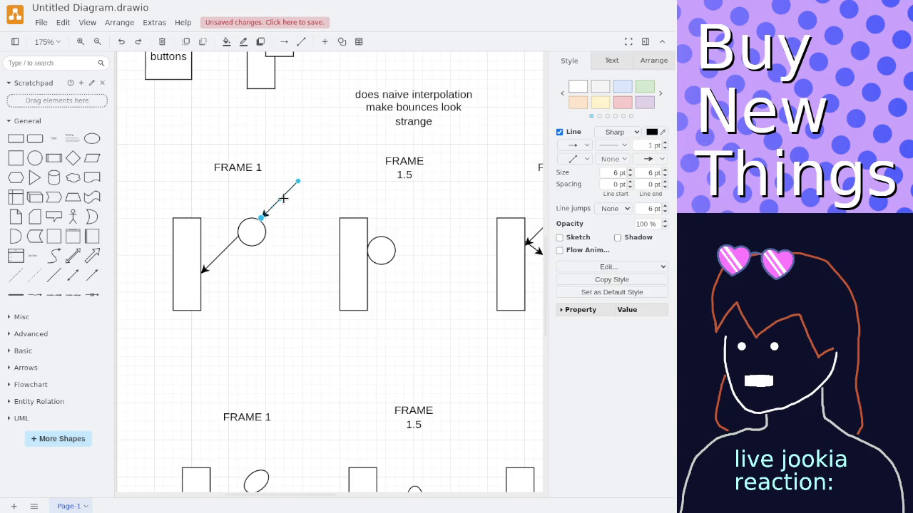
key("ctrl+s")
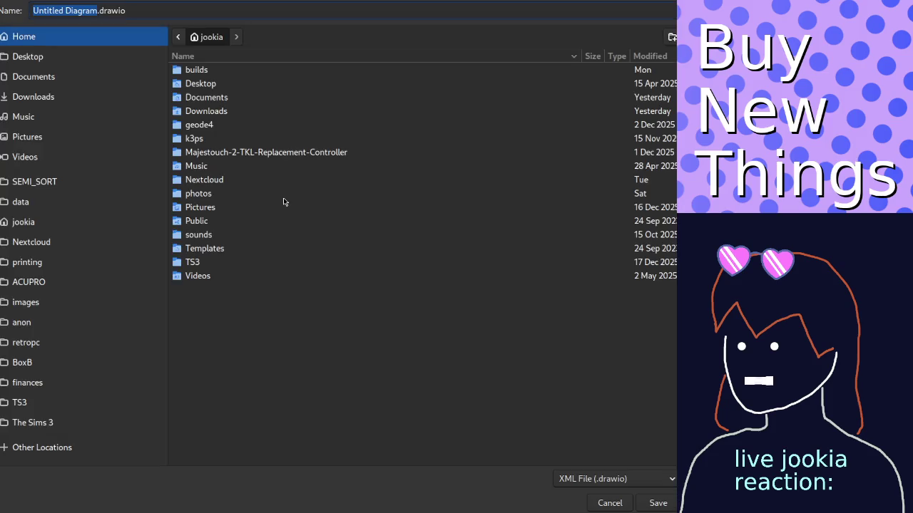
key("Escape")
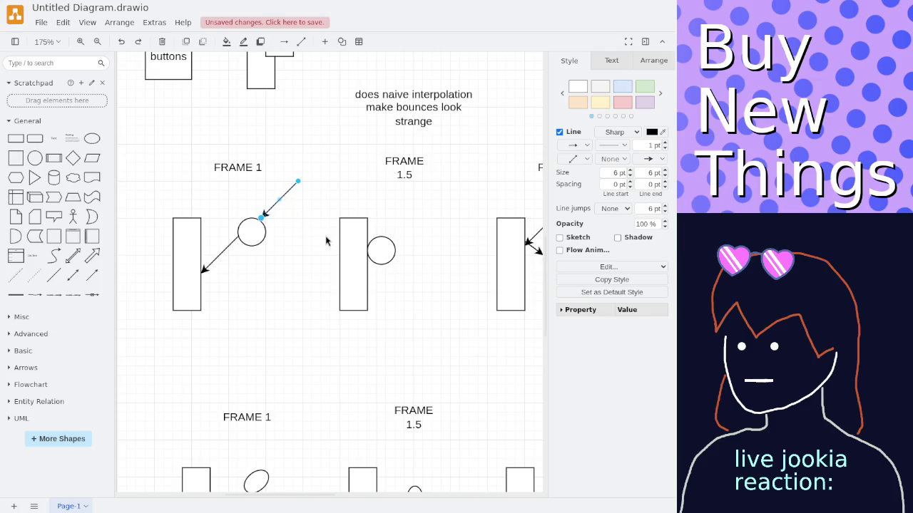
Step: Select the small ellipse in FRAME 1.5, then bring up the Firefox window
scroll(326, 241, "down", 1)
scroll(328, 235, "down", 1)
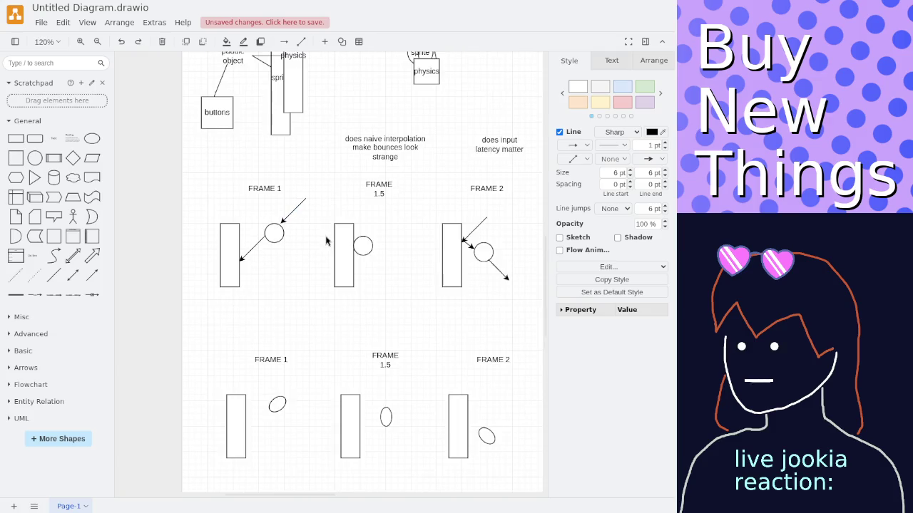
scroll(331, 211, "down", 1)
scroll(331, 210, "right", 1)
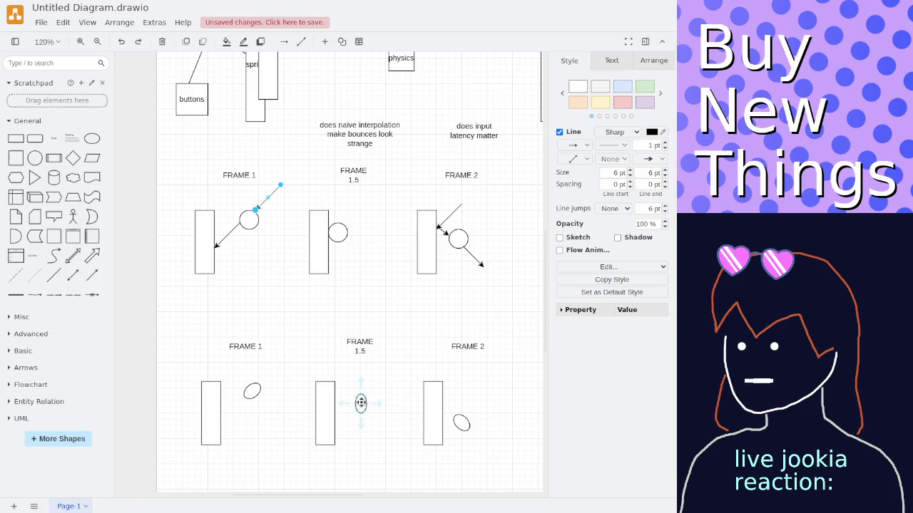
left_click(361, 401)
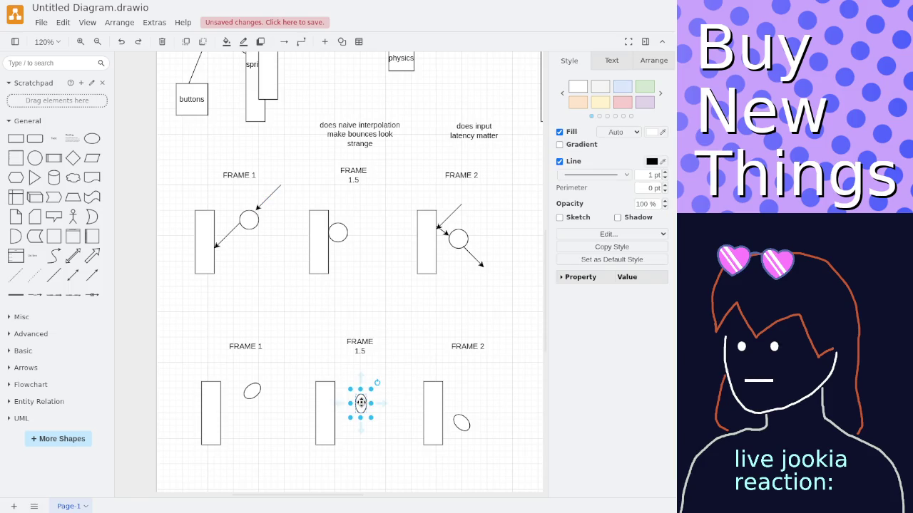
key("alt+Tab")
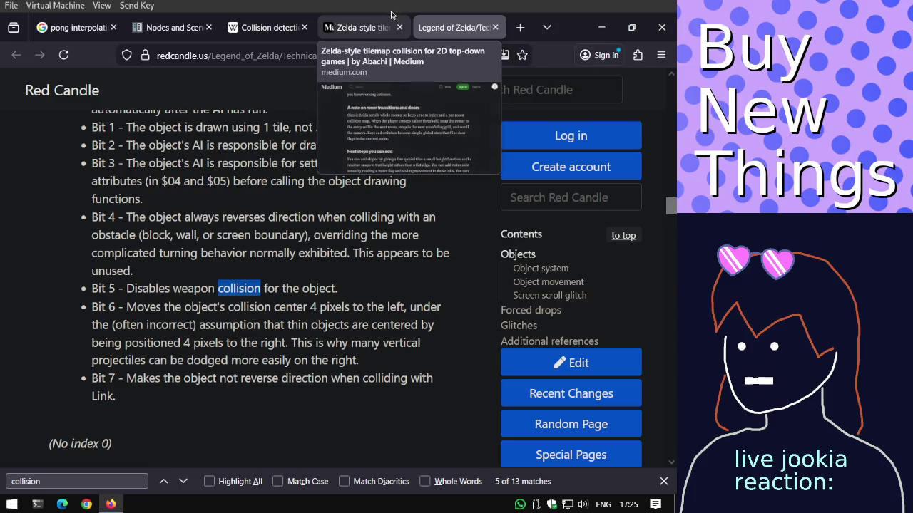
Step: Open the 'How To Make Pong: Finale' result from the pong interpolation search in a new tab
left_click(372, 22)
left_click(258, 29)
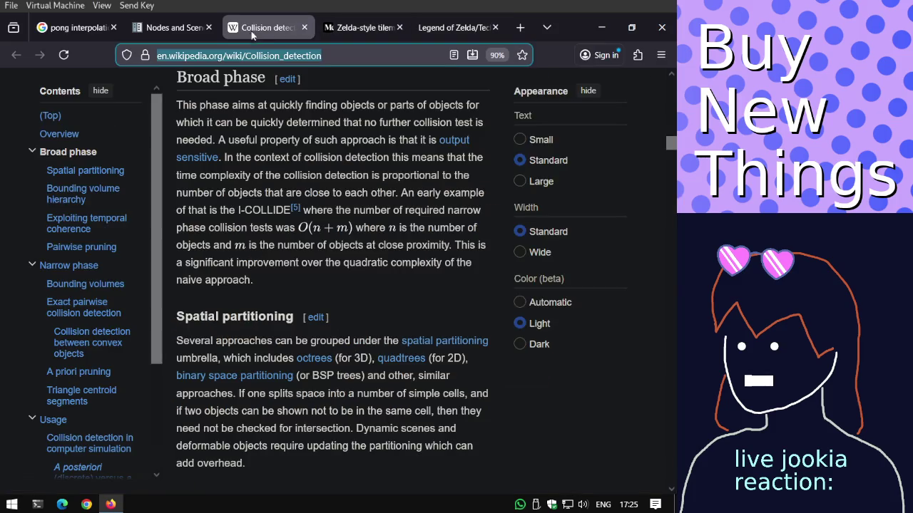
left_click(75, 27)
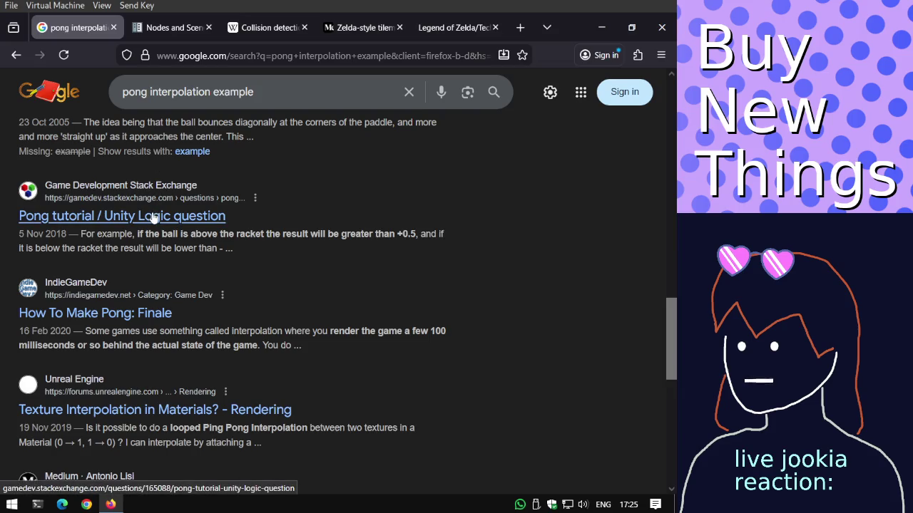
middle_click(121, 315)
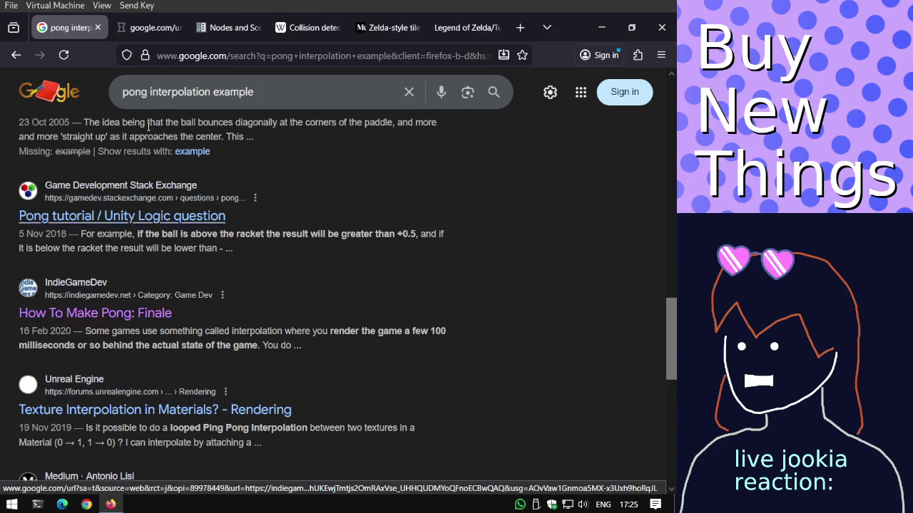
left_click(168, 30)
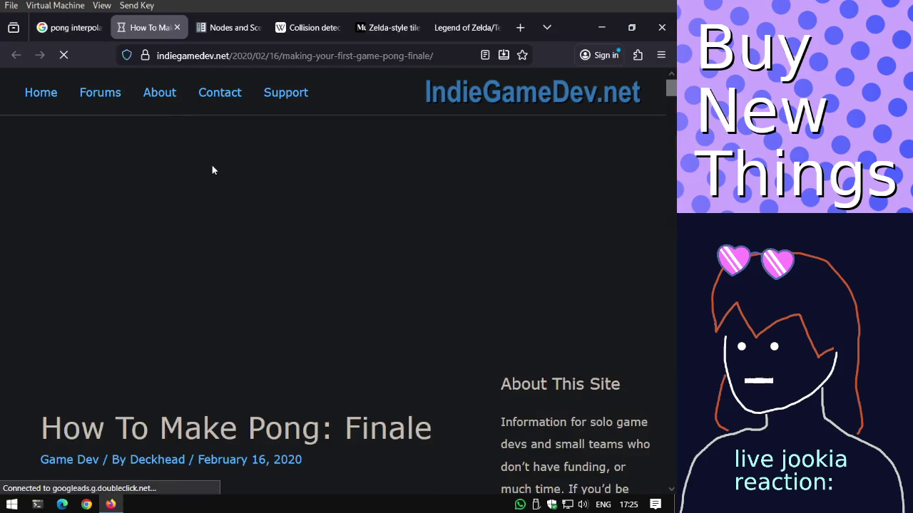
Step: Scroll into the Pong article and cycle its demo slideshow through all three slides
scroll(211, 170, "down", 2)
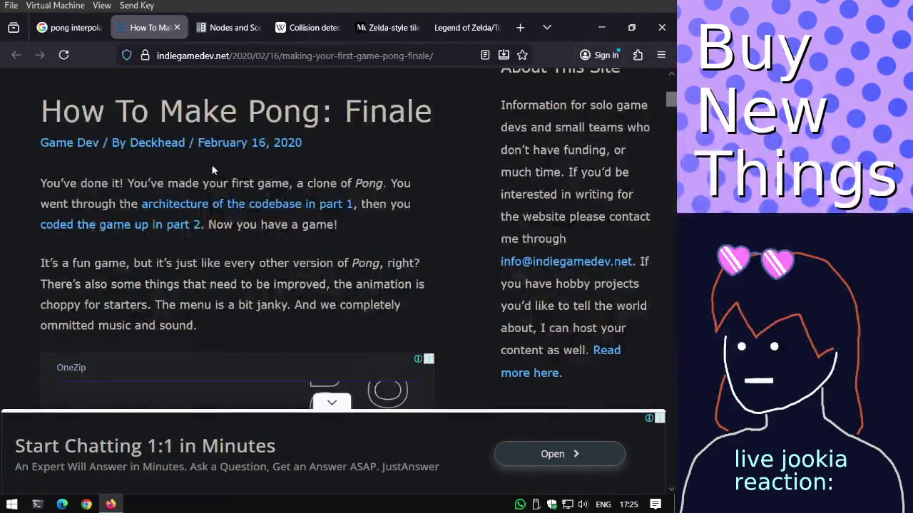
scroll(211, 170, "down", 3)
scroll(211, 170, "down", 3)
scroll(211, 170, "down", 1)
scroll(212, 169, "down", 3)
scroll(213, 165, "up", 2)
scroll(212, 166, "down", 1)
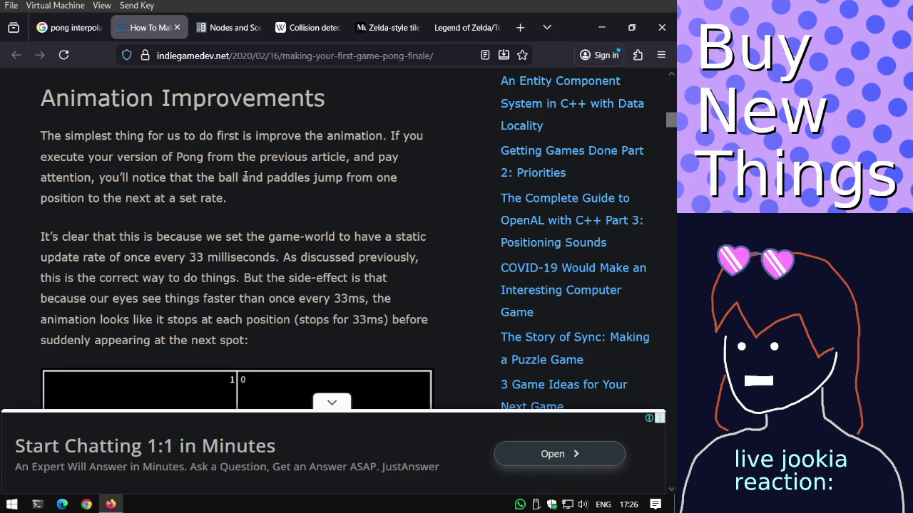
scroll(248, 176, "down", 3)
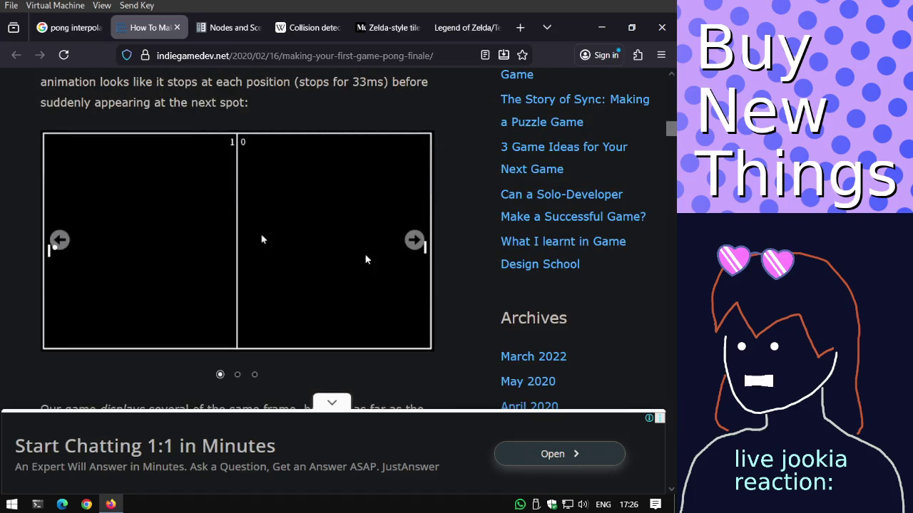
left_click(410, 250)
left_click(409, 250)
left_click(410, 250)
Step: Read through the rest of the Pong finale article, then return to the draw.io diagram
scroll(397, 243, "down", 3)
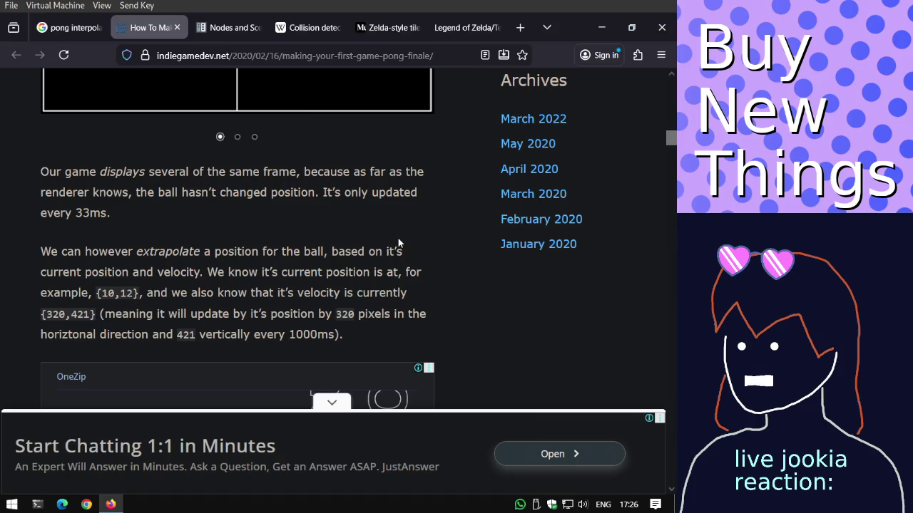
scroll(397, 244, "down", 3)
scroll(398, 244, "down", 2)
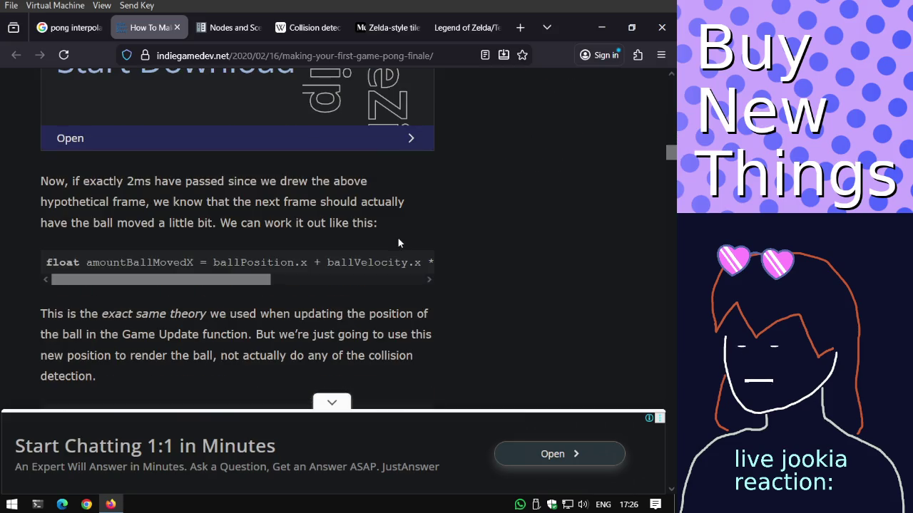
scroll(398, 243, "down", 2)
scroll(398, 244, "down", 3)
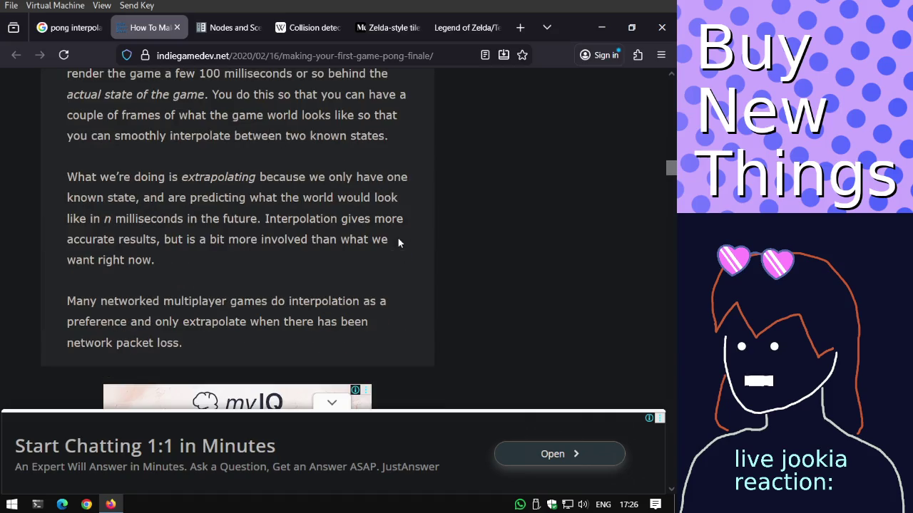
scroll(372, 161, "down", 2)
scroll(371, 161, "down", 1)
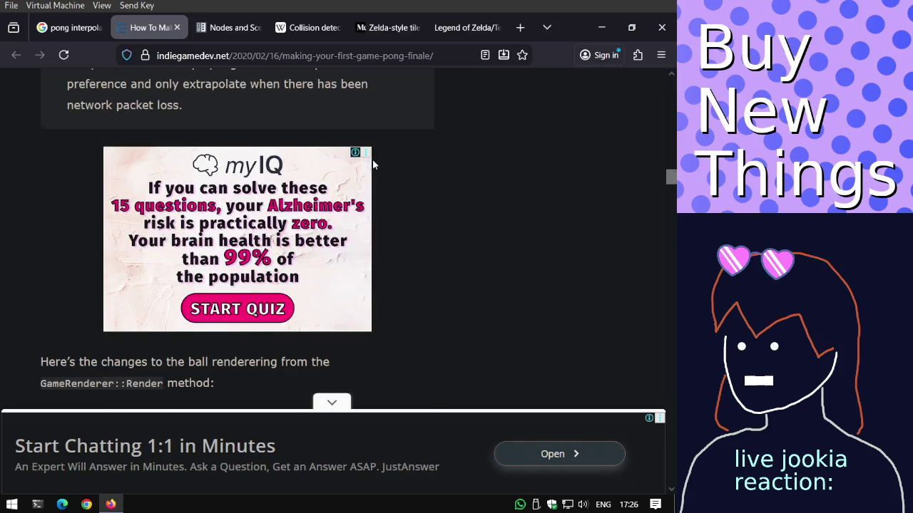
scroll(372, 161, "down", 2)
scroll(372, 161, "down", 2)
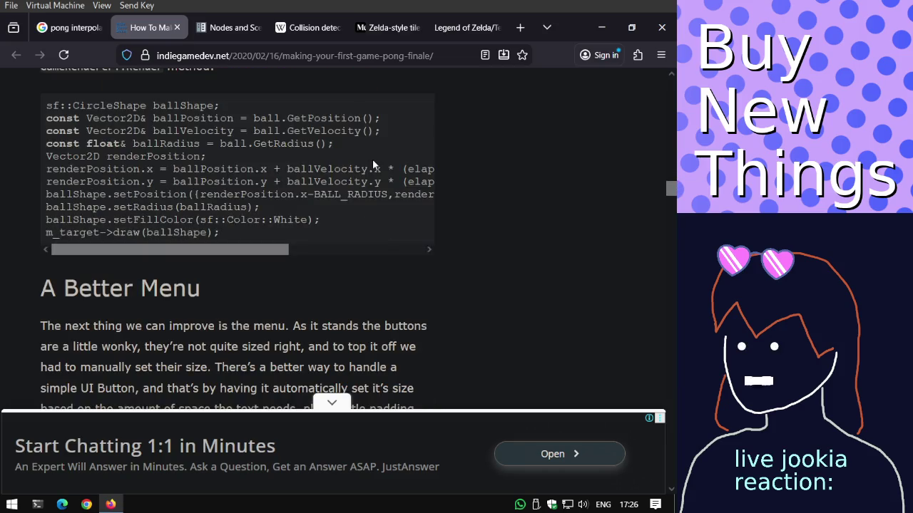
scroll(372, 161, "up", 3)
scroll(372, 164, "down", 2)
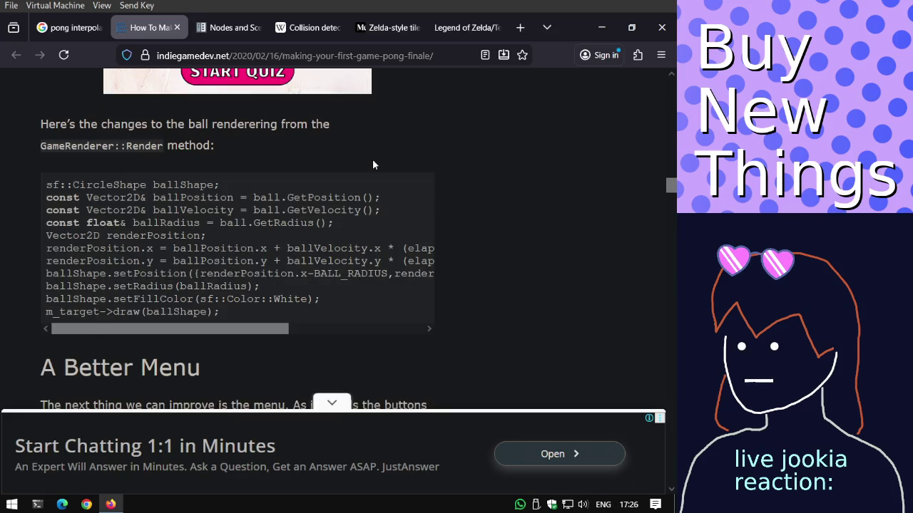
scroll(372, 165, "down", 3)
scroll(373, 165, "down", 3)
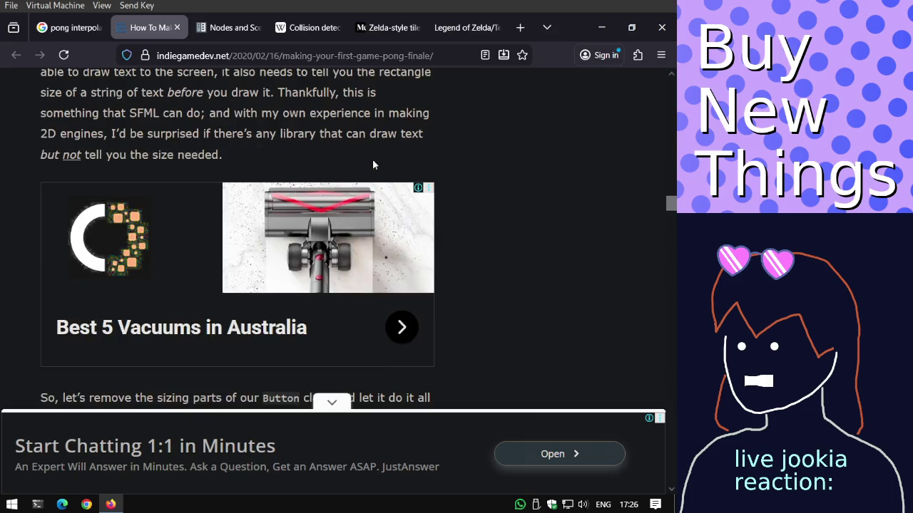
scroll(372, 165, "down", 3)
scroll(372, 165, "down", 2)
scroll(372, 165, "down", 3)
scroll(372, 165, "down", 3)
scroll(372, 165, "down", 4)
scroll(372, 164, "down", 4)
scroll(372, 165, "down", 4)
scroll(372, 165, "down", 5)
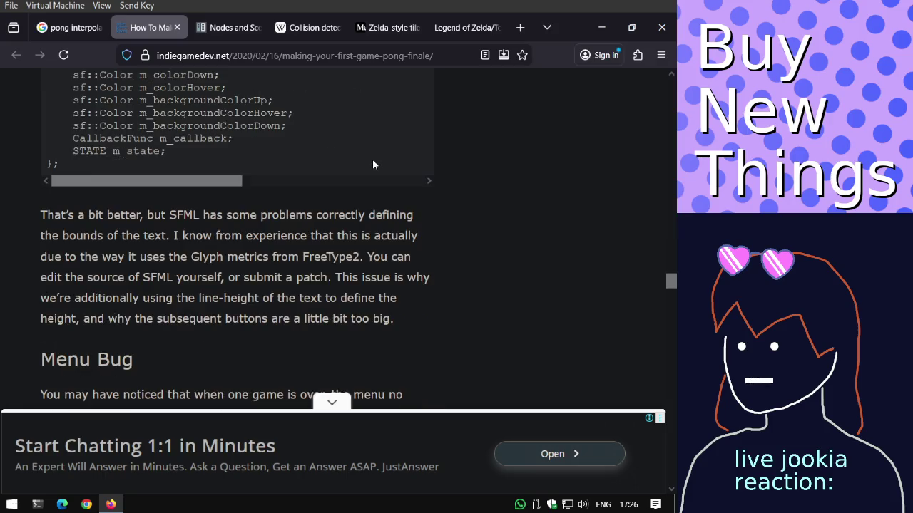
scroll(373, 164, "down", 4)
scroll(373, 161, "down", 3)
scroll(372, 161, "down", 2)
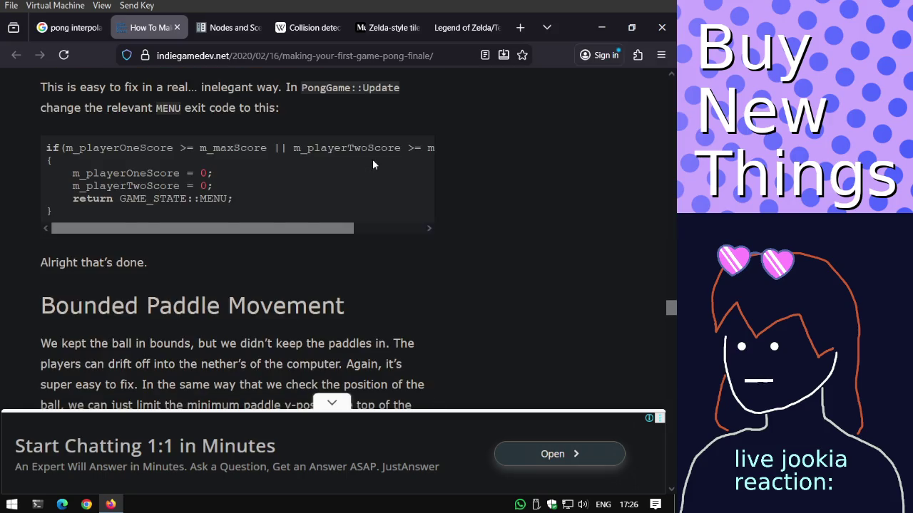
scroll(372, 161, "down", 5)
scroll(372, 164, "up", 2)
scroll(372, 164, "up", 2)
key("alt+Tab")
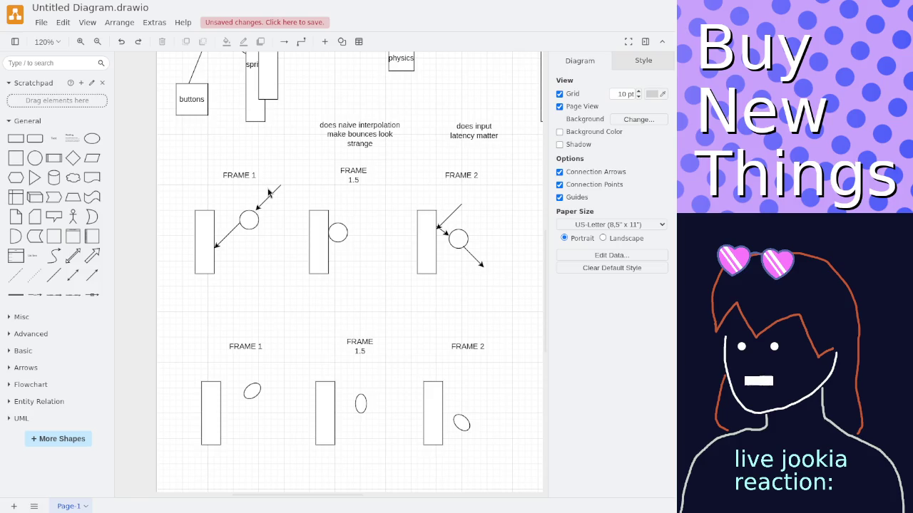
Step: Move the FRAME 1.5 ball beside its paddle, undoing a stray cloned rectangle and overlaps
scroll(269, 193, "up", 1)
scroll(265, 196, "up", 1)
scroll(275, 173, "up", 1)
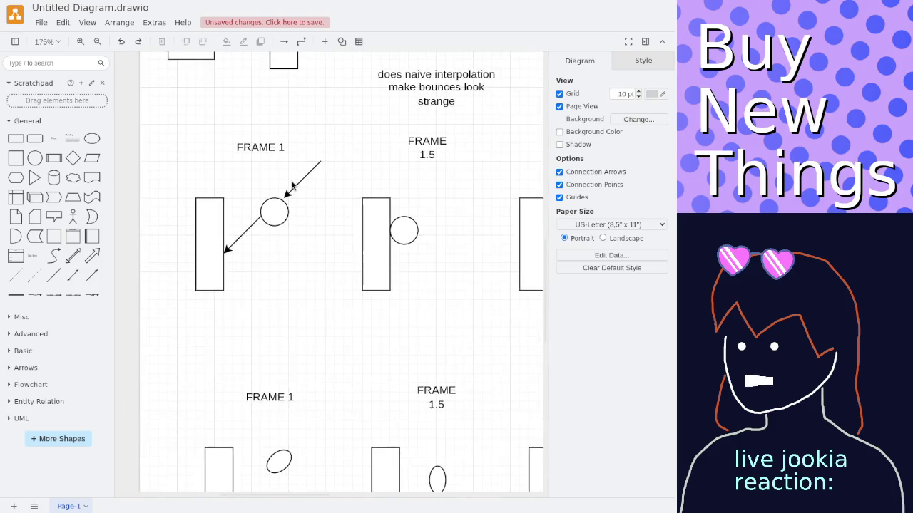
scroll(291, 178, "up", 1)
scroll(271, 211, "down", 1)
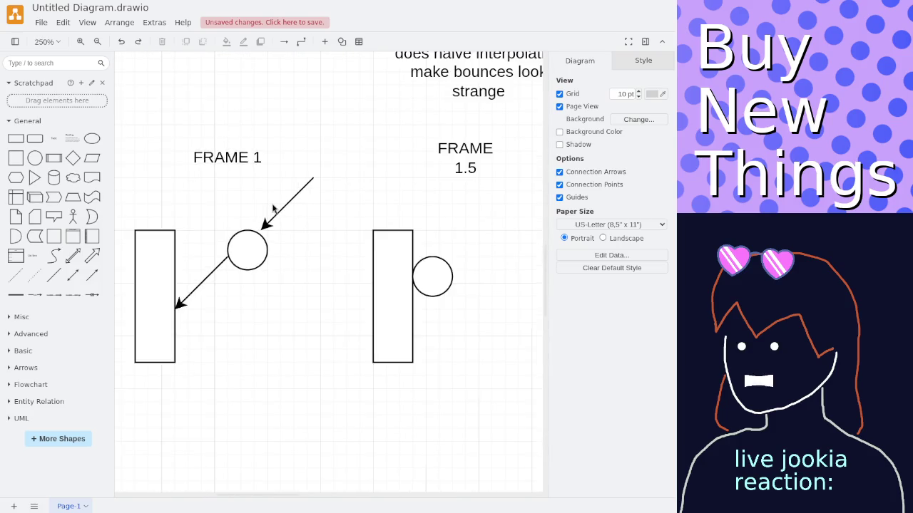
mouse_move(435, 280)
left_mouse_down()
mouse_move(464, 266)
mouse_move(453, 264)
mouse_move(482, 237)
mouse_move(377, 342)
left_mouse_up()
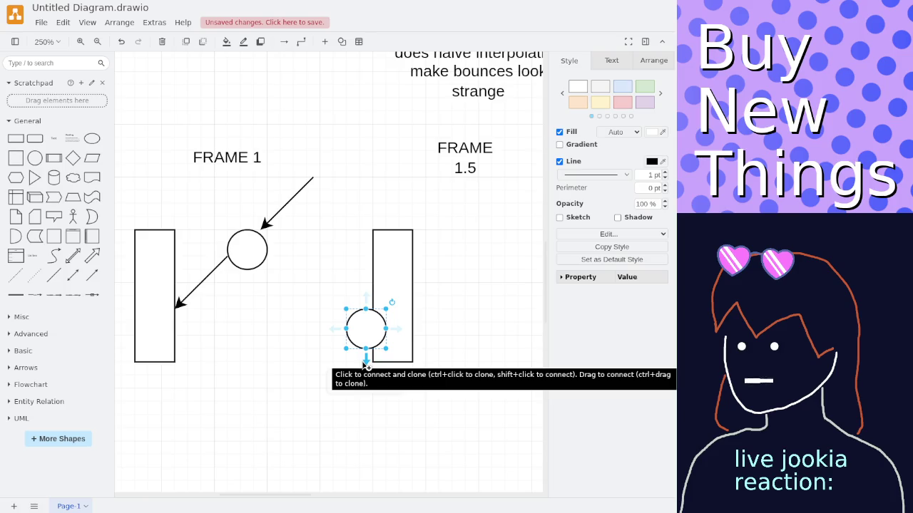
left_click(354, 388)
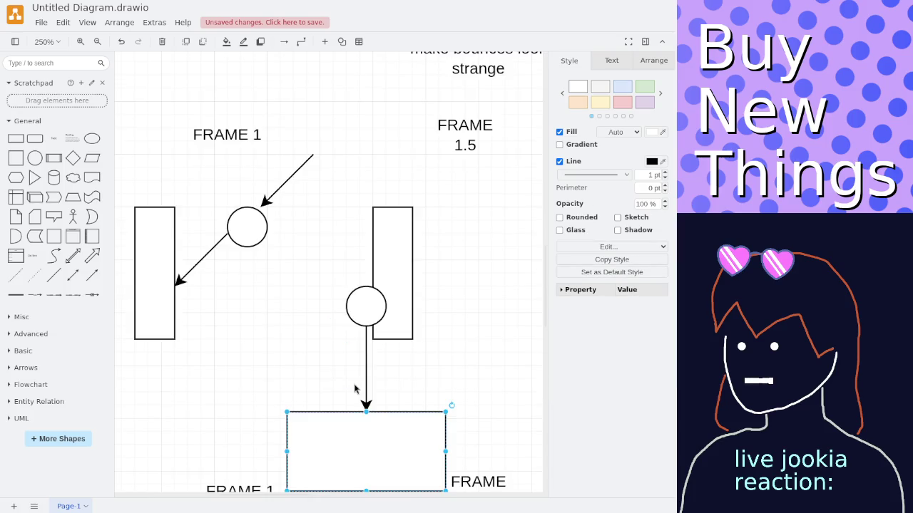
key("ctrl+z")
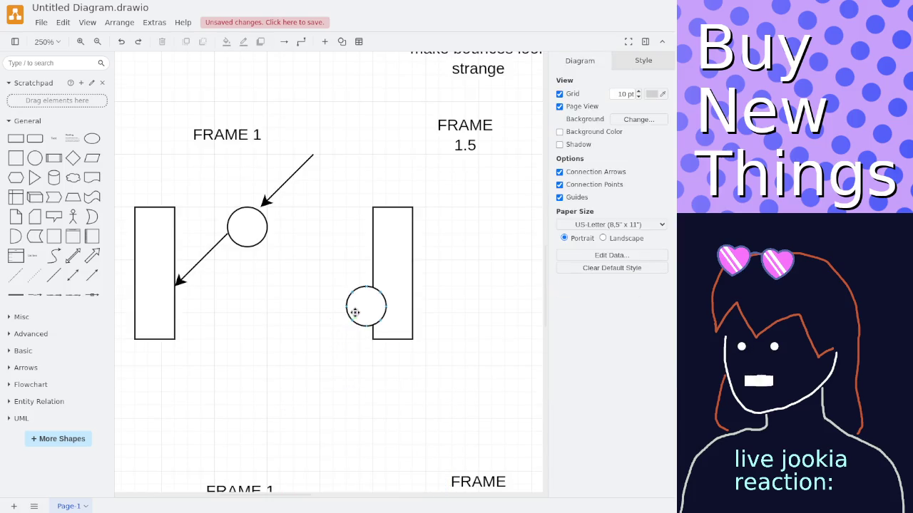
mouse_move(366, 306)
left_click_drag(365, 310, 470, 225)
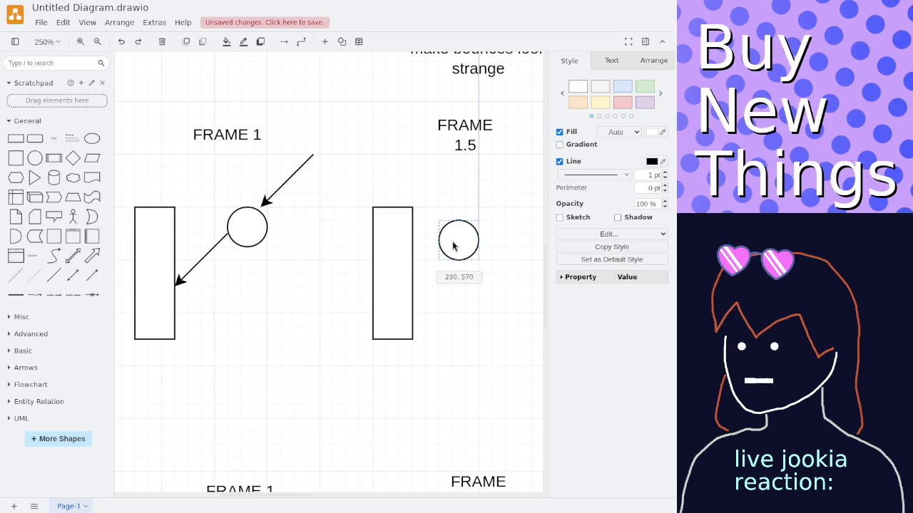
left_click_drag(470, 225, 355, 335)
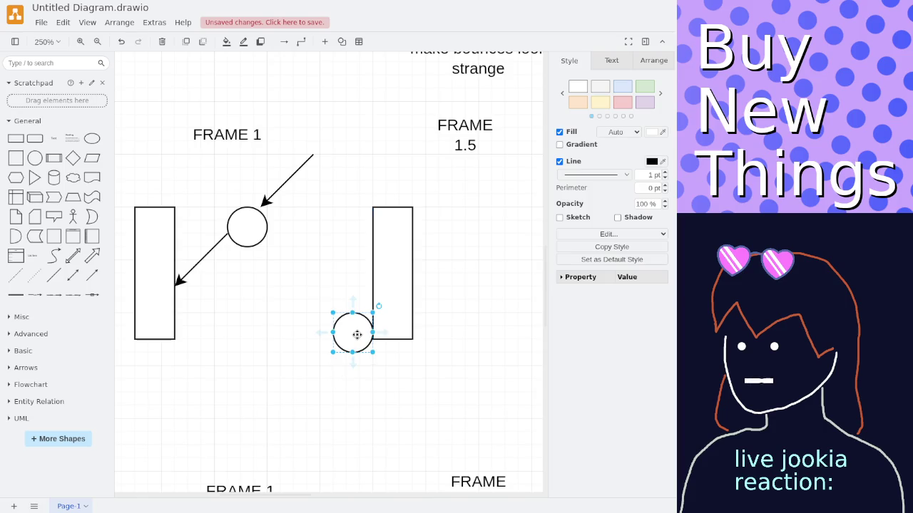
key("ctrl+z")
key("ctrl+z")
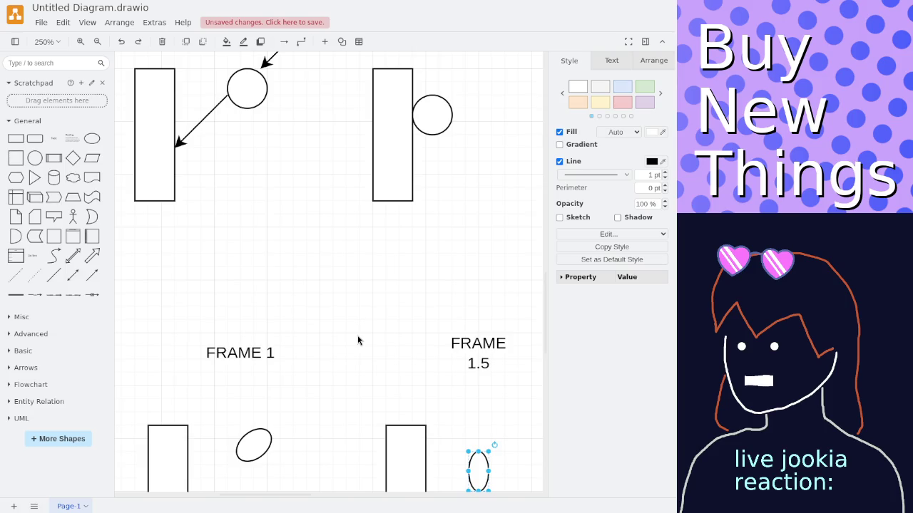
Step: Move the lower FRAME 1.5 ball under its title and deselect it
scroll(309, 392, "up", 3)
scroll(309, 392, "right", 1)
mouse_move(302, 328)
left_mouse_down()
mouse_move(92, 364)
mouse_move(349, 280)
left_mouse_up()
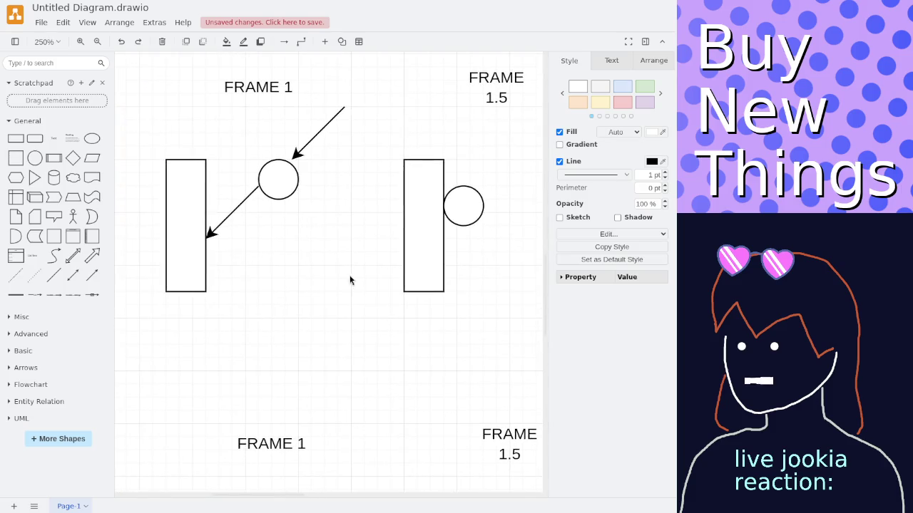
mouse_move(292, 245)
left_mouse_down()
mouse_move(301, 267)
mouse_move(213, 269)
left_mouse_up()
scroll(300, 267, "down", 2)
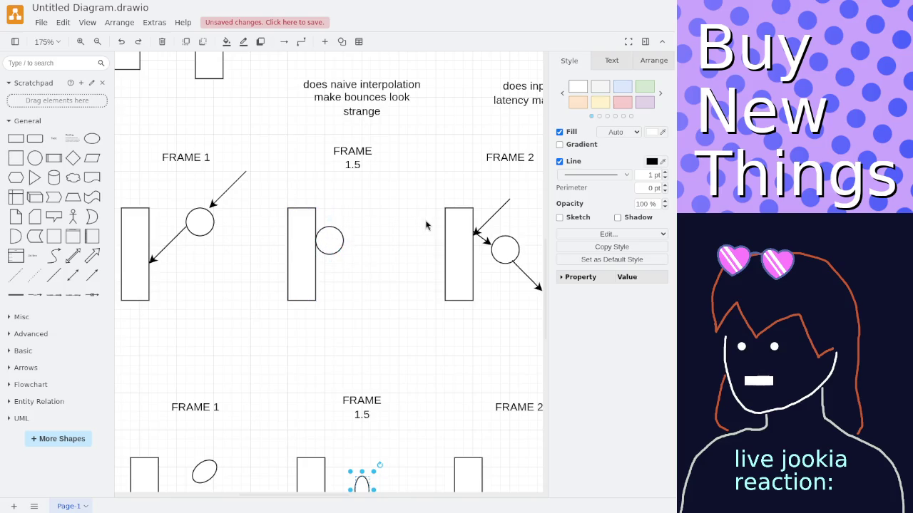
left_click_drag(325, 246, 342, 246)
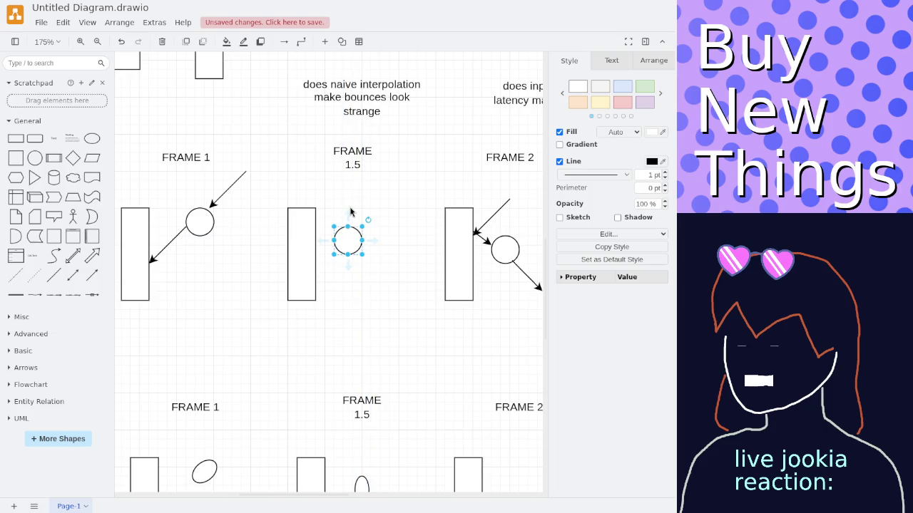
key("Escape")
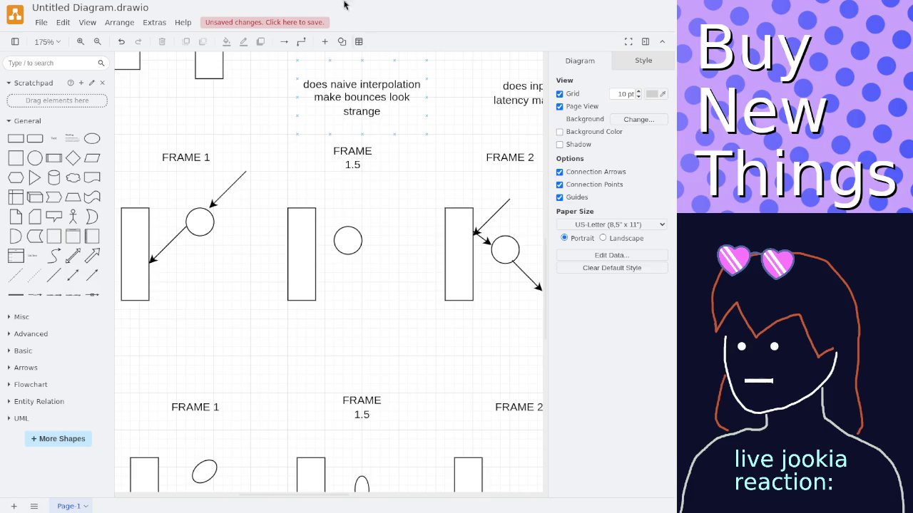
Step: Close the How To Make Pong article tab
scroll(310, 184, "down", 3)
scroll(310, 184, "down", 4)
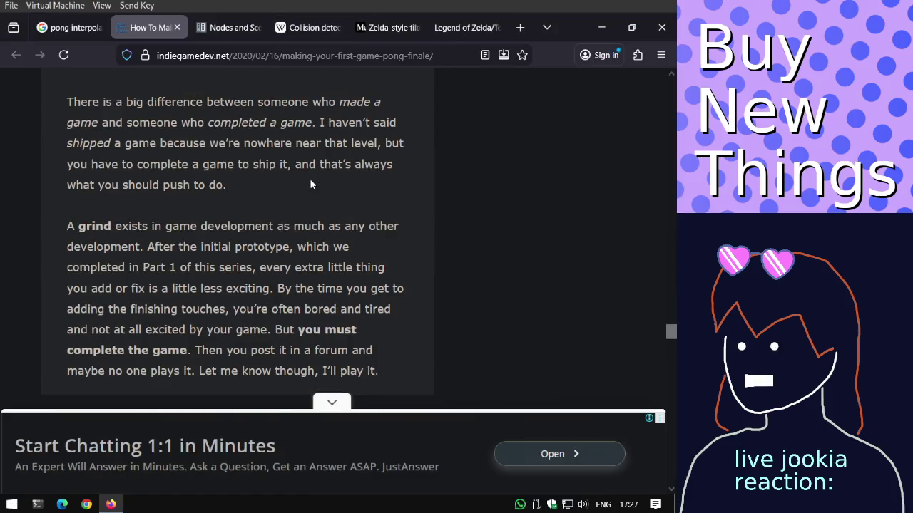
scroll(310, 182, "up", 1)
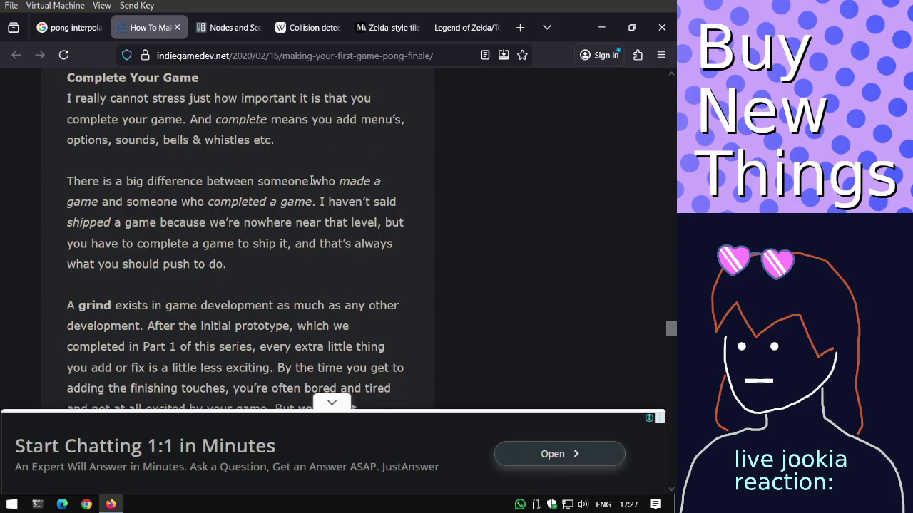
key("ctrl+w")
Step: Search Google for 'game physics interpolation' and show the image results
left_click(290, 106)
key("ctrl+a")
type("game physics interpolation")
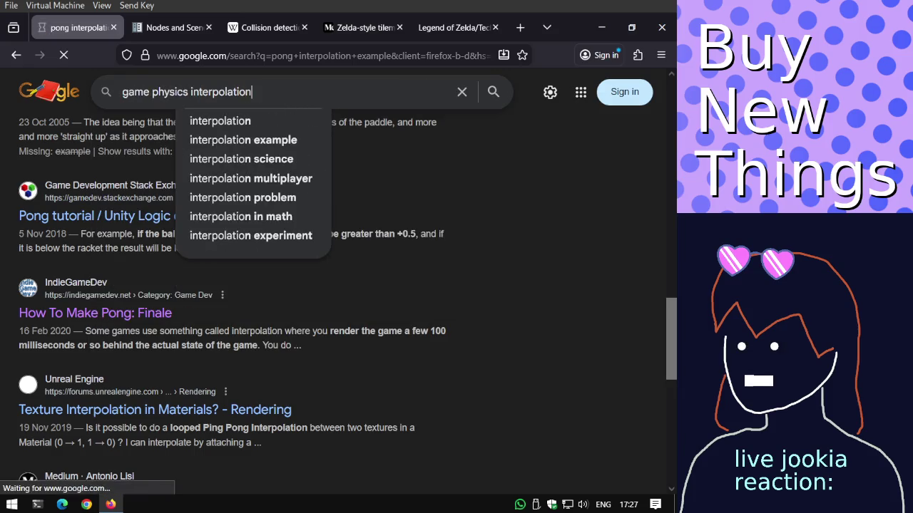
key("Return")
left_click(166, 146)
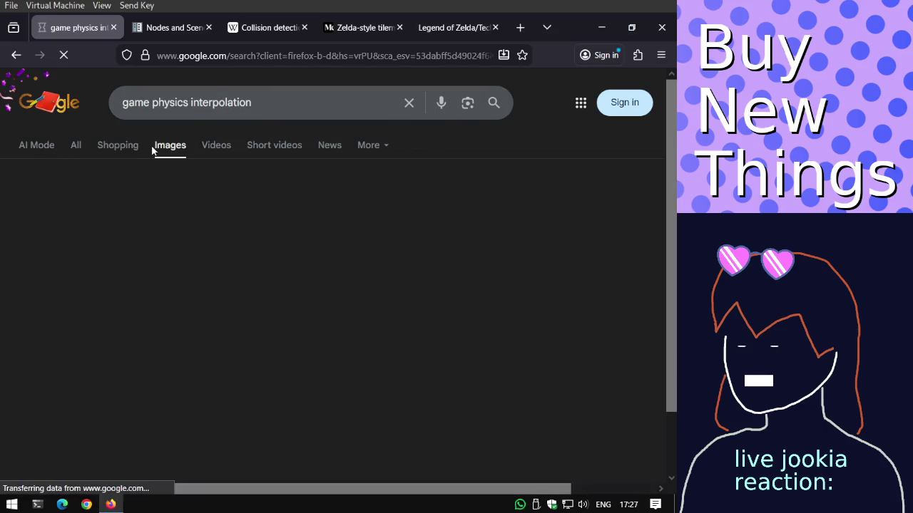
Step: Scroll down through the interpolation image results and back up to the top
scroll(153, 153, "down", 2)
scroll(155, 152, "down", 2)
scroll(155, 152, "down", 2)
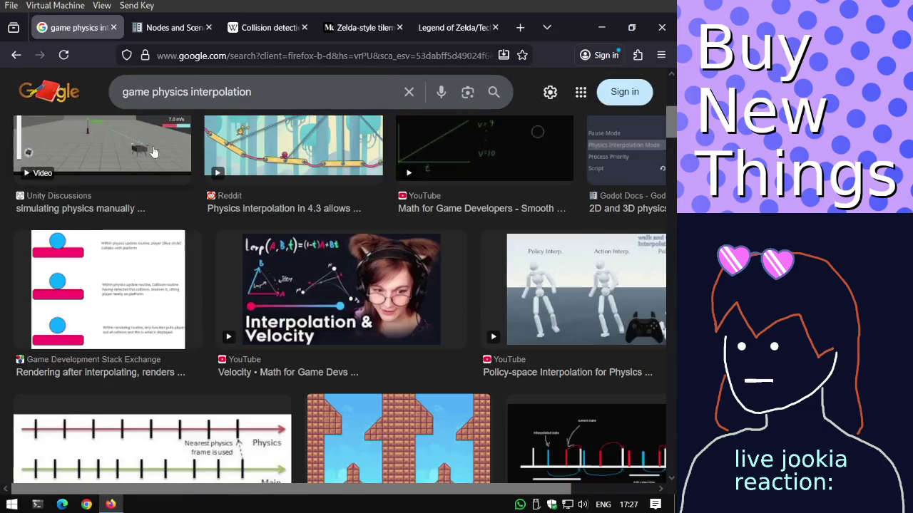
scroll(156, 150, "down", 2)
scroll(156, 150, "down", 1)
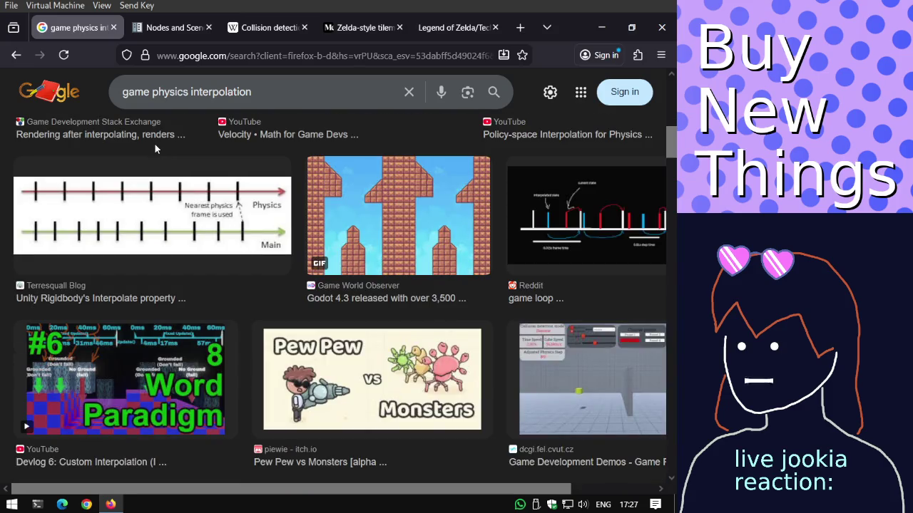
scroll(155, 147, "down", 2)
scroll(156, 149, "down", 1)
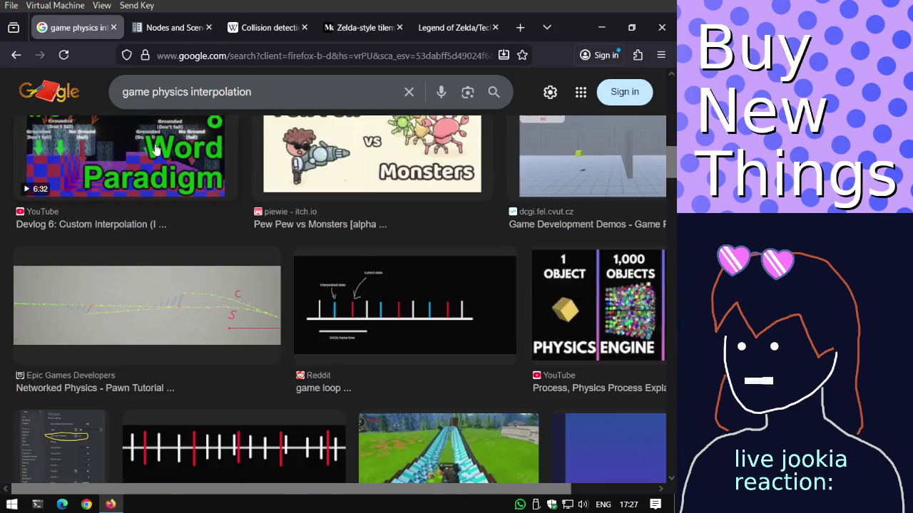
scroll(156, 150, "down", 2)
scroll(156, 149, "down", 2)
scroll(159, 148, "down", 2)
scroll(159, 148, "down", 1)
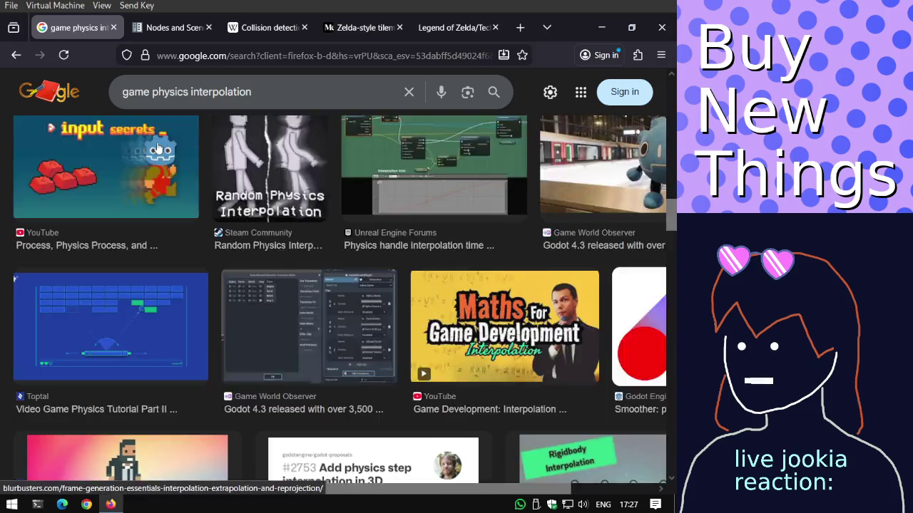
scroll(158, 149, "down", 3)
scroll(159, 148, "down", 3)
scroll(158, 147, "down", 1)
scroll(158, 148, "down", 4)
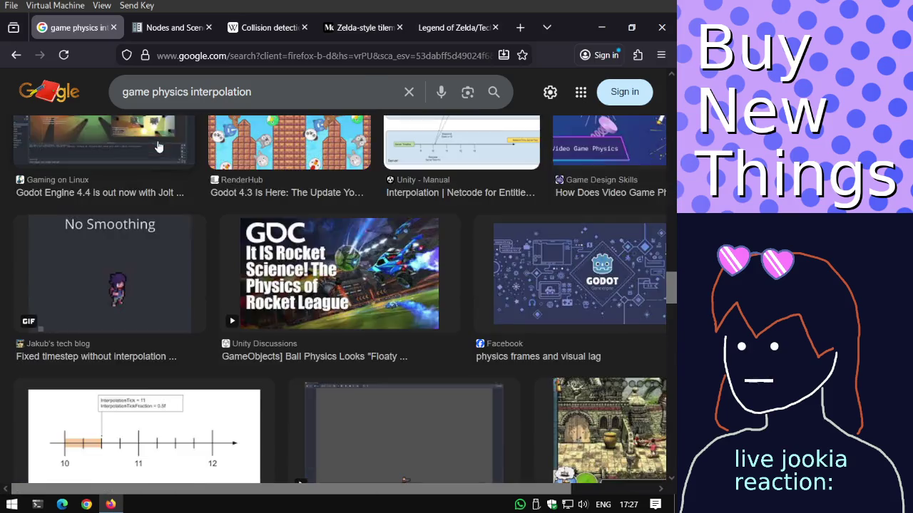
scroll(159, 147, "down", 4)
scroll(160, 146, "down", 2)
scroll(162, 146, "down", 1)
scroll(162, 146, "down", 3)
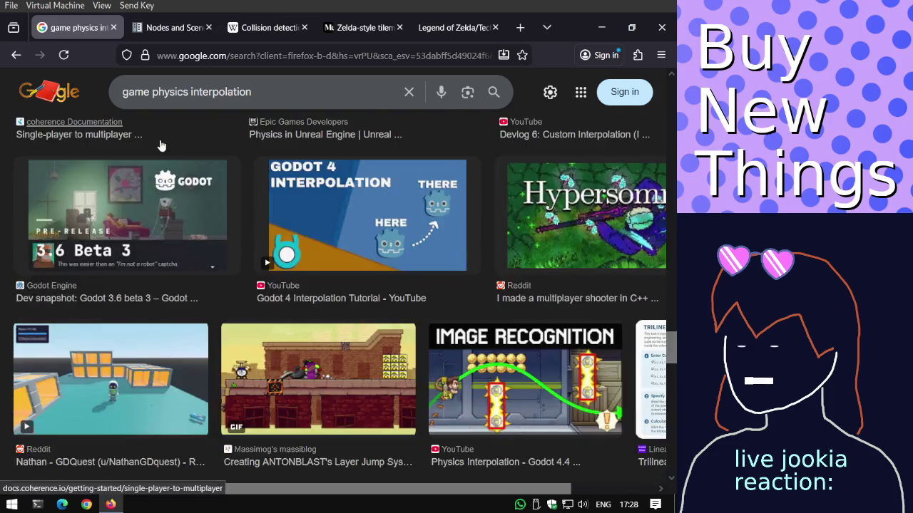
scroll(162, 146, "down", 5)
scroll(161, 145, "down", 4)
scroll(162, 145, "down", 2)
scroll(161, 146, "down", 3)
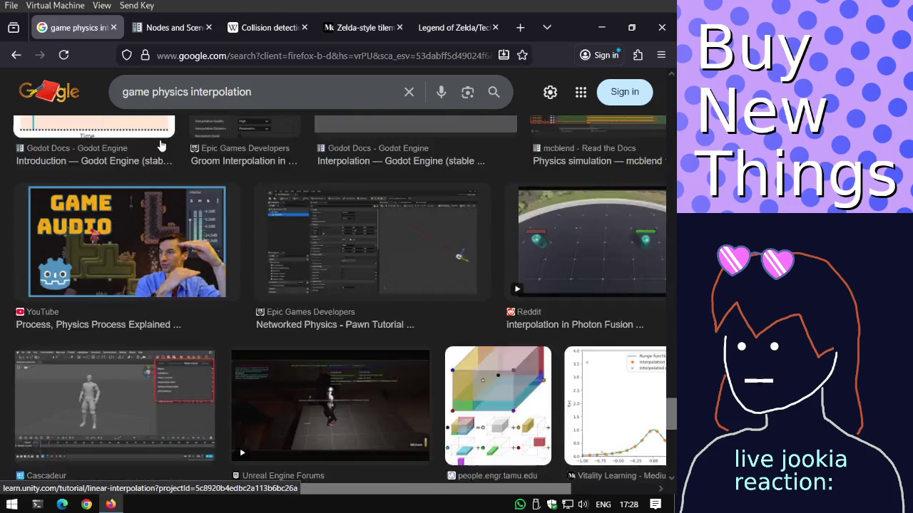
scroll(159, 147, "down", 3)
scroll(159, 147, "down", 2)
scroll(159, 149, "up", 4)
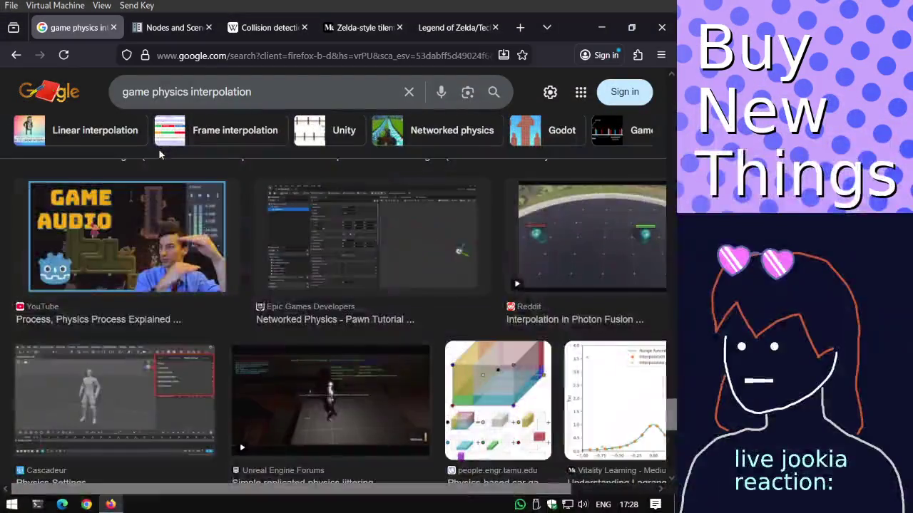
scroll(159, 148, "up", 2)
scroll(158, 148, "up", 3)
scroll(158, 149, "up", 1)
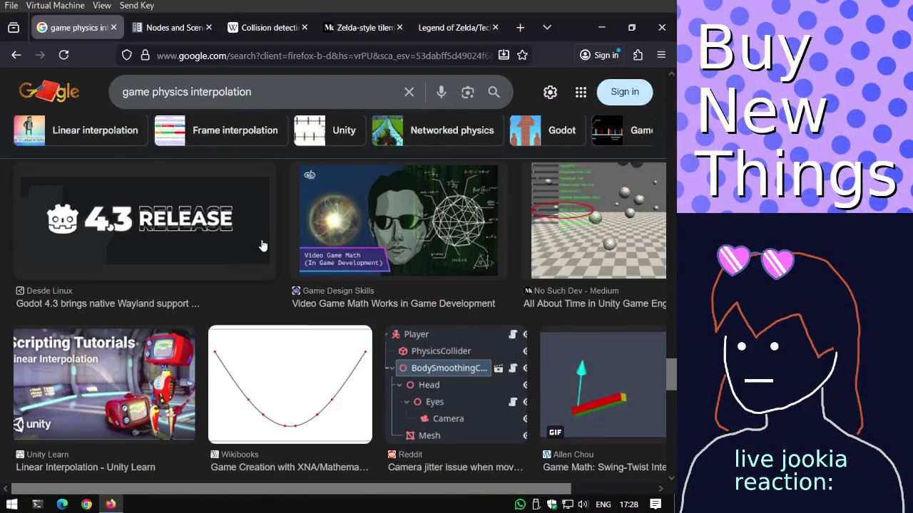
scroll(266, 238, "up", 3)
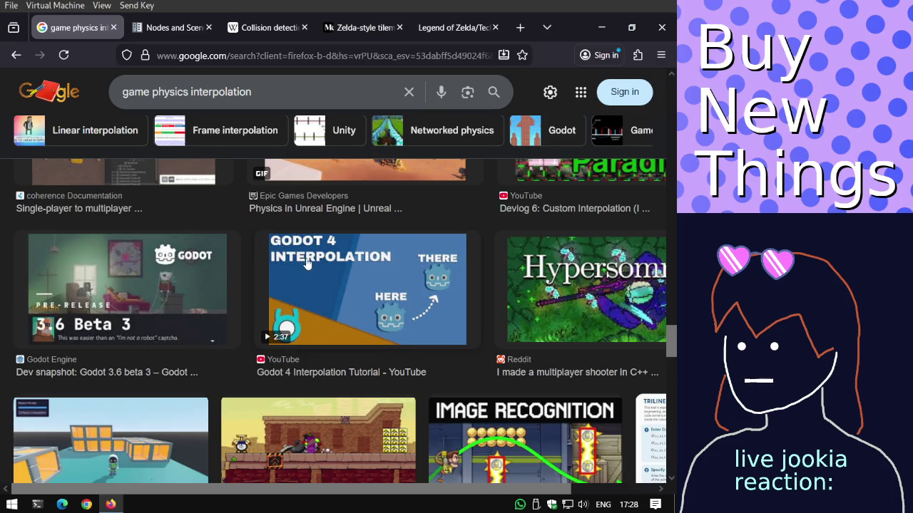
scroll(306, 264, "up", 4)
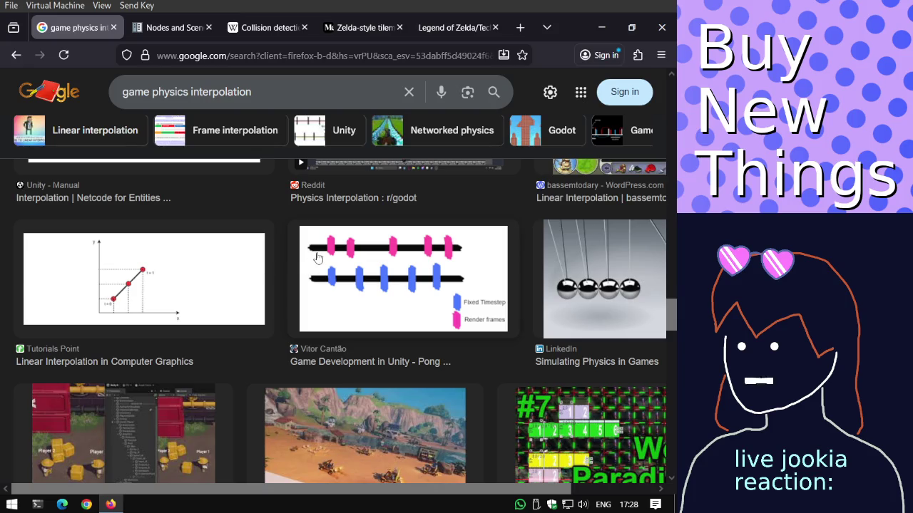
scroll(317, 258, "down", 3)
scroll(200, 265, "up", 3)
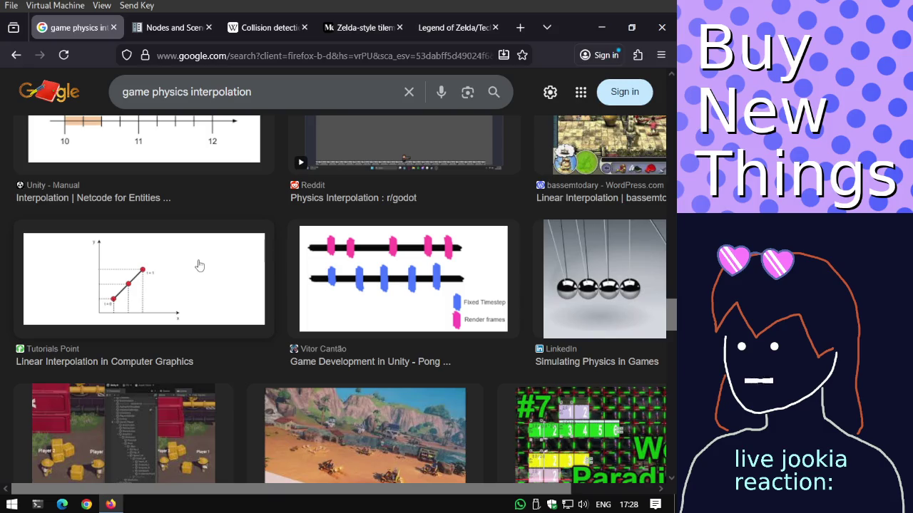
scroll(200, 266, "up", 3)
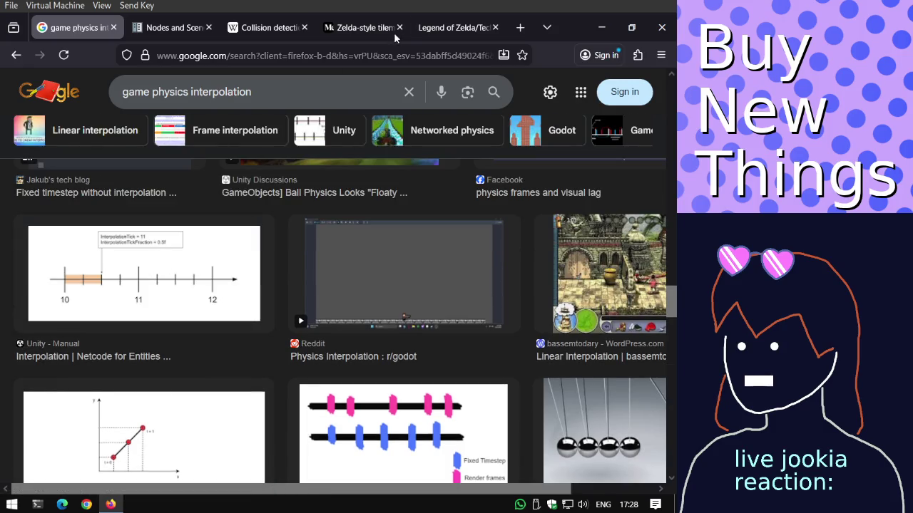
scroll(318, 206, "up", 2)
scroll(318, 206, "up", 3)
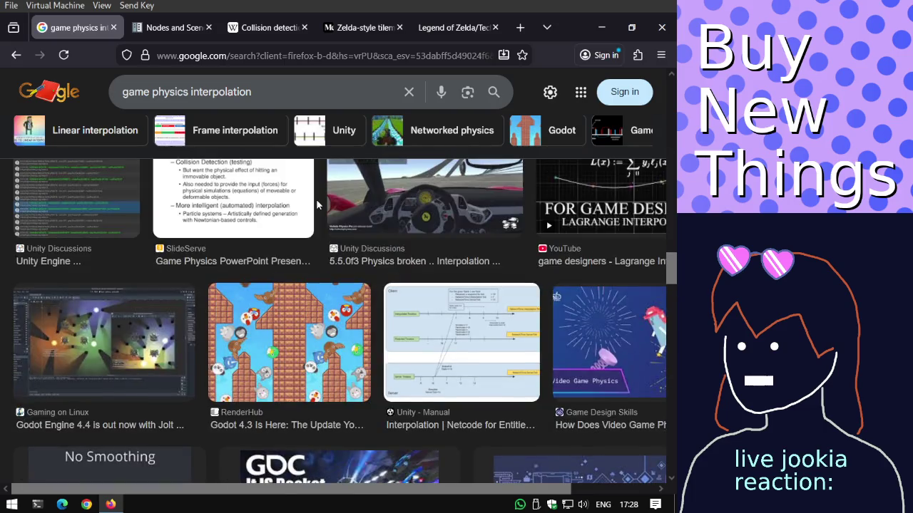
scroll(317, 204, "up", 2)
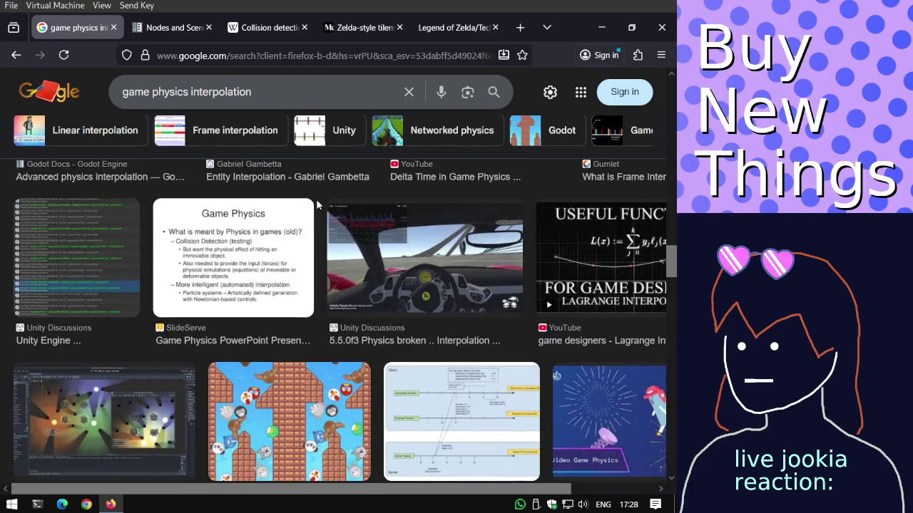
scroll(316, 204, "up", 3)
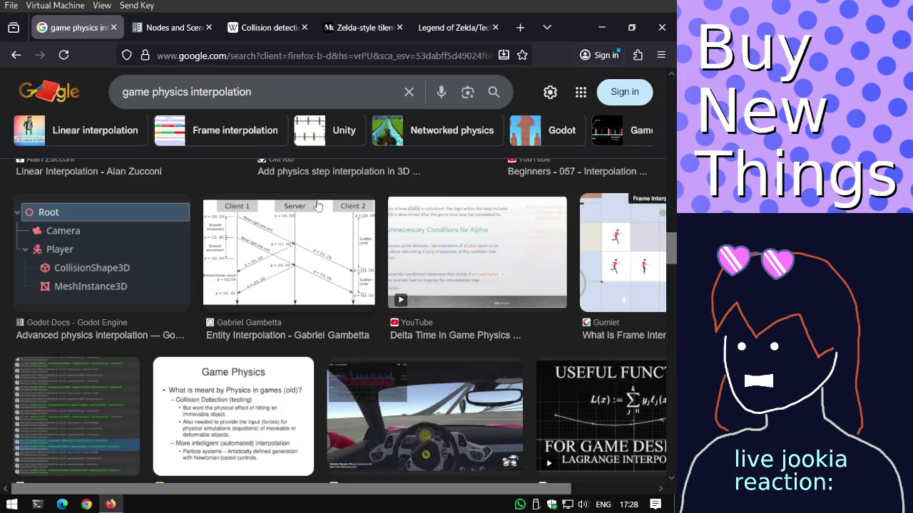
scroll(318, 206, "up", 2)
scroll(318, 206, "up", 2)
scroll(318, 206, "up", 2)
scroll(318, 206, "up", 1)
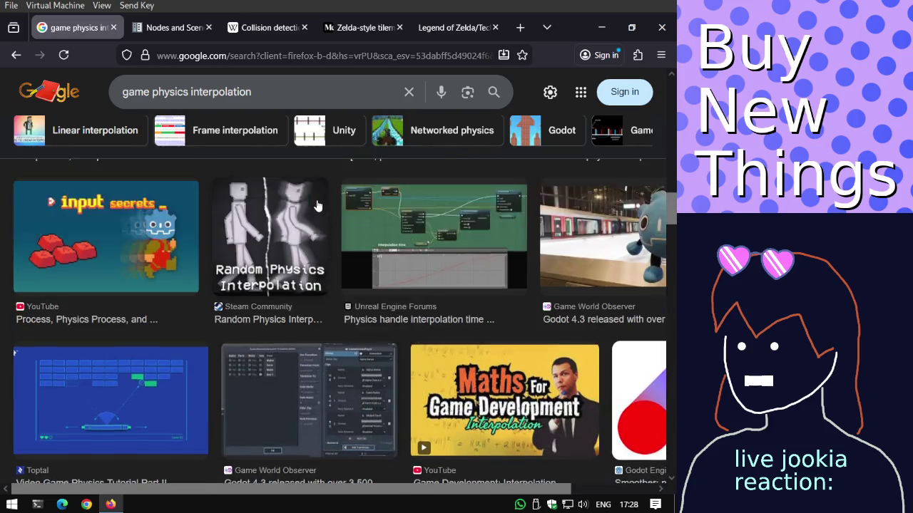
scroll(318, 206, "up", 2)
scroll(318, 206, "up", 2)
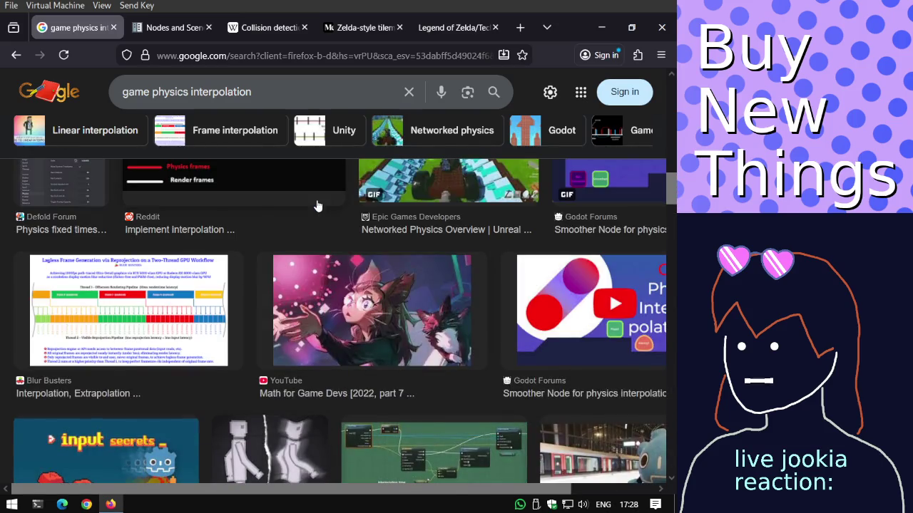
scroll(318, 206, "up", 2)
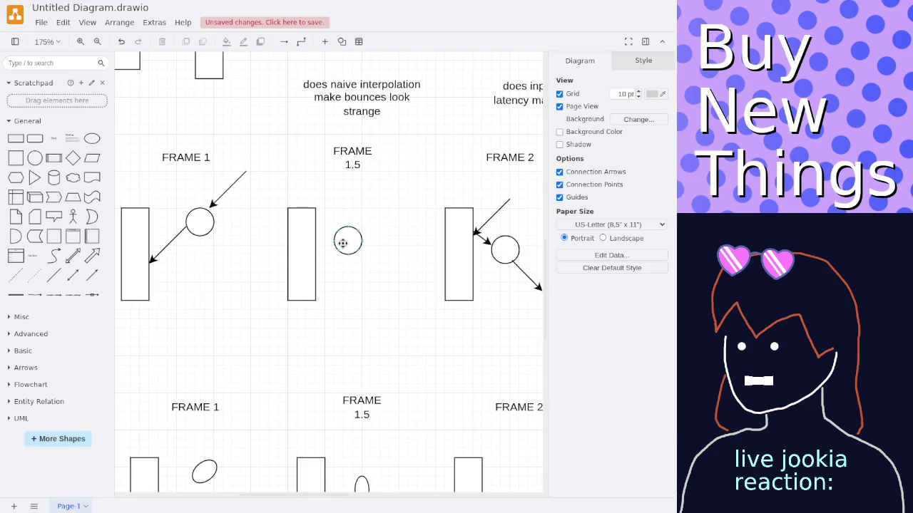
Step: Nudge the FRAME 1.5 ball to sit just under its label, then deselect it
left_click(343, 244)
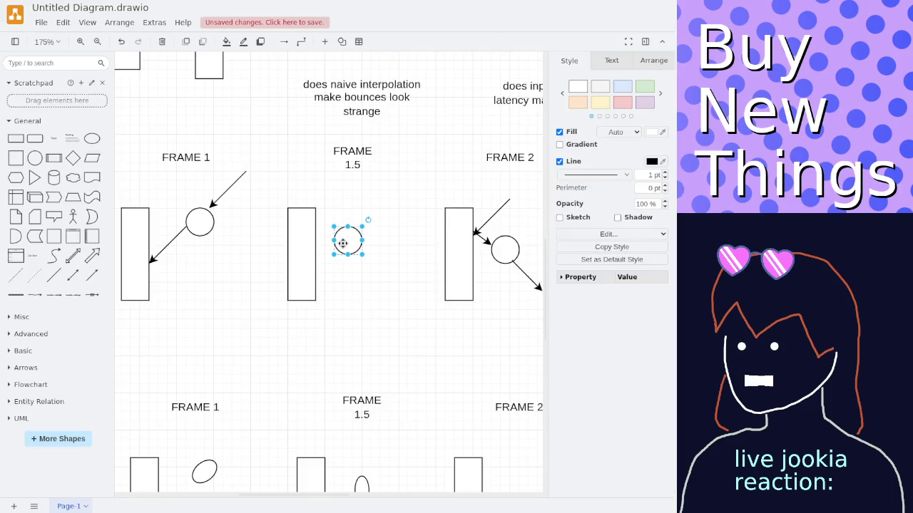
mouse_move(343, 243)
left_mouse_down()
mouse_move(261, 308)
mouse_move(350, 246)
mouse_move(364, 212)
mouse_move(349, 251)
mouse_move(341, 241)
left_mouse_up()
mouse_move(349, 238)
left_mouse_down()
mouse_move(330, 258)
mouse_move(362, 238)
left_mouse_up()
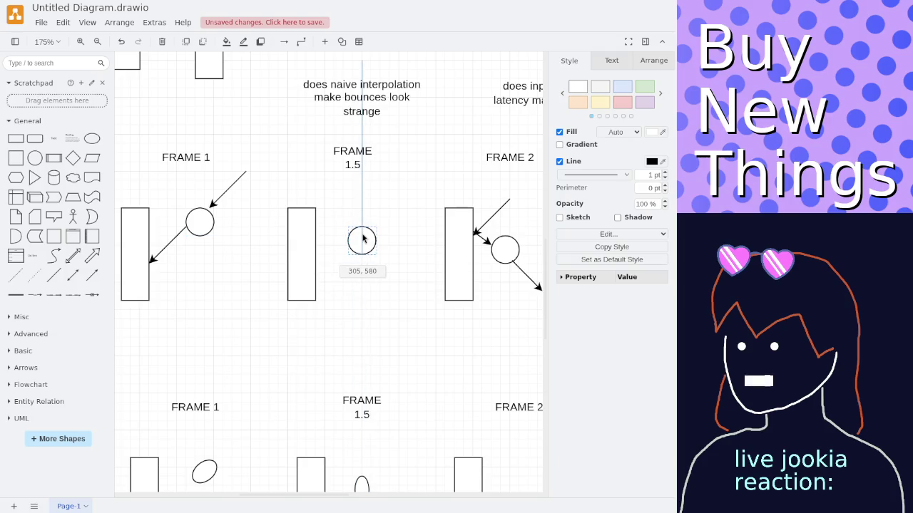
left_click_drag(362, 238, 357, 235)
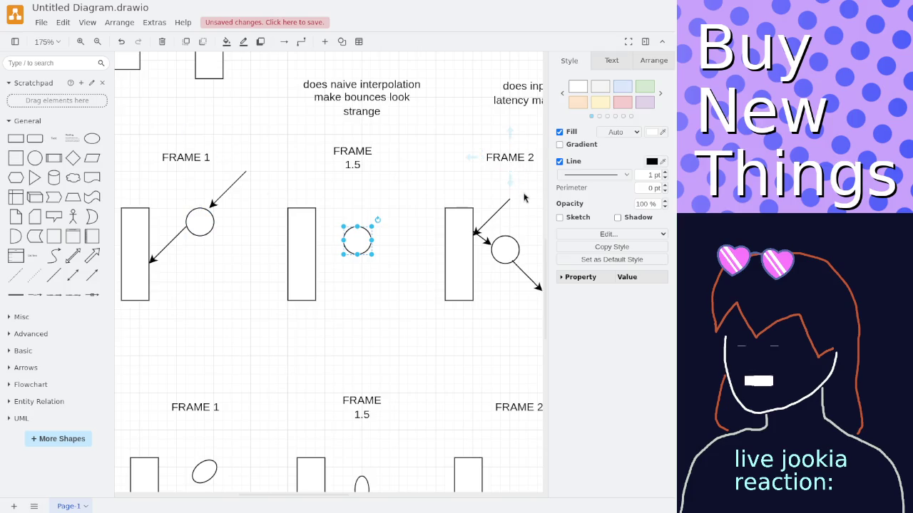
left_click(258, 277)
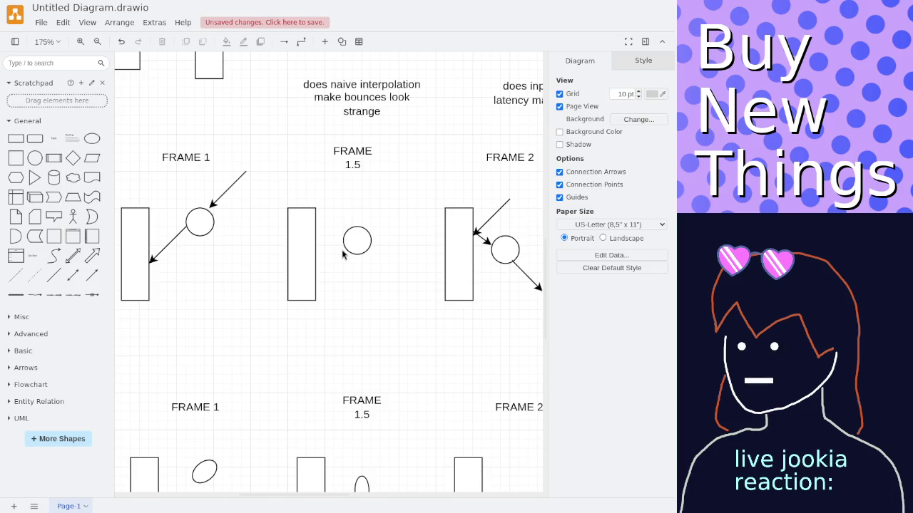
Step: Pan across the FRAME 1, 1.5 and 2 sketches, then return to Firefox
mouse_move(342, 254)
left_mouse_down()
mouse_move(416, 241)
mouse_move(294, 326)
mouse_move(346, 265)
left_mouse_up()
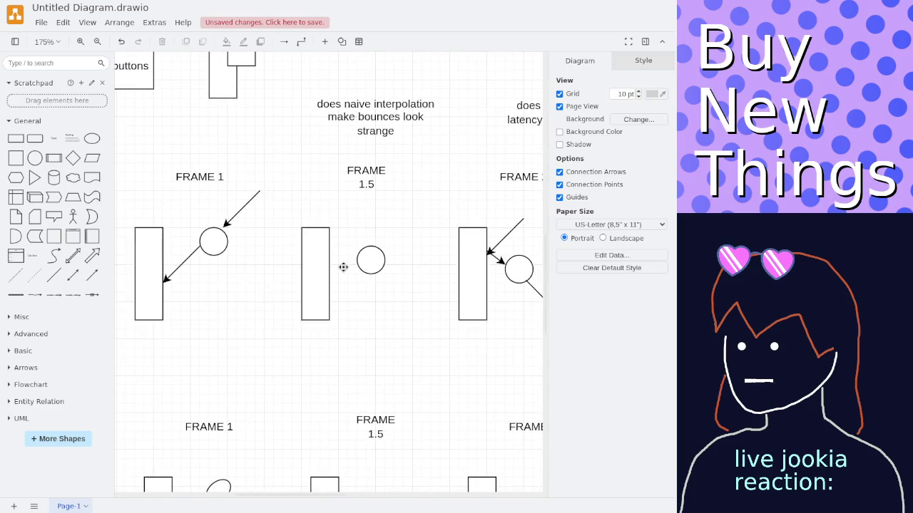
mouse_move(289, 204)
left_mouse_down()
mouse_move(361, 159)
mouse_move(372, 213)
left_mouse_up()
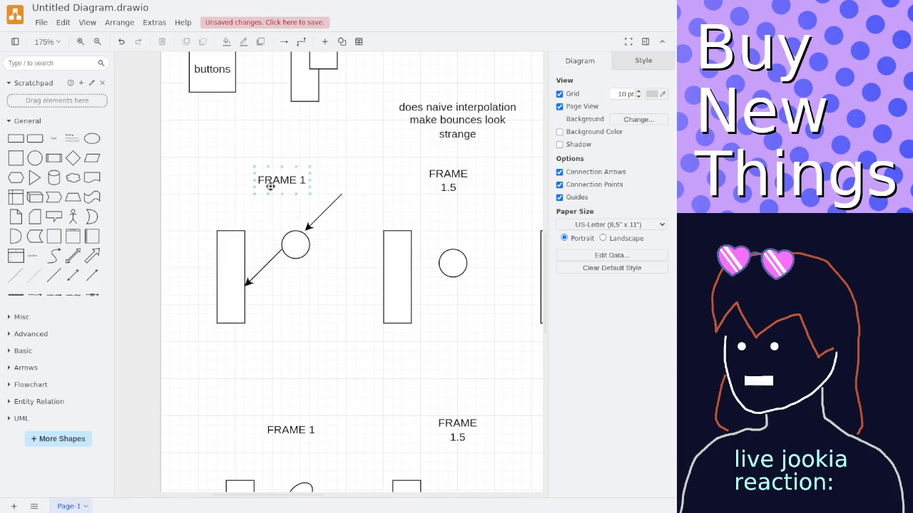
scroll(363, 183, "right", 4)
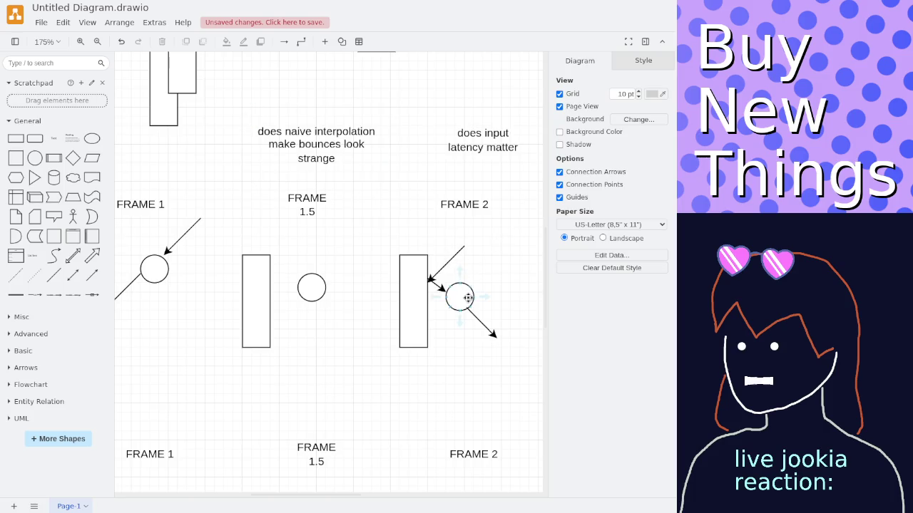
left_click_drag(183, 260, 350, 213)
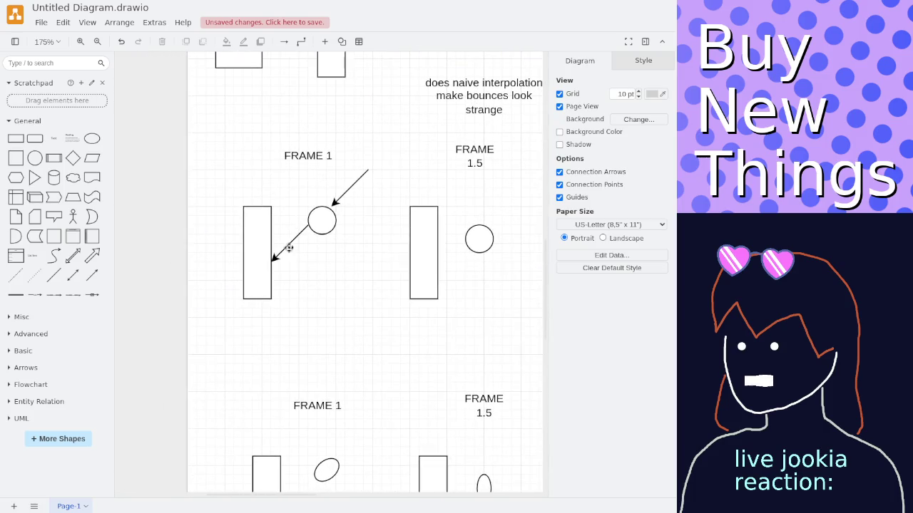
scroll(228, 238, "right", 1)
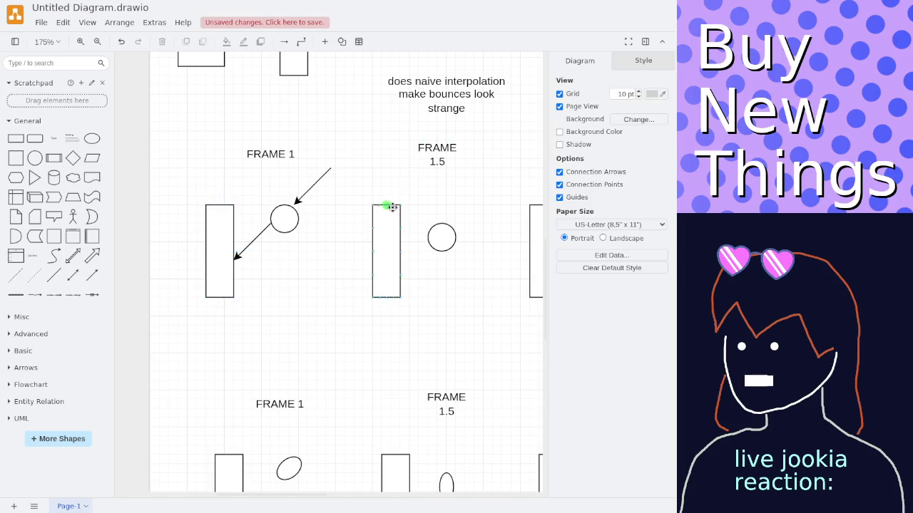
scroll(391, 206, "right", 3)
scroll(261, 212, "right", 1)
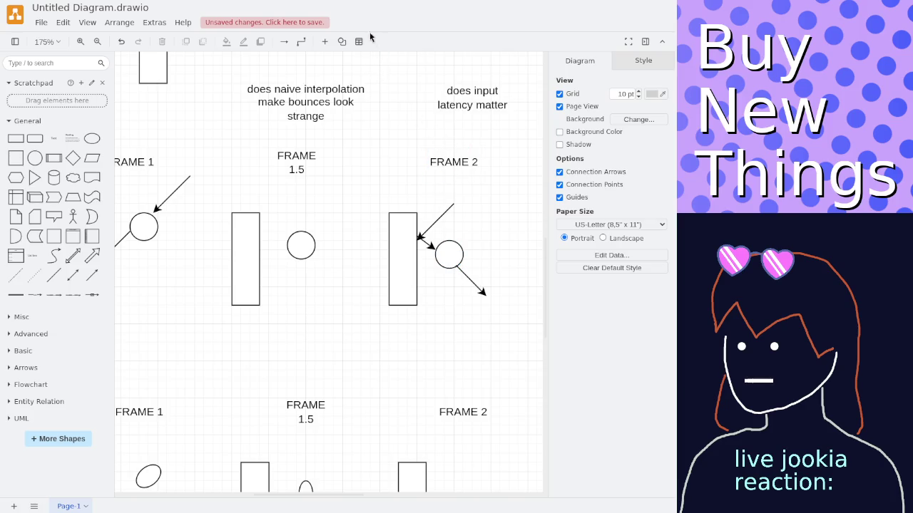
key("alt+Tab")
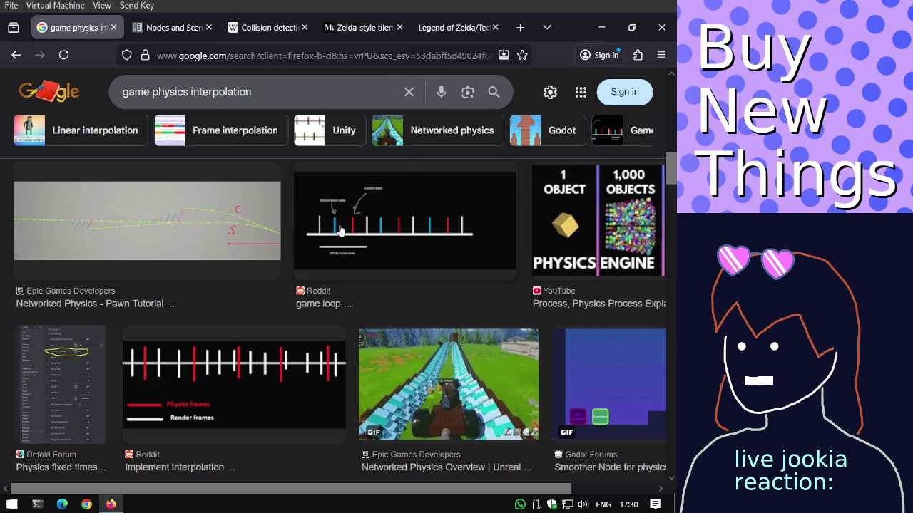
Step: Scroll the image results and preview the RenderHub Godot 4.3 image
scroll(264, 209, "down", 3)
scroll(266, 212, "down", 3)
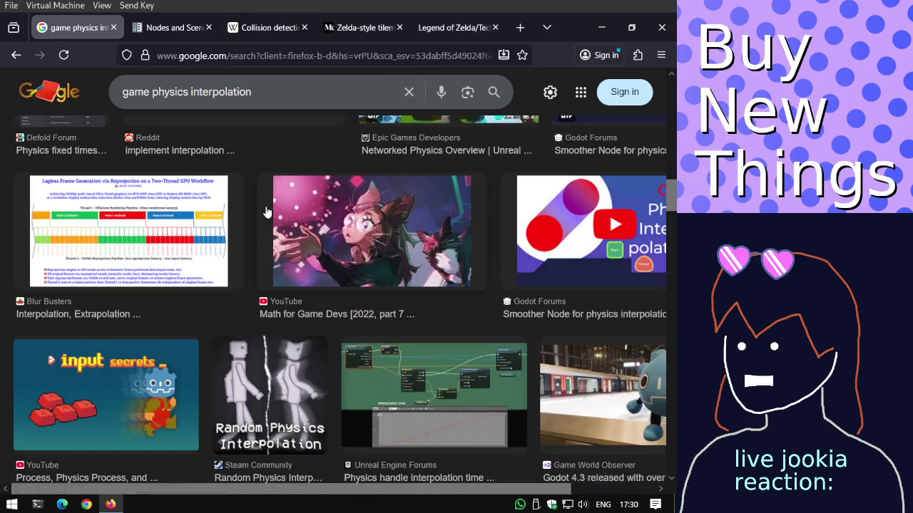
scroll(266, 212, "down", 2)
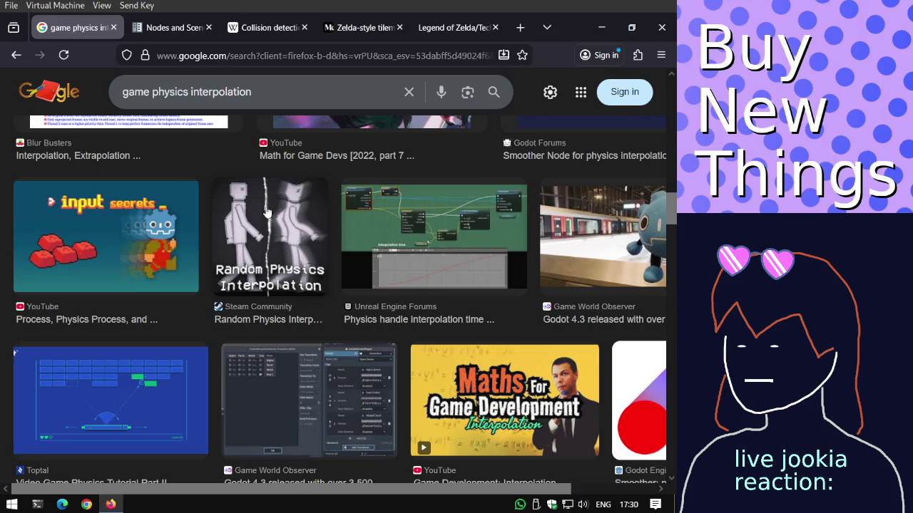
scroll(266, 212, "down", 3)
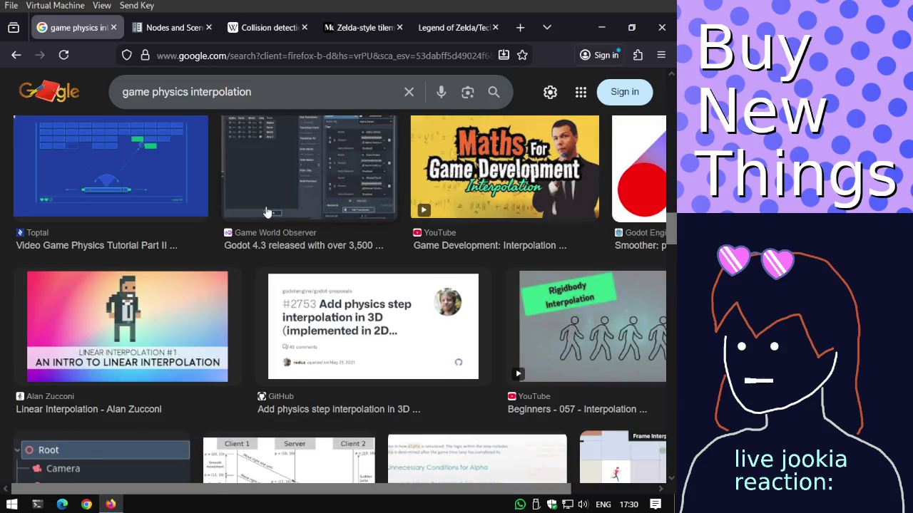
scroll(266, 211, "down", 1)
scroll(266, 211, "down", 3)
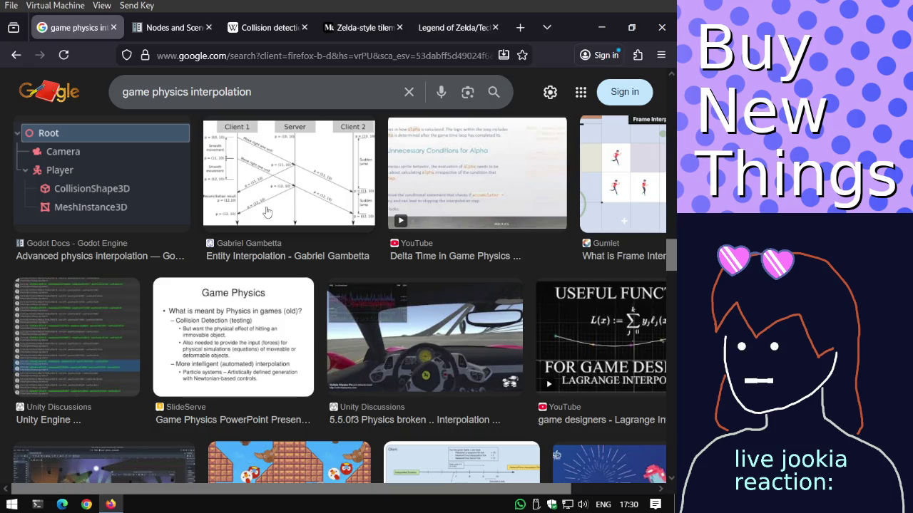
scroll(266, 211, "down", 2)
scroll(266, 212, "down", 1)
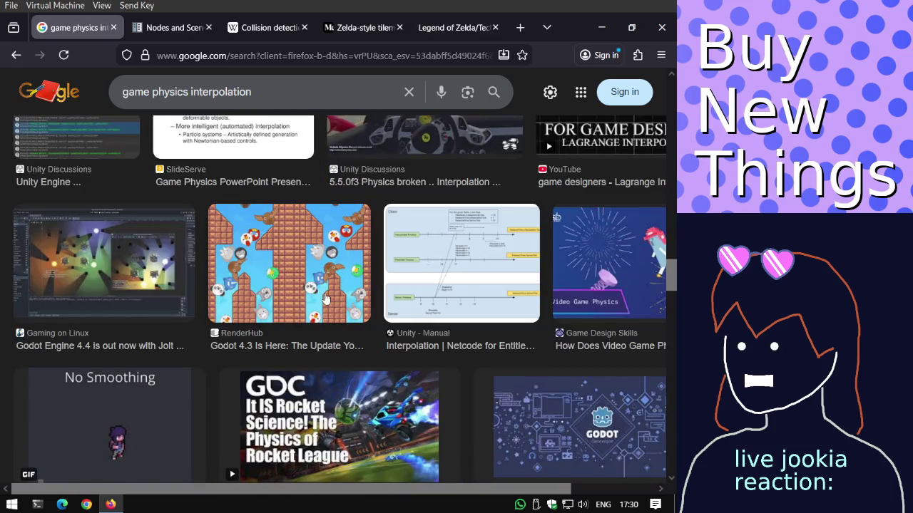
left_click(324, 294)
Step: Scroll further through the results, then return to draw.io and clear the FRAME 1.5 label selection
scroll(324, 298, "down", 3)
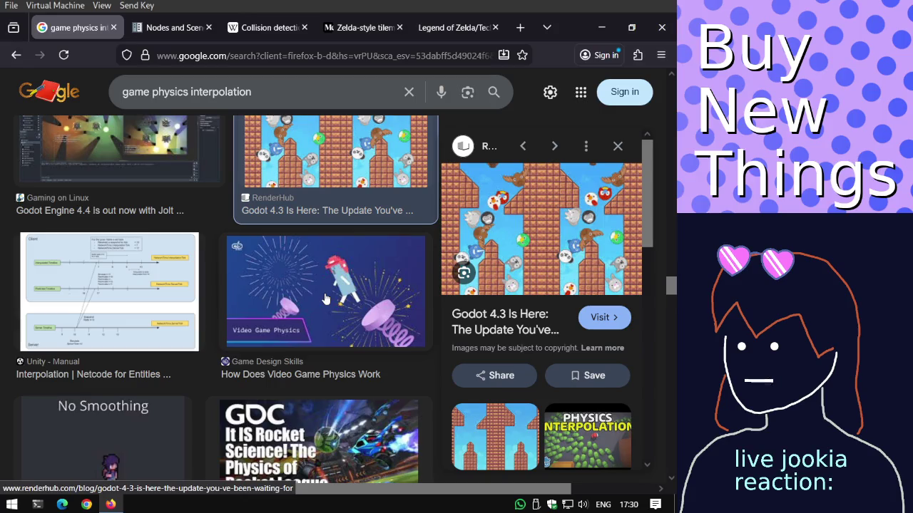
scroll(324, 298, "down", 2)
scroll(319, 296, "down", 1)
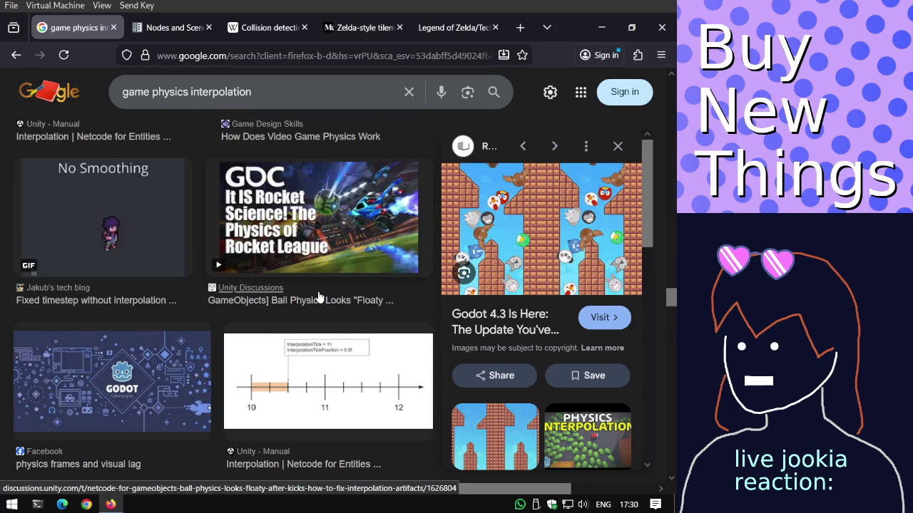
scroll(319, 299, "down", 1)
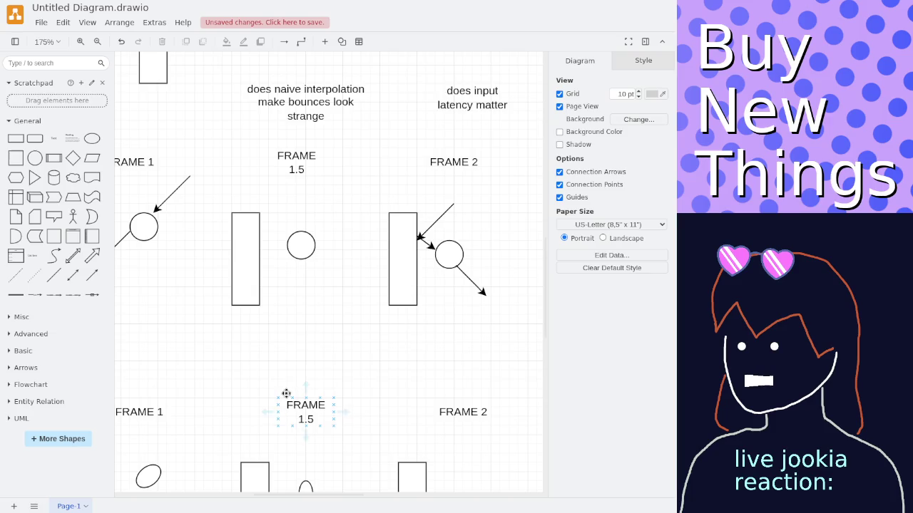
left_click(290, 375)
Step: Zoom out to 100%, select and deselect the upper frame row, then return to Firefox
scroll(289, 375, "down", 3)
scroll(289, 376, "down", 1)
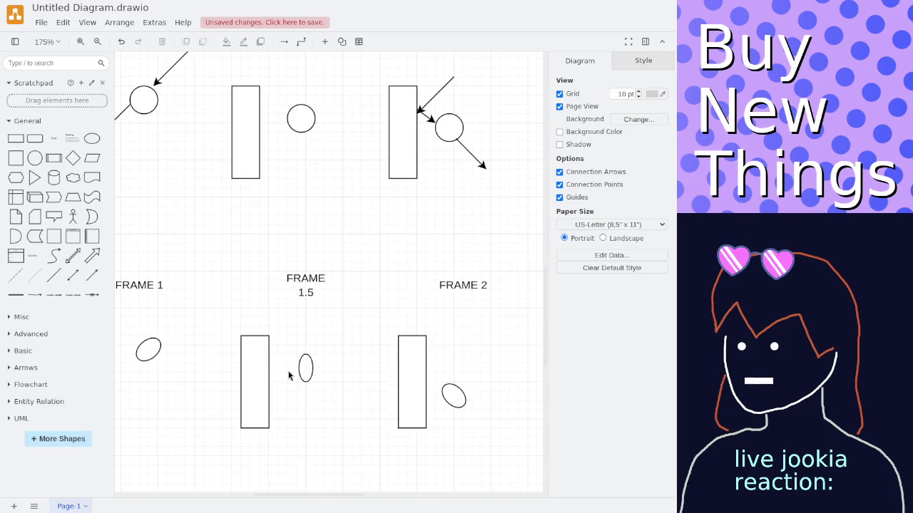
scroll(289, 376, "up", 4)
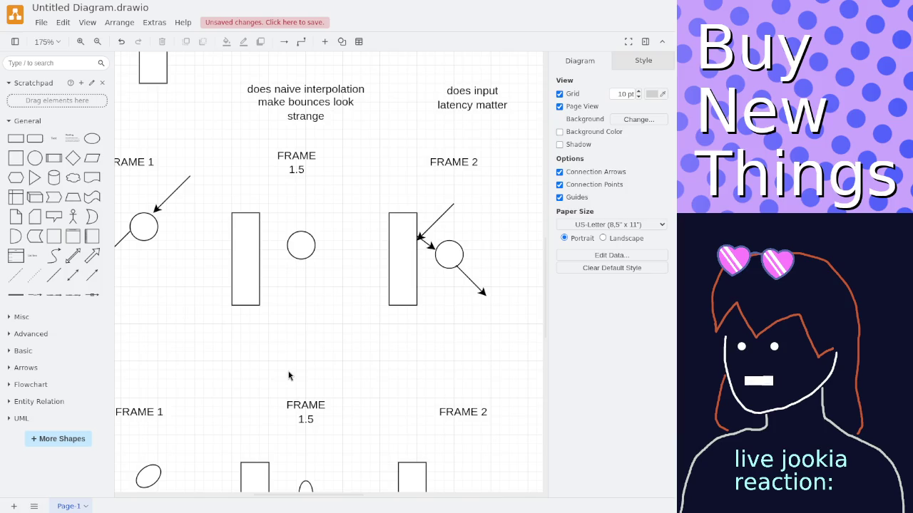
scroll(289, 375, "down", 3)
scroll(289, 376, "down", 1)
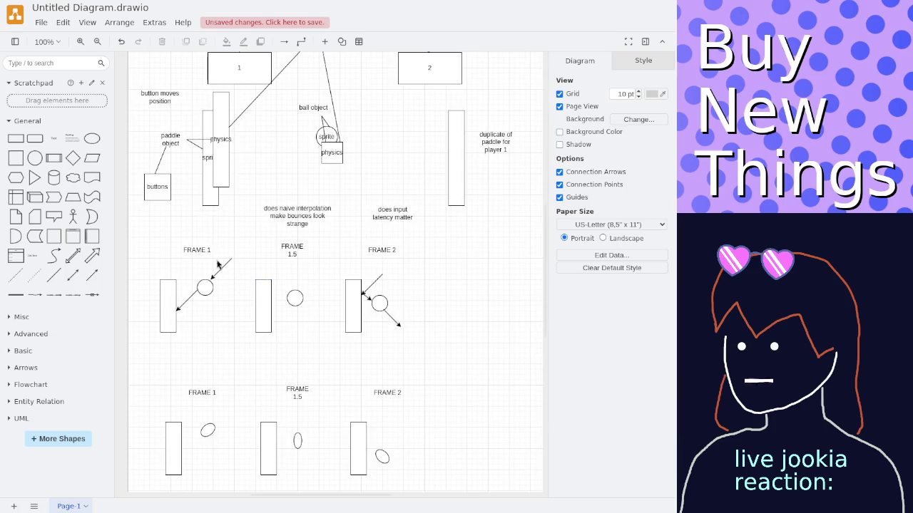
left_click_drag(163, 239, 217, 257)
left_click_drag(143, 242, 452, 346)
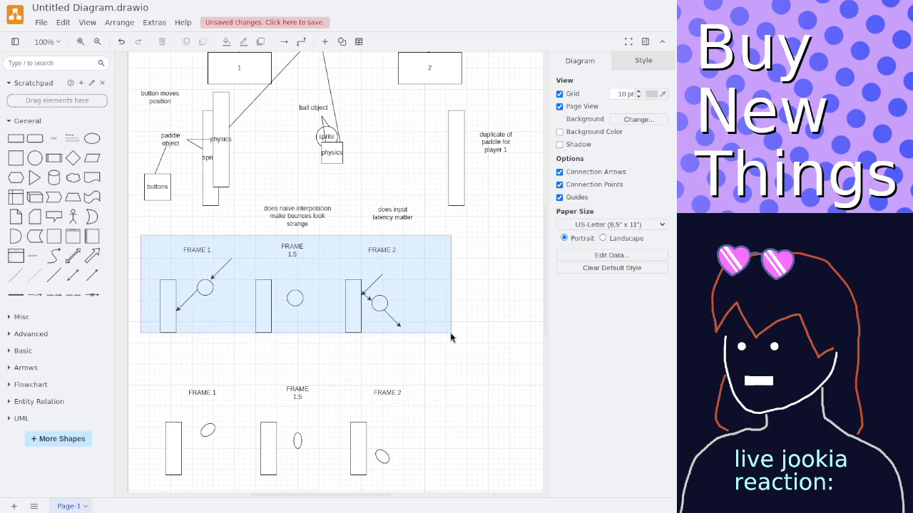
left_click(409, 347)
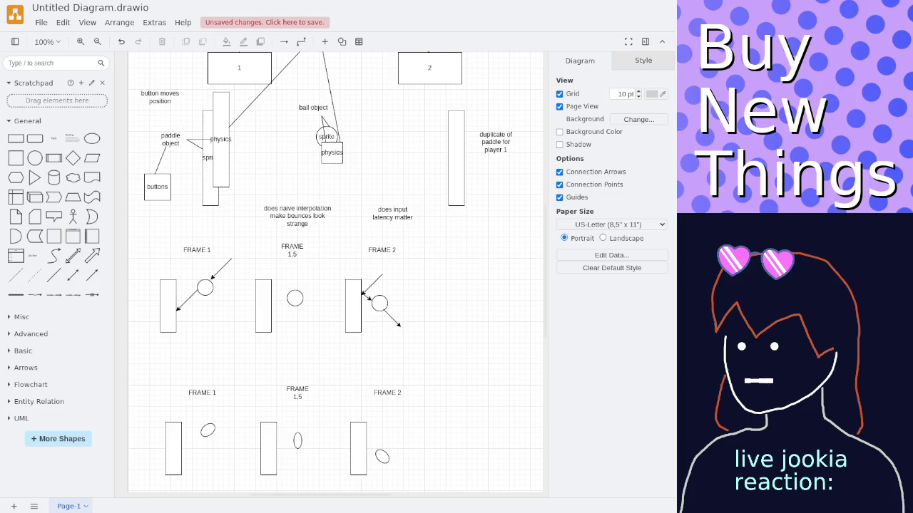
key("alt+Tab")
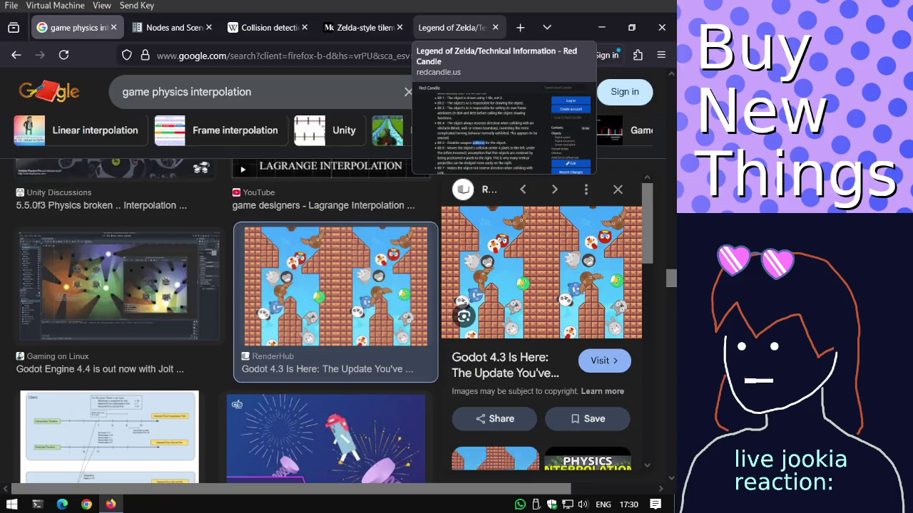
Step: Scroll back up through the game physics interpolation image results
scroll(296, 399, "up", 5)
scroll(303, 370, "up", 3)
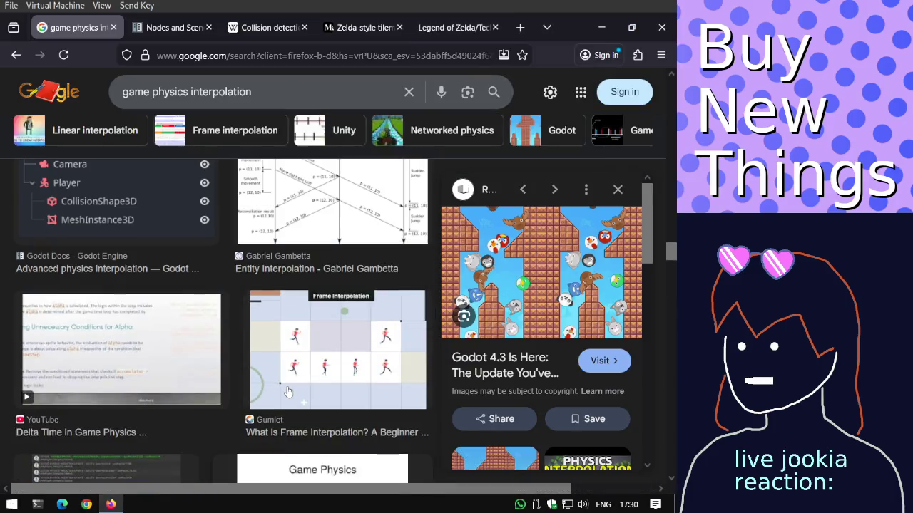
scroll(308, 345, "up", 3)
scroll(308, 346, "up", 3)
scroll(308, 346, "up", 3)
scroll(308, 348, "up", 3)
scroll(308, 347, "up", 3)
scroll(308, 347, "up", 3)
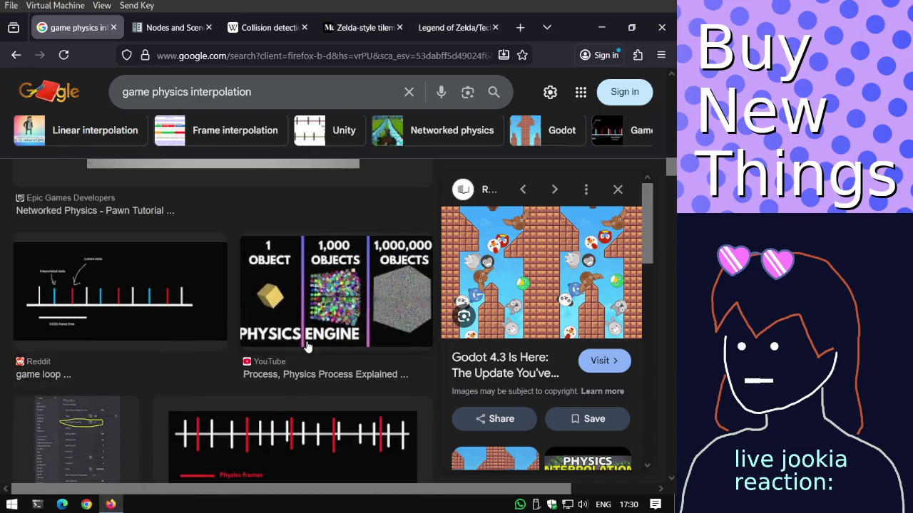
scroll(385, 217, "up", 3)
scroll(385, 217, "up", 2)
Step: Glance at the Legend of Zelda and tilemap collision tabs, then return to draw.io
left_click(456, 27)
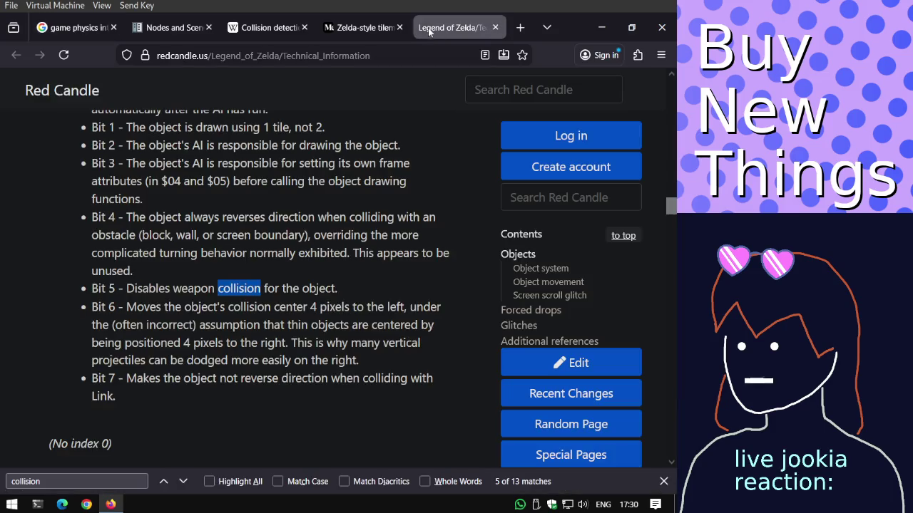
left_click(345, 32)
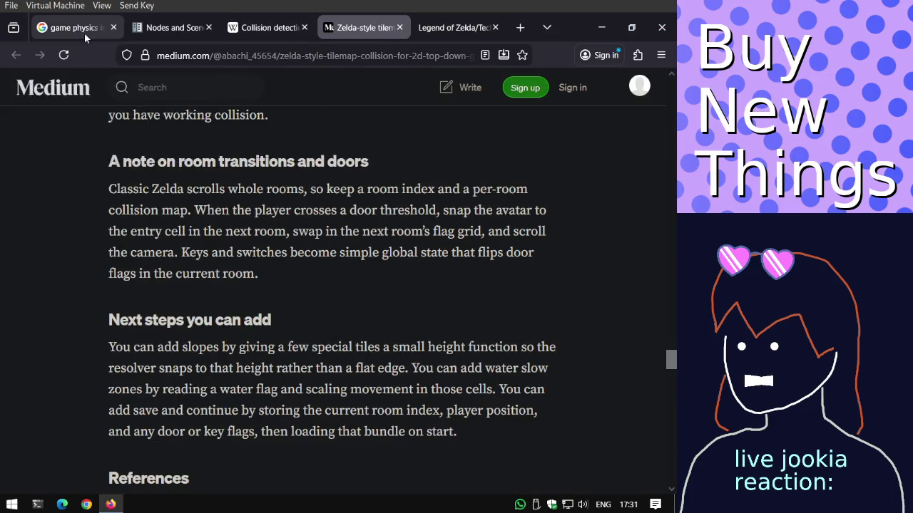
left_click(84, 30)
scroll(90, 108, "up", 3)
key("alt+Tab")
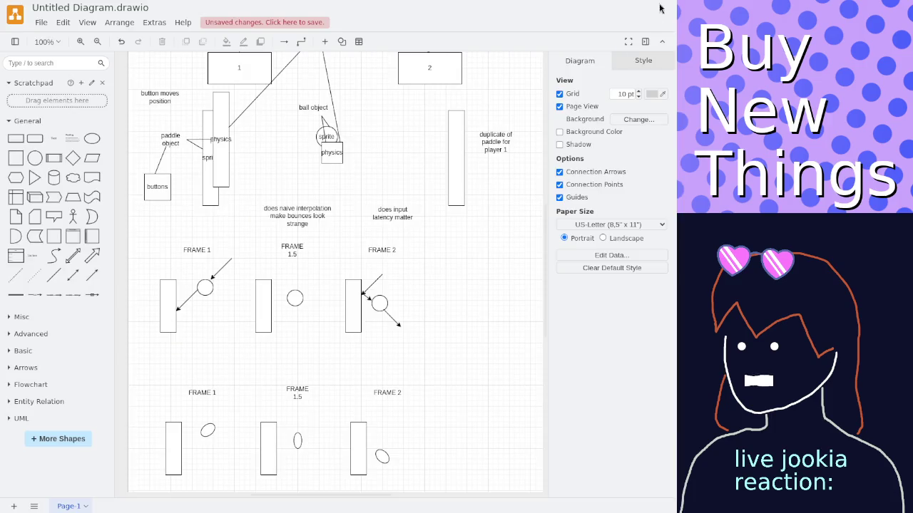
Step: Inspect the lower FRAME 1.5 ellipse and the three FRAME 2 arrows by selecting each
scroll(338, 401, "down", 1)
scroll(338, 357, "down", 1)
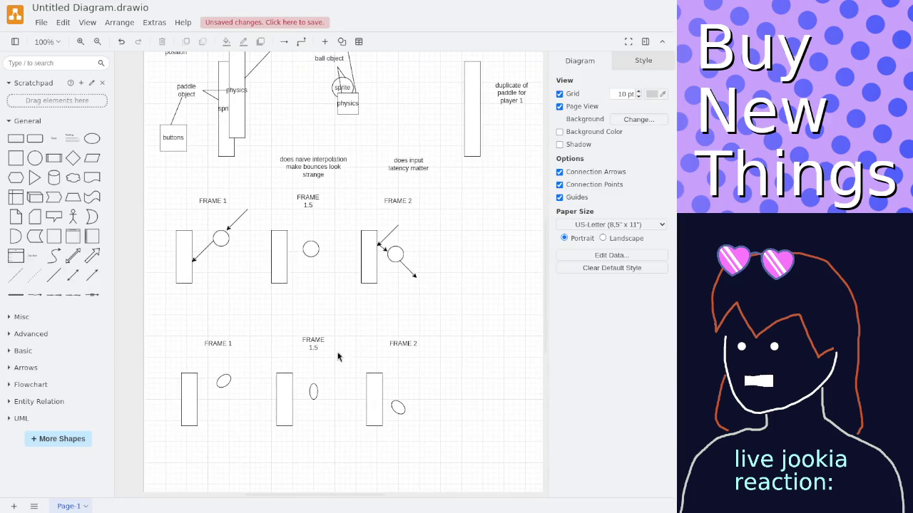
left_click(313, 389)
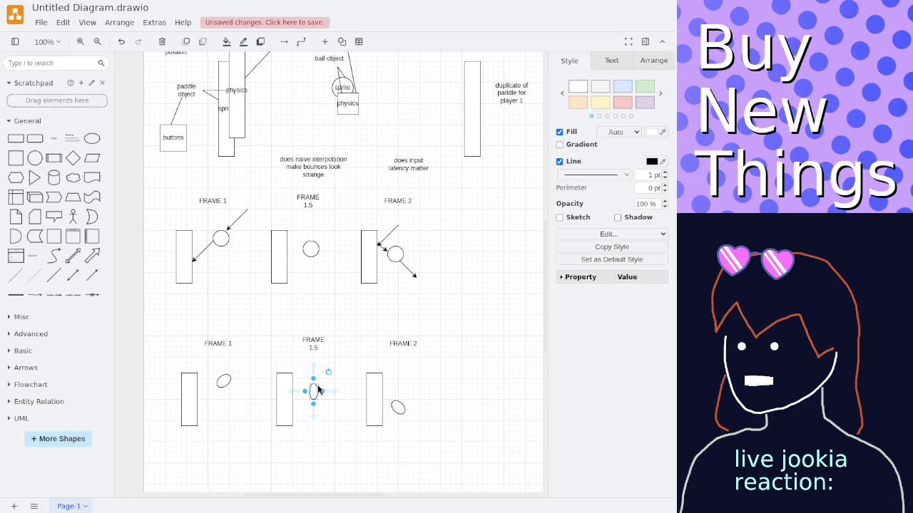
scroll(318, 390, "up", 1)
scroll(318, 390, "up", 1)
scroll(317, 388, "up", 1)
scroll(316, 392, "up", 1)
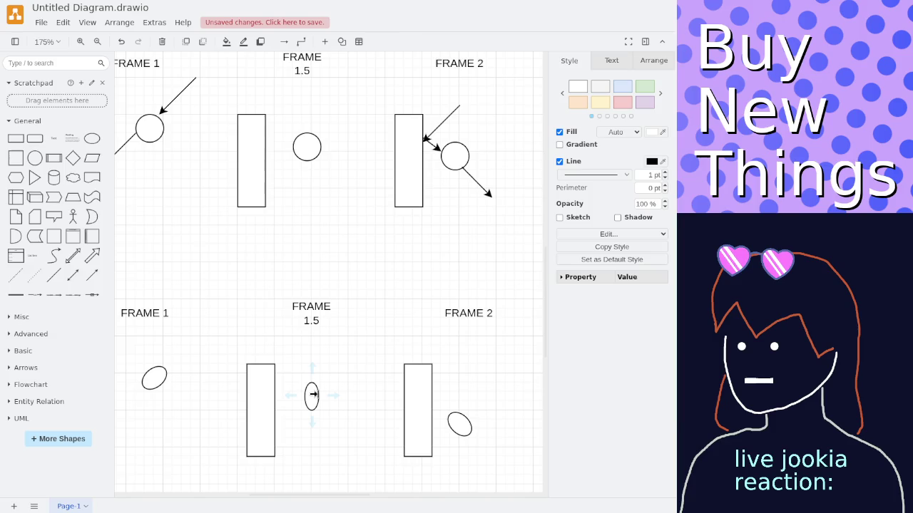
left_click(433, 132)
left_click(434, 146)
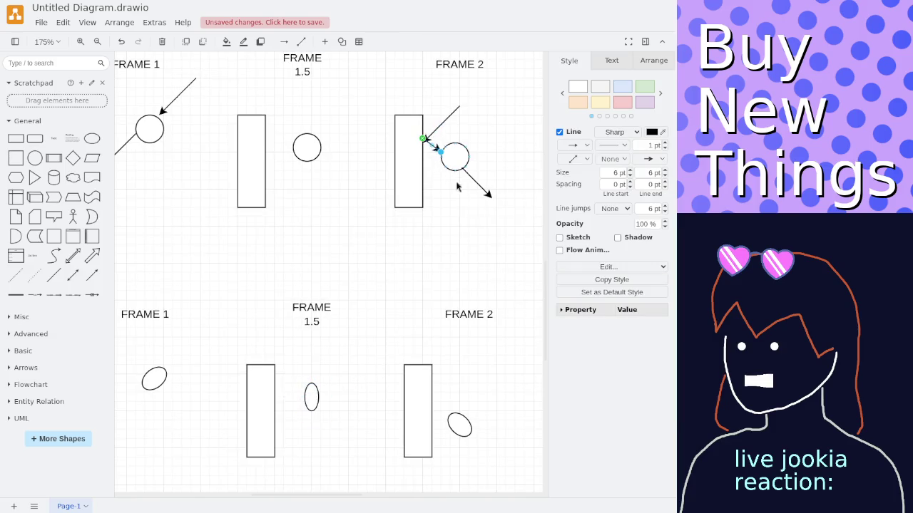
left_click(469, 175)
Step: Pan the canvas so both rows of FRAME sketches are visible
scroll(361, 261, "down", 4)
scroll(361, 261, "left", 2)
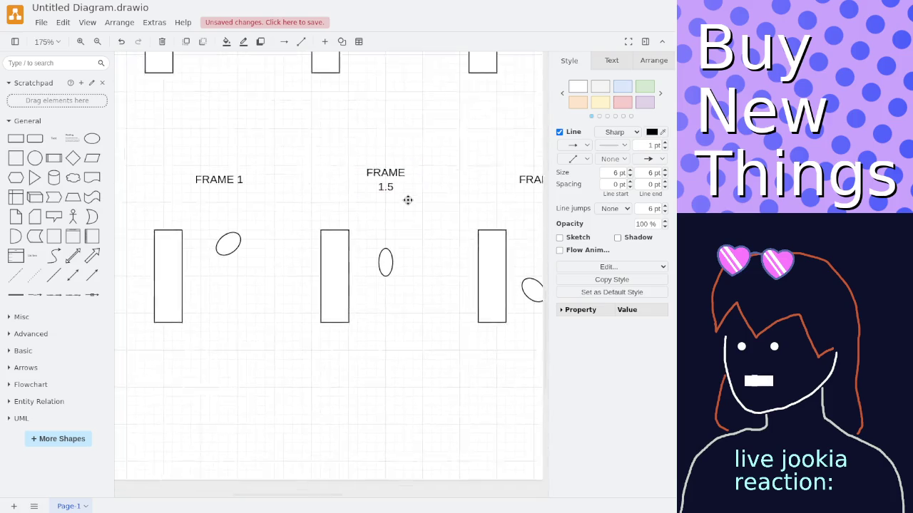
left_click_drag(407, 206, 342, 273)
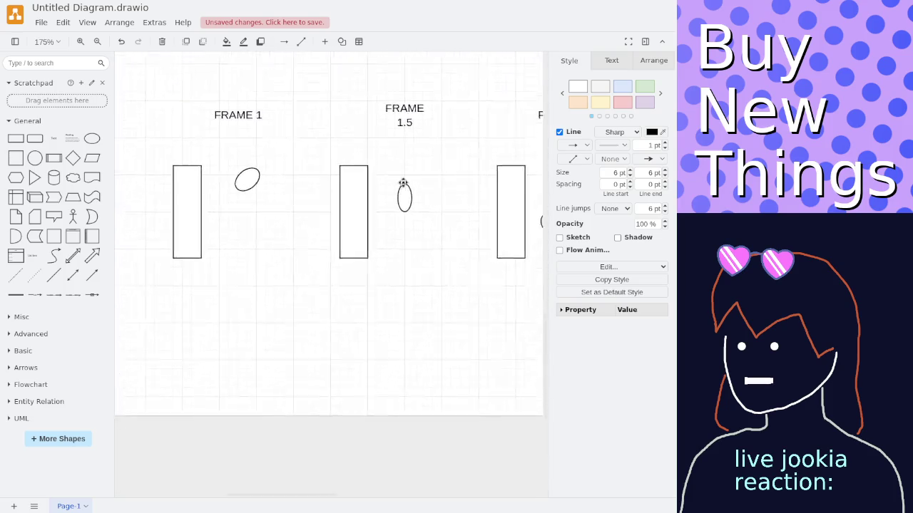
scroll(342, 275, "down", 2)
left_click_drag(342, 265, 151, 255)
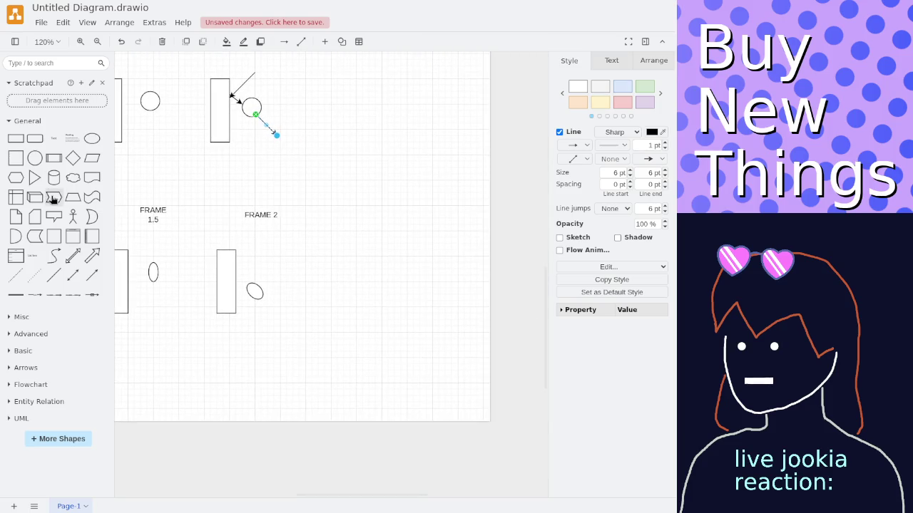
Step: Try adding a curved line beside the FRAME 2 ball, then undo it
left_click(62, 257)
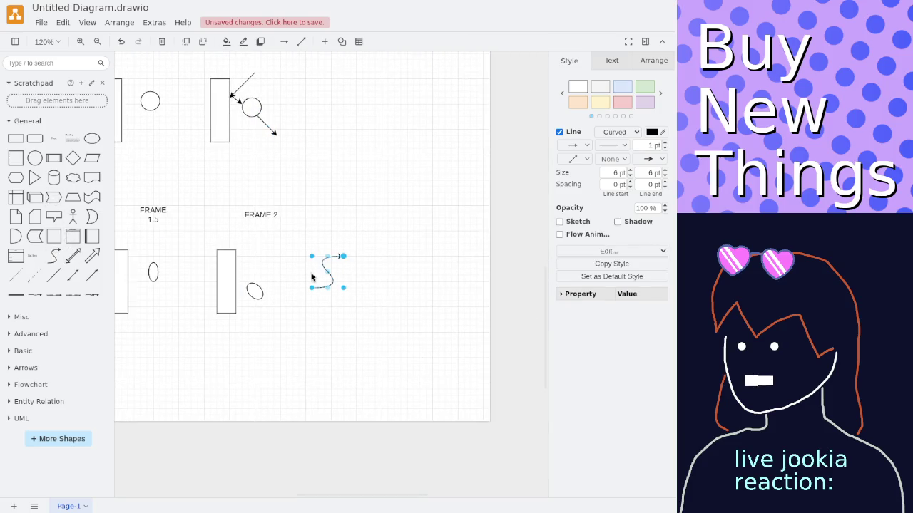
left_click_drag(344, 256, 419, 256)
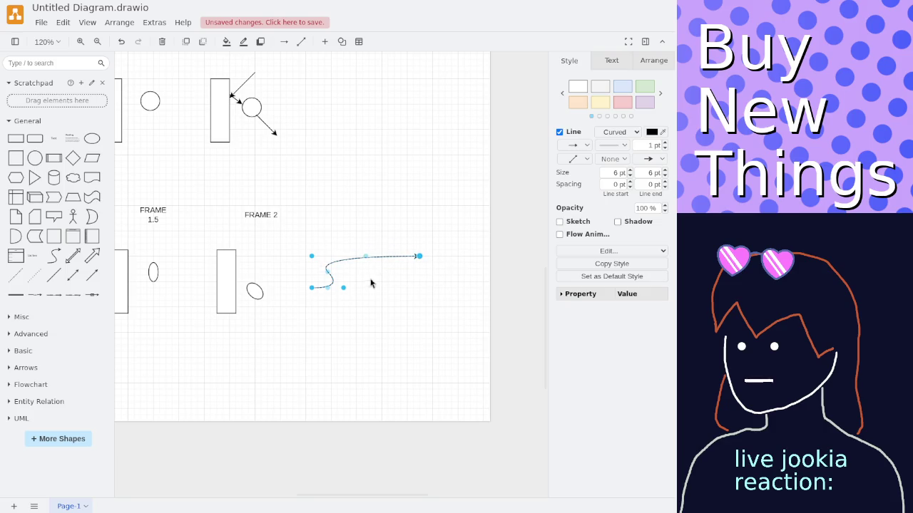
left_click_drag(329, 272, 346, 243)
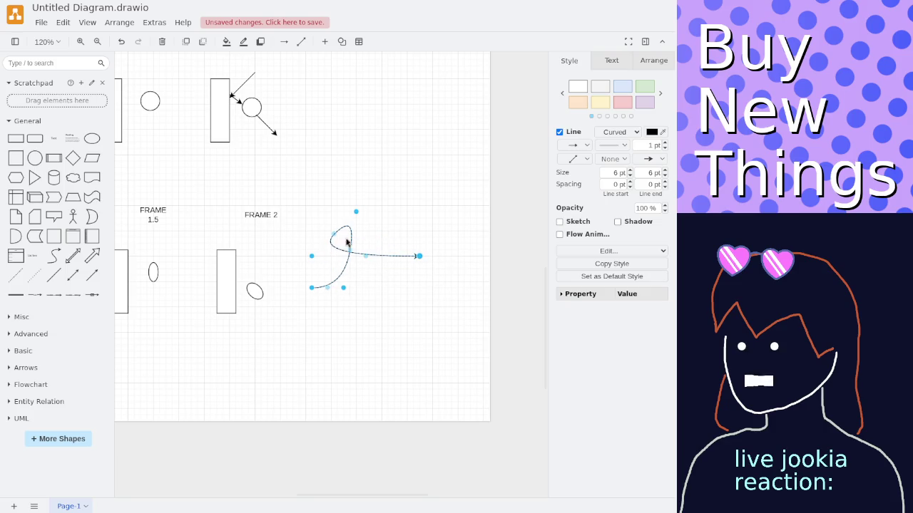
mouse_move(313, 293)
left_mouse_down()
mouse_move(338, 208)
mouse_move(319, 221)
left_mouse_up()
key("ctrl+z")
key("ctrl+z")
key("ctrl+z")
key("ctrl+z")
key("ctrl+z")
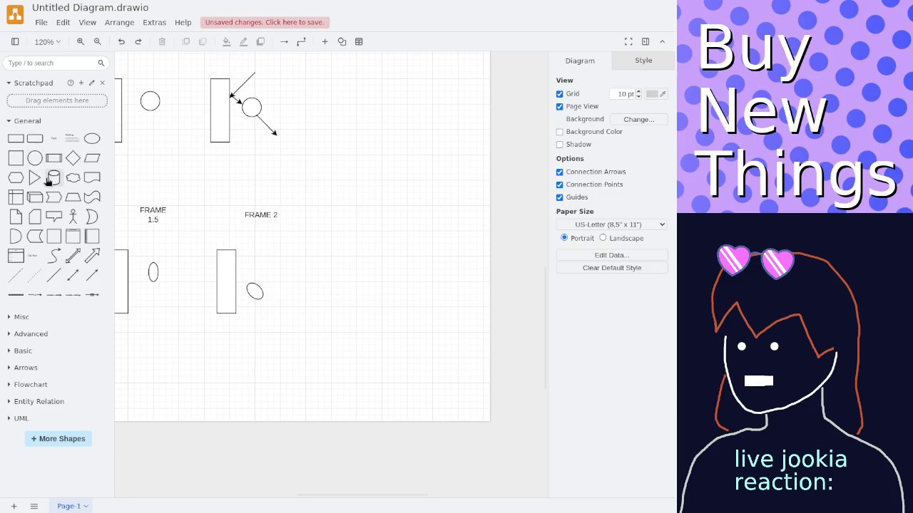
mouse_move(54, 256)
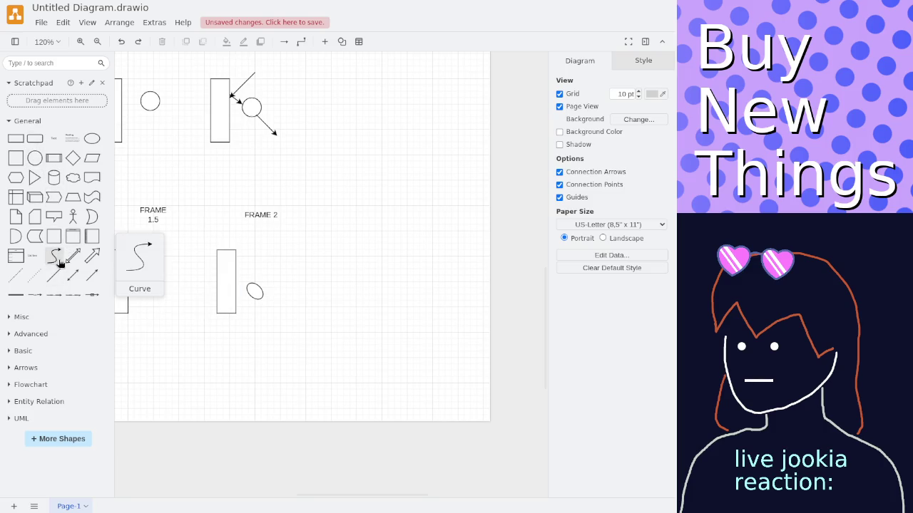
Step: Insert a sine wave found by searching 'wave' and duplicate it in line to the right
left_click(65, 66)
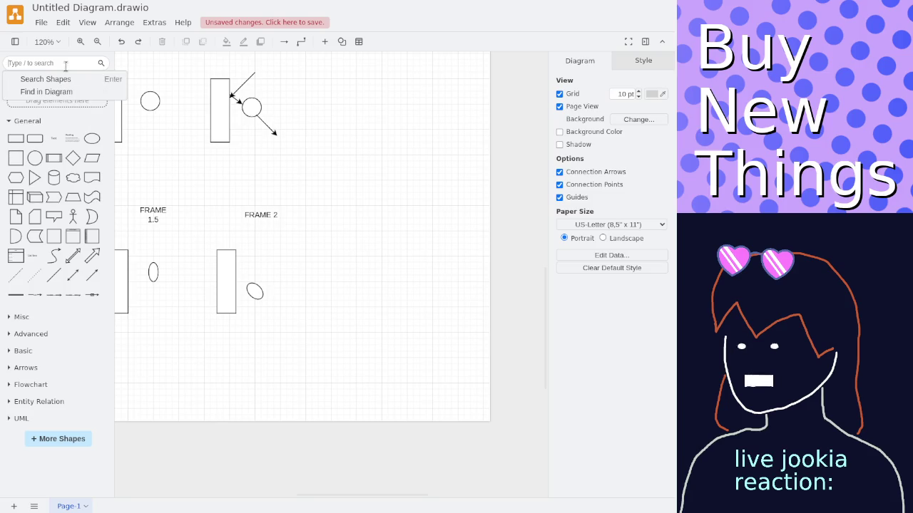
type("wave")
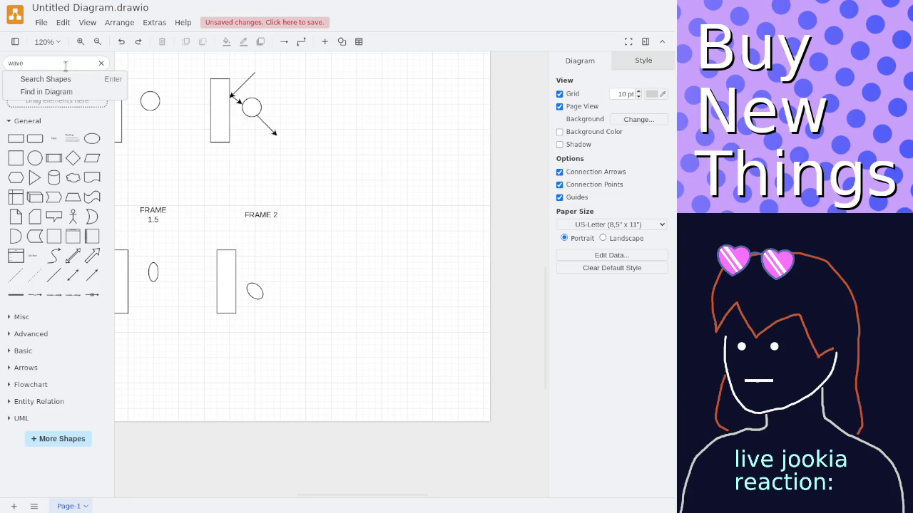
key("Return")
left_click(31, 80)
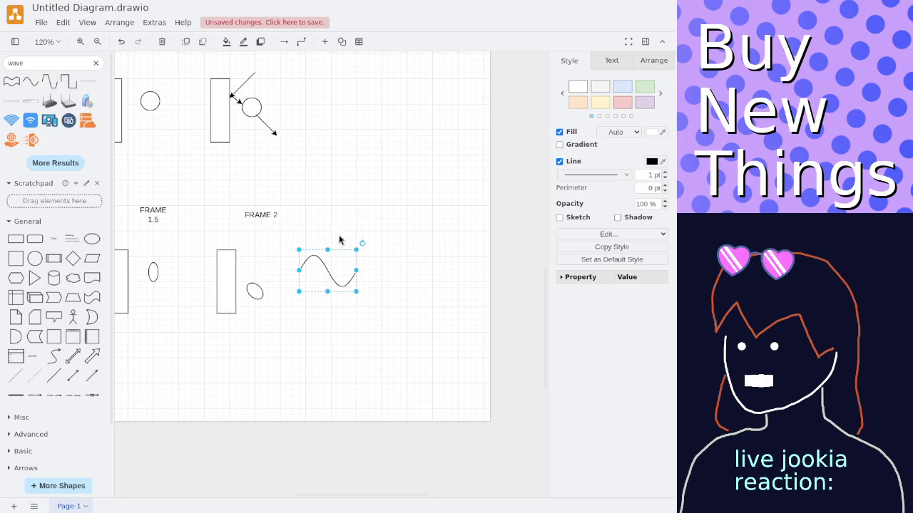
mouse_move(332, 271)
left_mouse_down()
mouse_move(358, 264)
mouse_move(415, 275)
left_mouse_up()
key("ctrl+d")
left_click(415, 305)
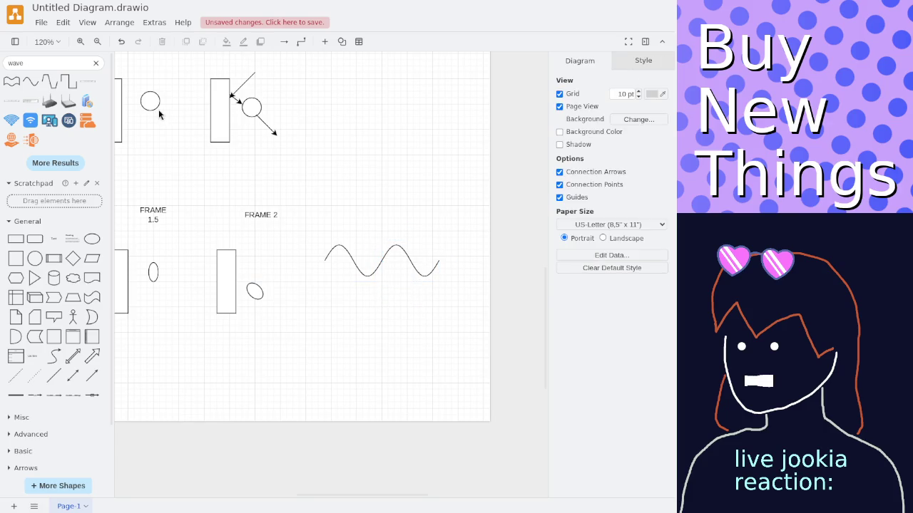
Step: Add a circle and shrink it into a small ball at the wave's right end
left_click(98, 64)
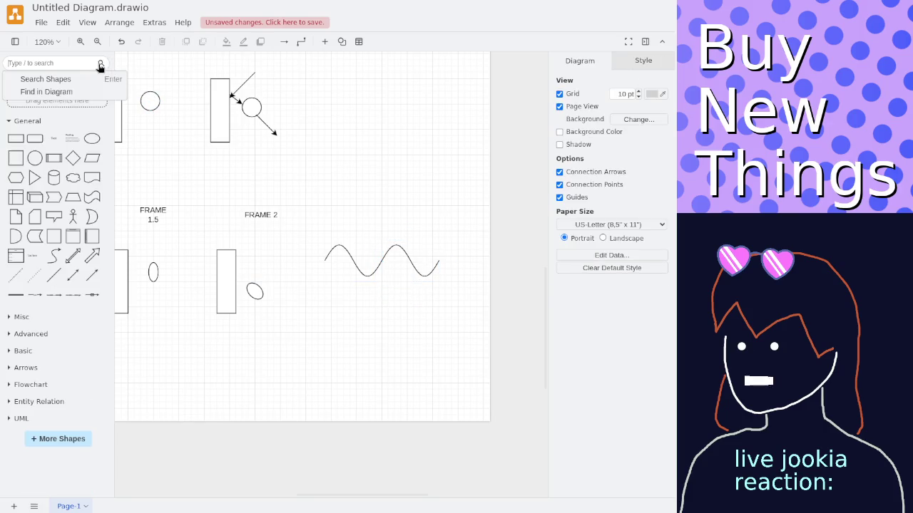
left_click(35, 158)
mouse_move(358, 297)
left_mouse_down()
mouse_move(318, 259)
mouse_move(318, 267)
mouse_move(325, 255)
mouse_move(369, 266)
mouse_move(393, 255)
mouse_move(433, 265)
left_mouse_up()
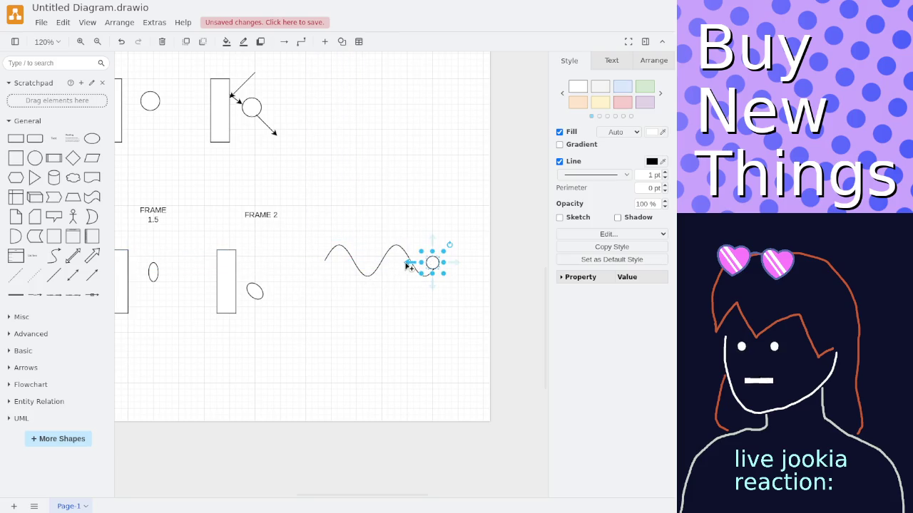
mouse_move(410, 262)
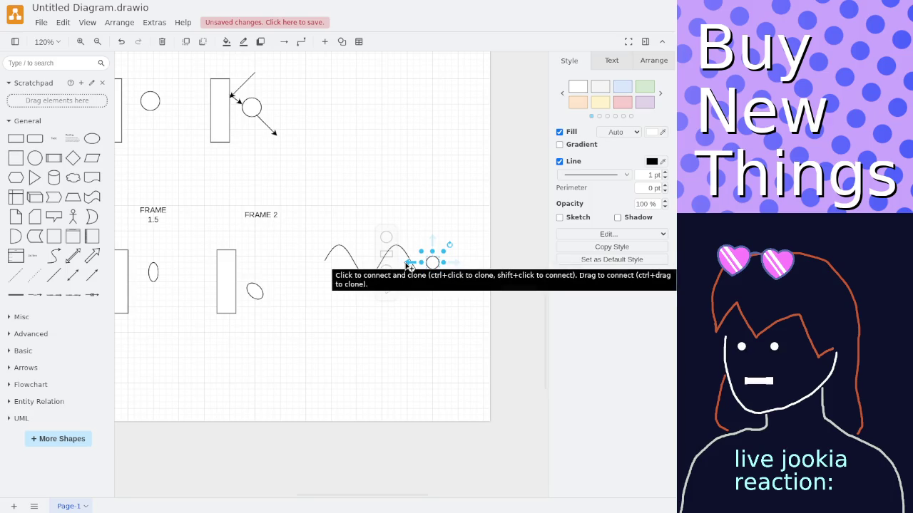
Step: Move the small circle onto the left end of the sine wave
scroll(406, 264, "up", 1)
scroll(405, 264, "up", 1)
scroll(407, 214, "down", 1)
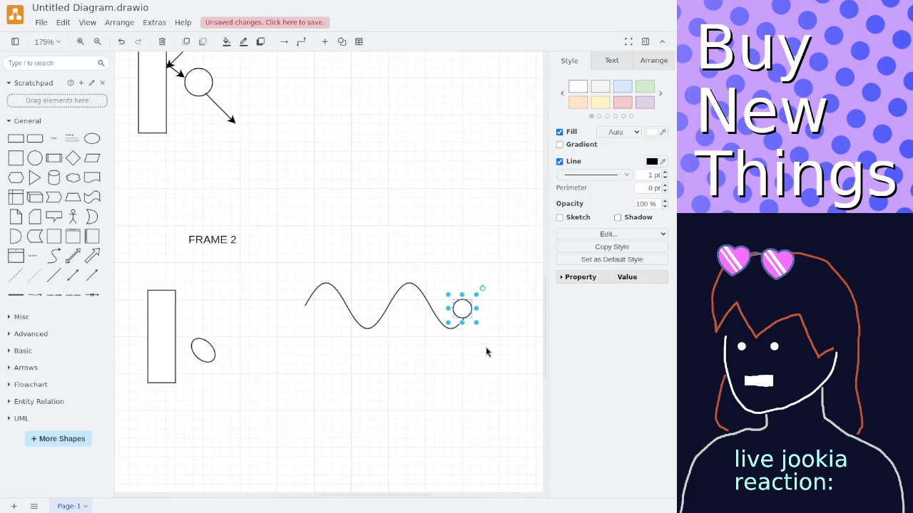
mouse_move(466, 308)
left_mouse_down()
mouse_move(302, 310)
mouse_move(472, 305)
mouse_move(347, 305)
mouse_move(321, 350)
mouse_move(295, 371)
mouse_move(471, 363)
mouse_move(295, 375)
mouse_move(320, 348)
mouse_move(350, 371)
left_mouse_up()
scroll(346, 306, "up", 2)
left_click(349, 330)
scroll(343, 314, "down", 1)
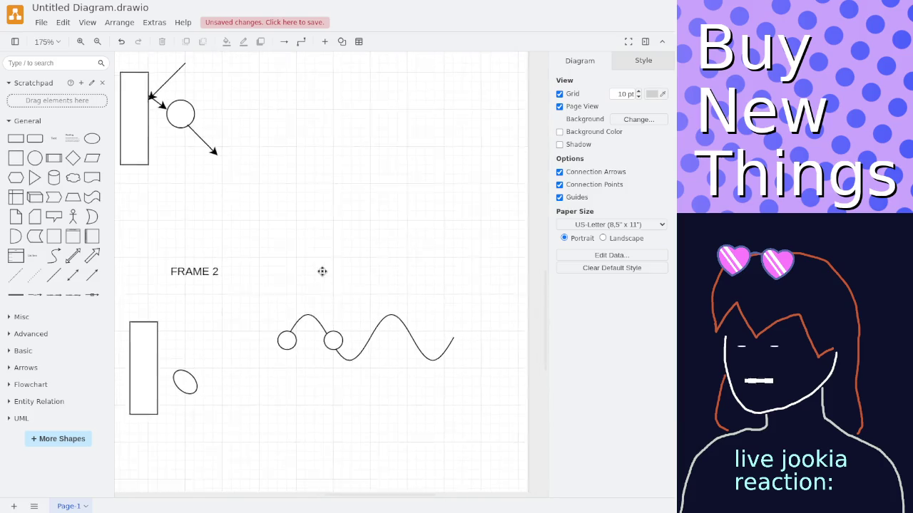
scroll(292, 349, "up", 3, "ctrl")
Step: Duplicate the circle and line the copies up beside it along the wave
left_click(293, 351)
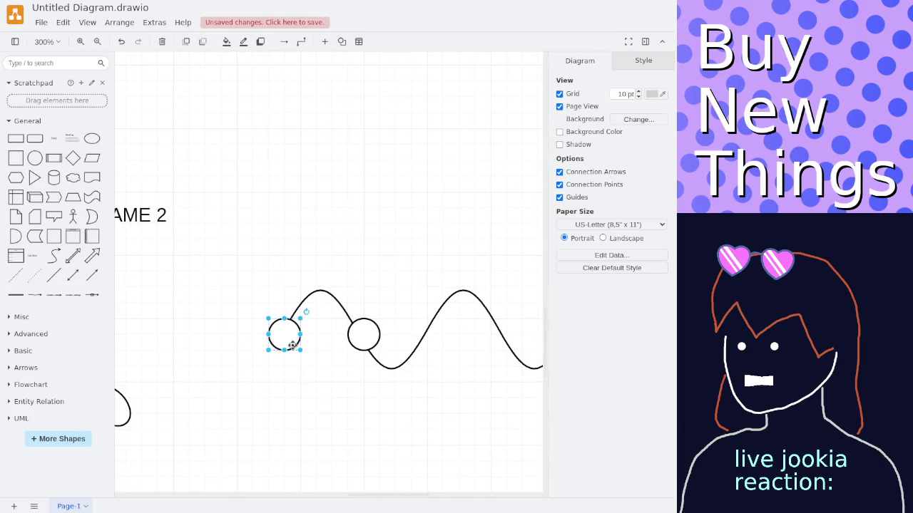
key("ctrl+d")
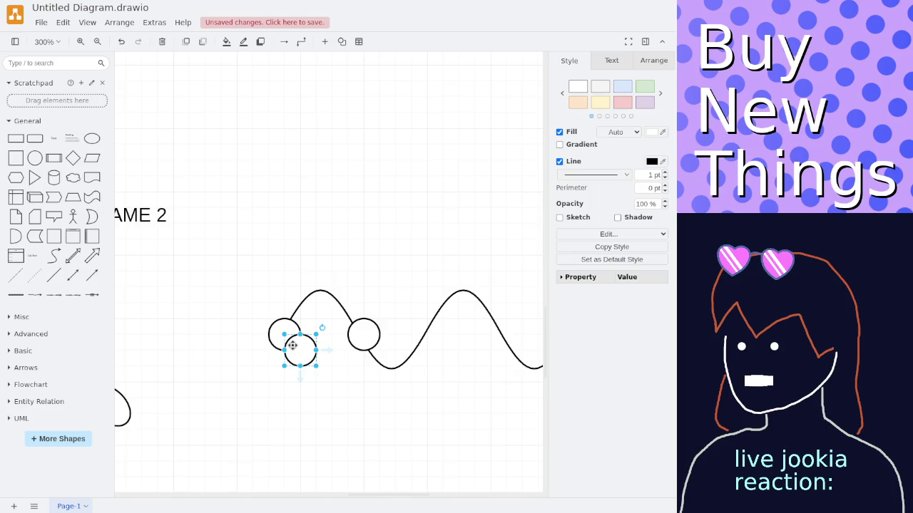
left_click(276, 328)
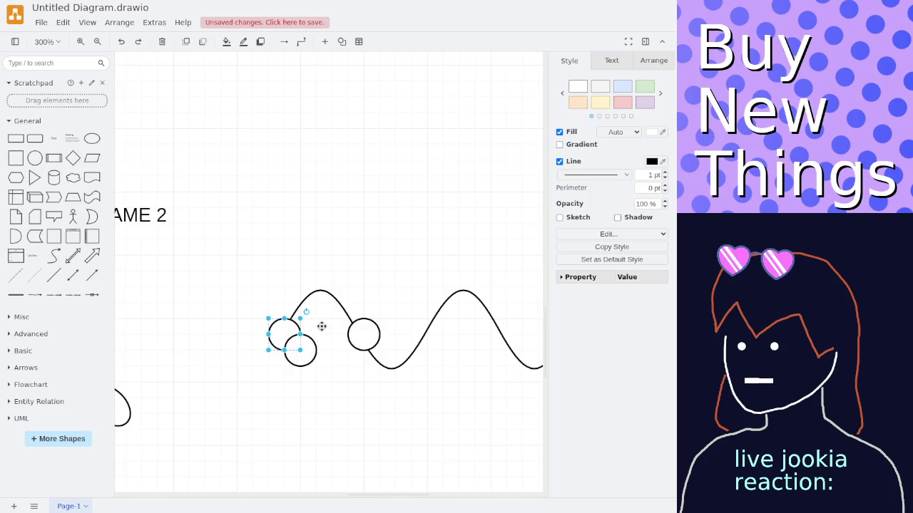
left_click_drag(299, 350, 326, 336)
left_click(349, 372)
left_click(289, 413)
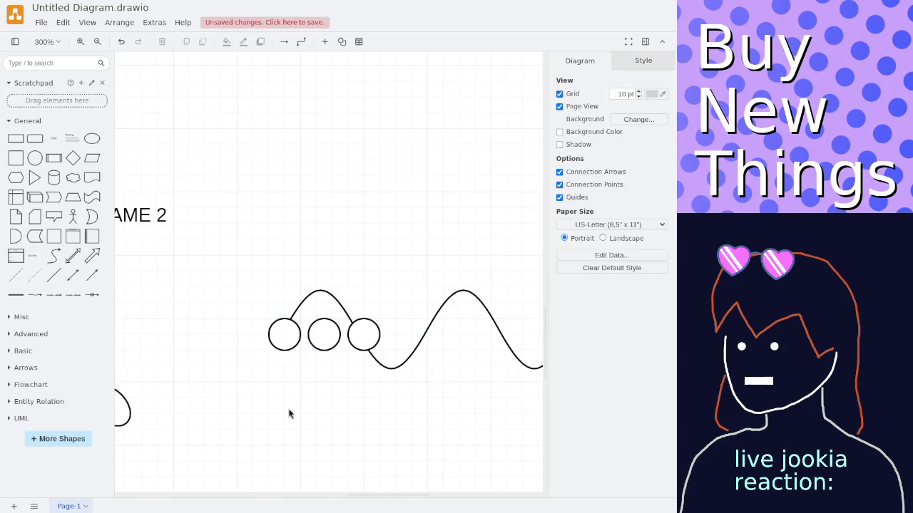
scroll(288, 413, "down", 2)
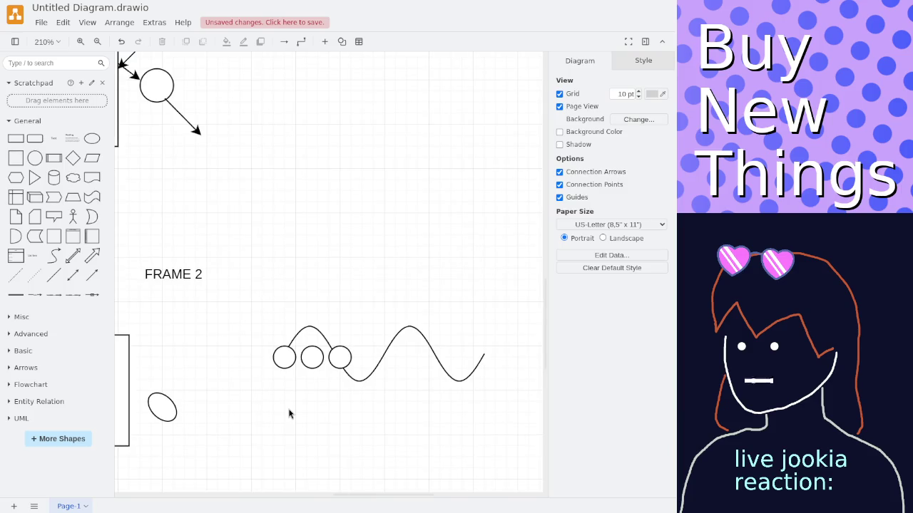
Step: Narrow the left wave section and shift circles down, undoing the middle circle's move
left_click(373, 368)
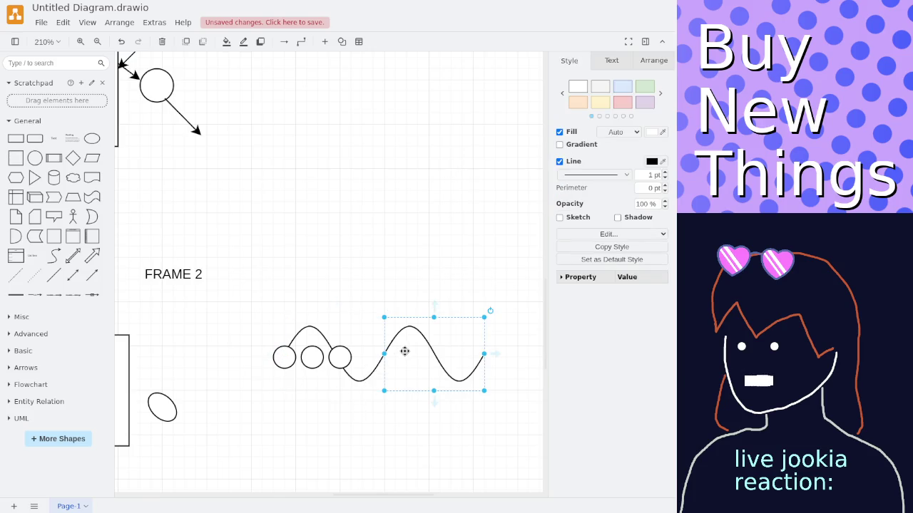
left_click(378, 360)
mouse_move(379, 352)
left_mouse_down()
mouse_move(312, 335)
mouse_move(340, 379)
left_mouse_up()
left_click(378, 381)
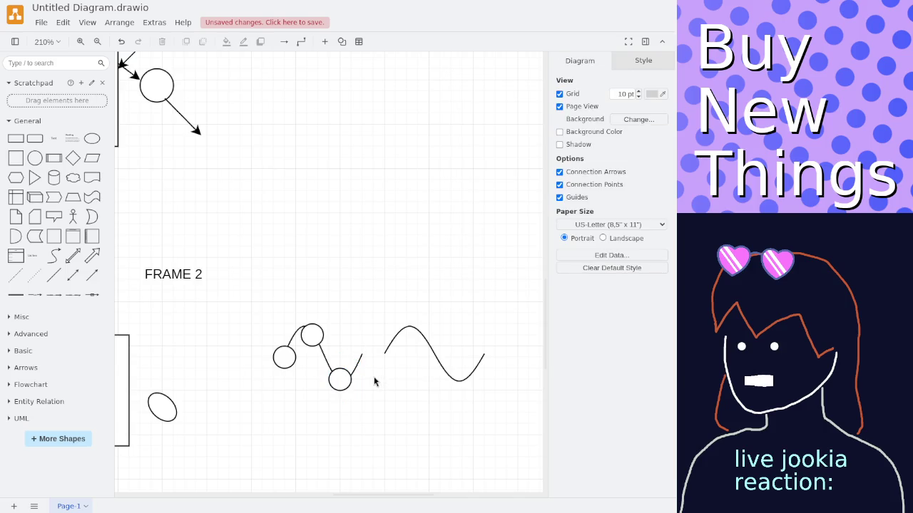
left_click_drag(315, 333, 312, 372)
key("ctrl+z")
key("ctrl+z")
key("ctrl+z")
key("ctrl+z")
key("ctrl+z")
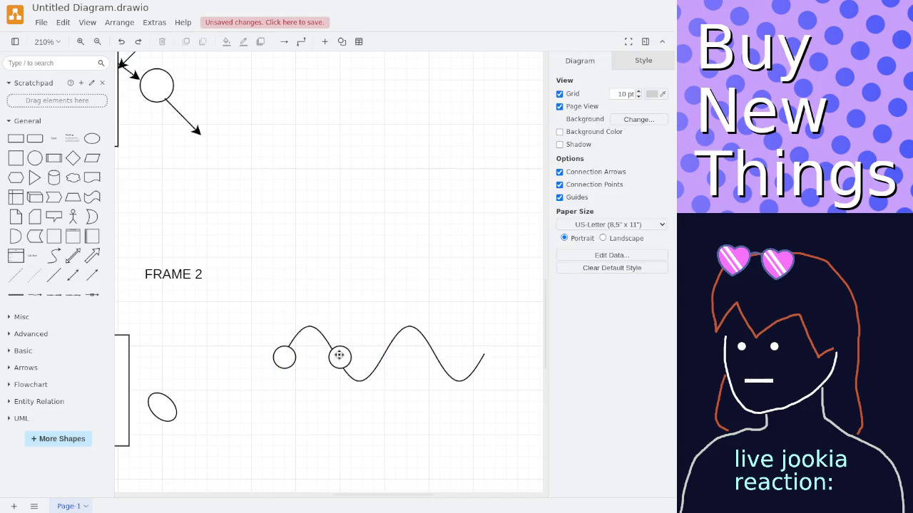
Step: Stretch a wave segment and move a circle, then undo back to an empty FRAME 2 area
left_click(373, 369)
left_click_drag(383, 352, 441, 353)
key("Escape")
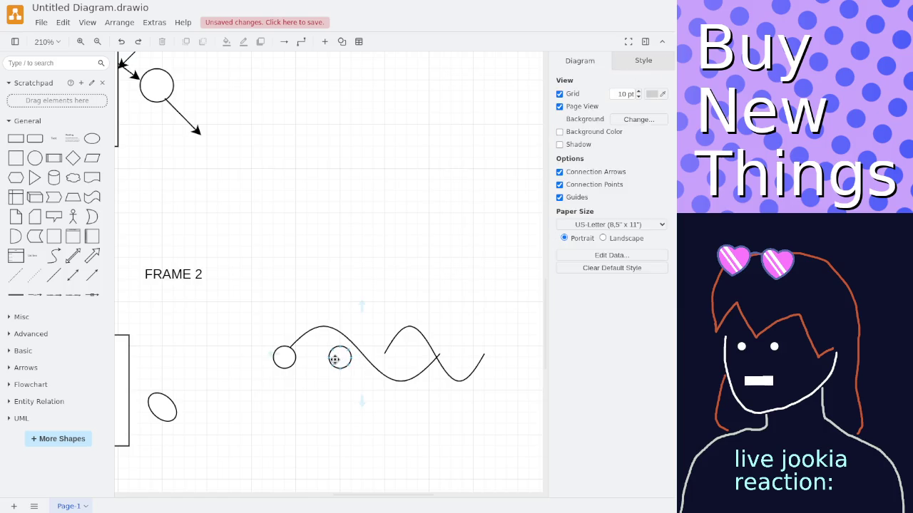
left_click_drag(339, 357, 307, 331)
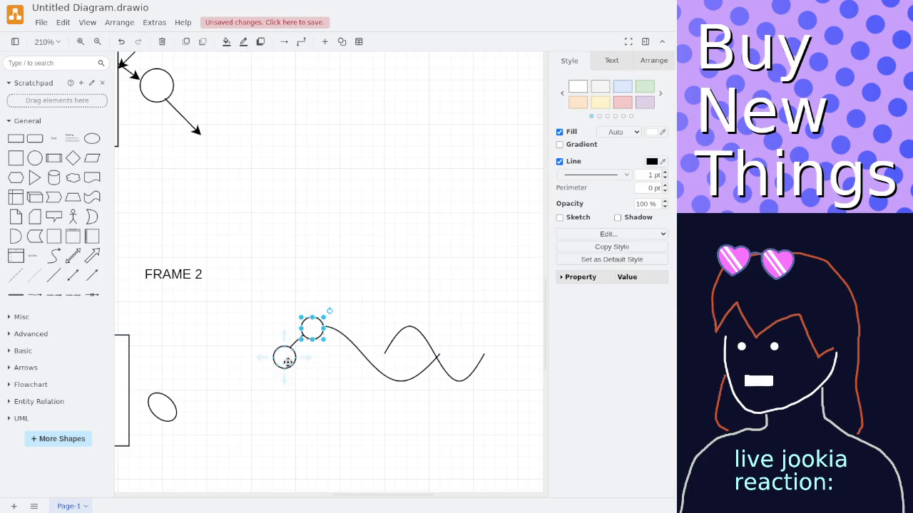
key("ctrl+z")
key("ctrl+z")
key("ctrl+z")
key("ctrl+z")
key("ctrl+z")
key("ctrl+z")
key("ctrl+z")
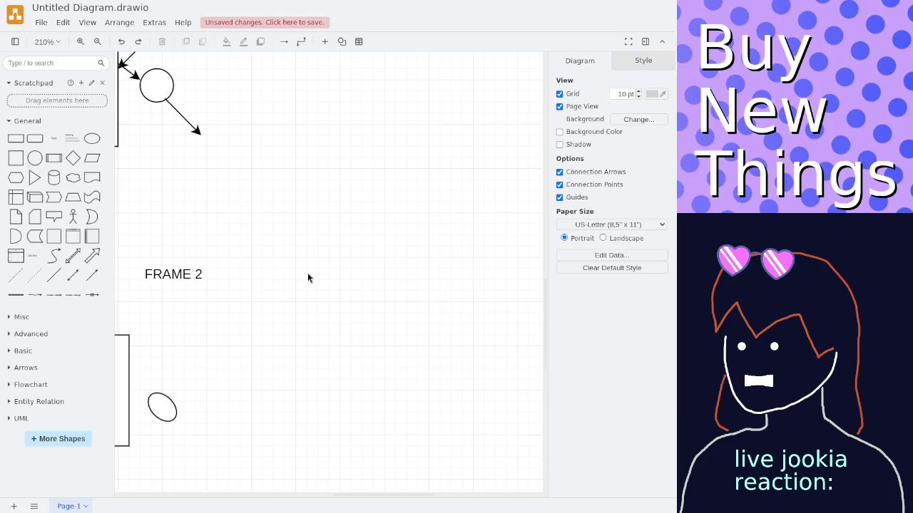
Step: Scroll and pan to bring both rows of FRAME 1, 1.5 and 2 sketches into view
scroll(499, 264, "left", 5)
scroll(452, 271, "left", 3)
scroll(432, 267, "left", 1)
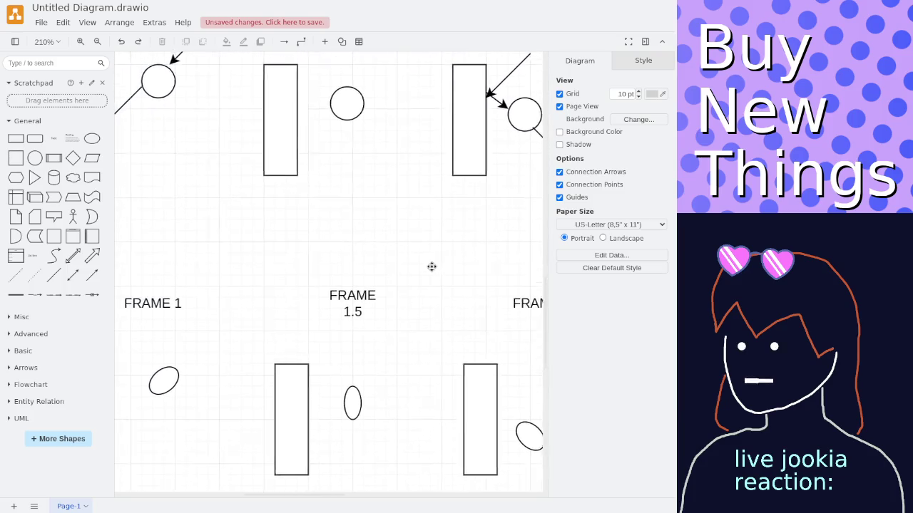
scroll(432, 266, "left", 1)
scroll(434, 275, "down", 3)
scroll(431, 249, "down", 1)
left_click_drag(430, 228, 382, 346)
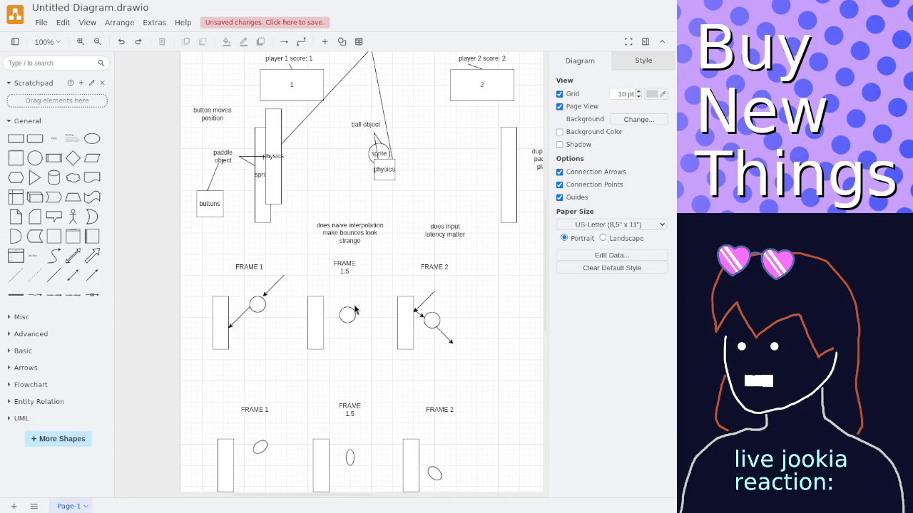
left_click_drag(364, 285, 330, 293)
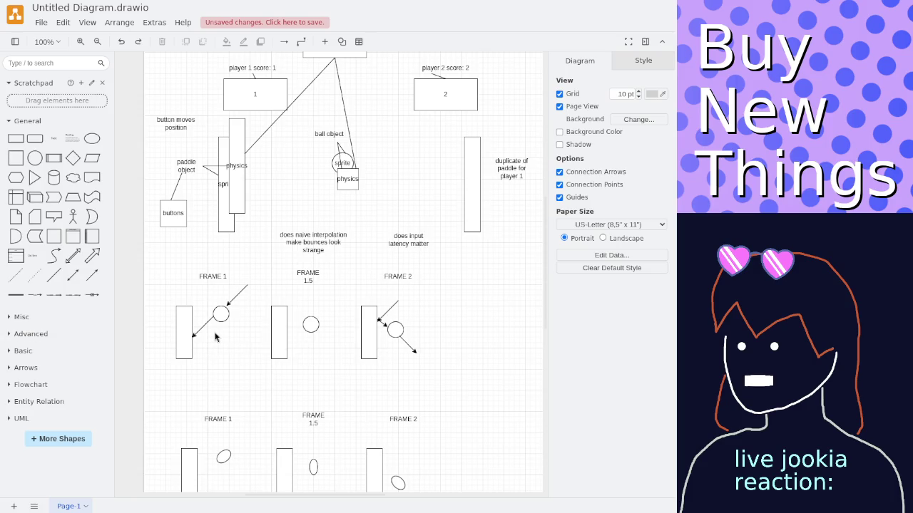
Step: Select and deselect the FRAME 1 arrow, then scroll back over the two frame rows
scroll(216, 337, "down", 2)
scroll(214, 232, "up", 2, "ctrl")
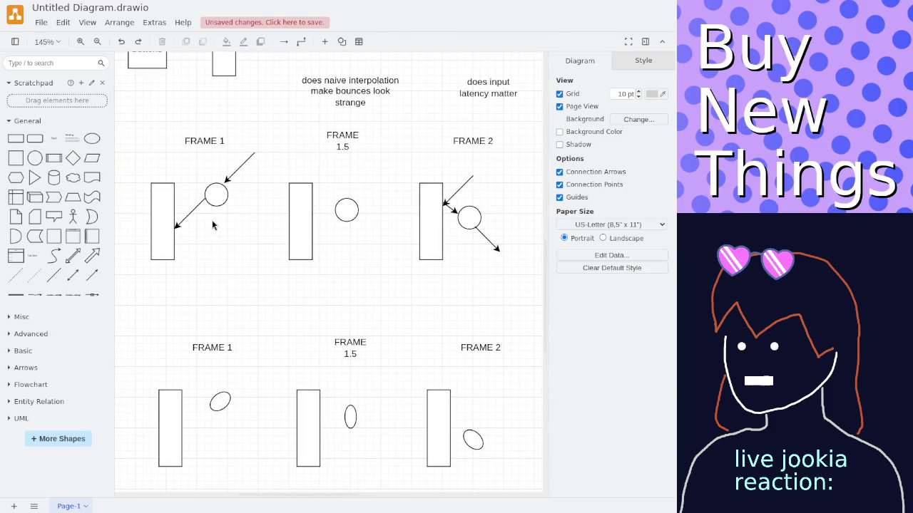
left_click(229, 176)
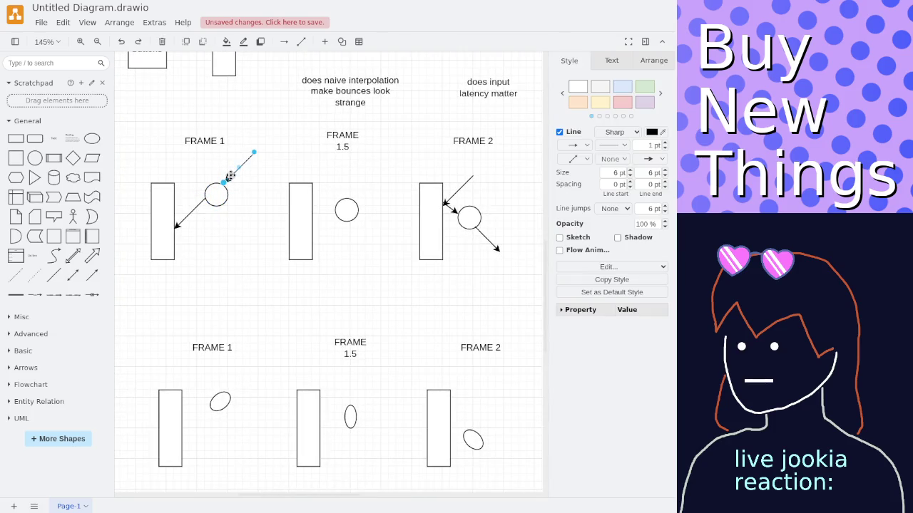
scroll(193, 261, "down", 2)
scroll(193, 261, "right", 5)
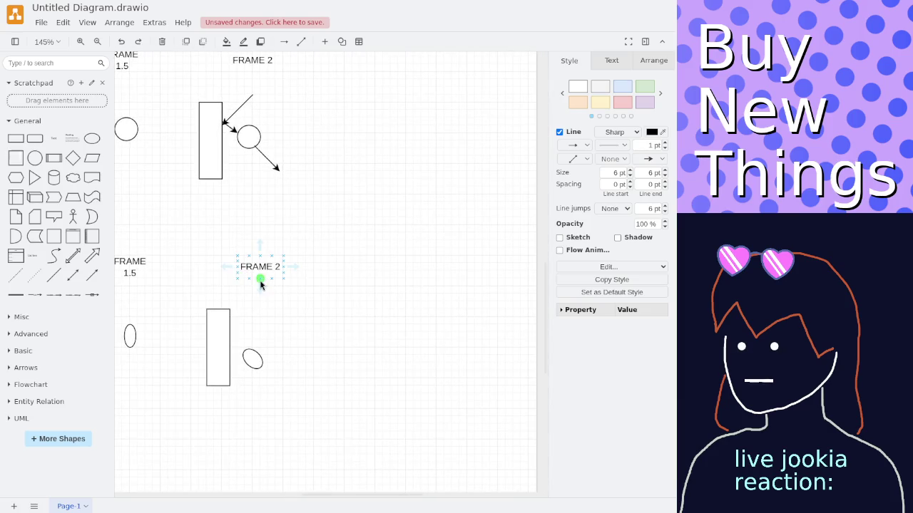
left_click(334, 311)
scroll(336, 267, "left", 3)
scroll(388, 277, "left", 2)
scroll(388, 278, "up", 1)
scroll(388, 277, "left", 1)
scroll(405, 271, "left", 2)
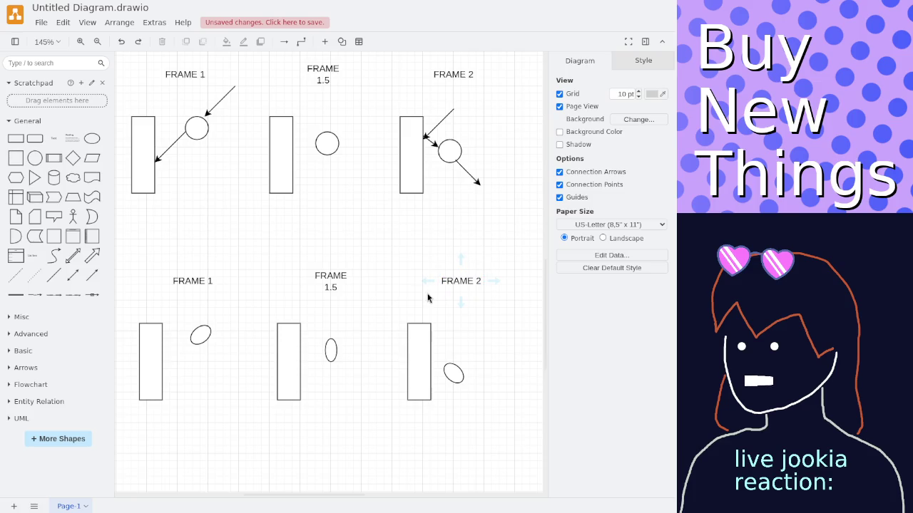
scroll(422, 310, "up", 2)
scroll(404, 378, "up", 2)
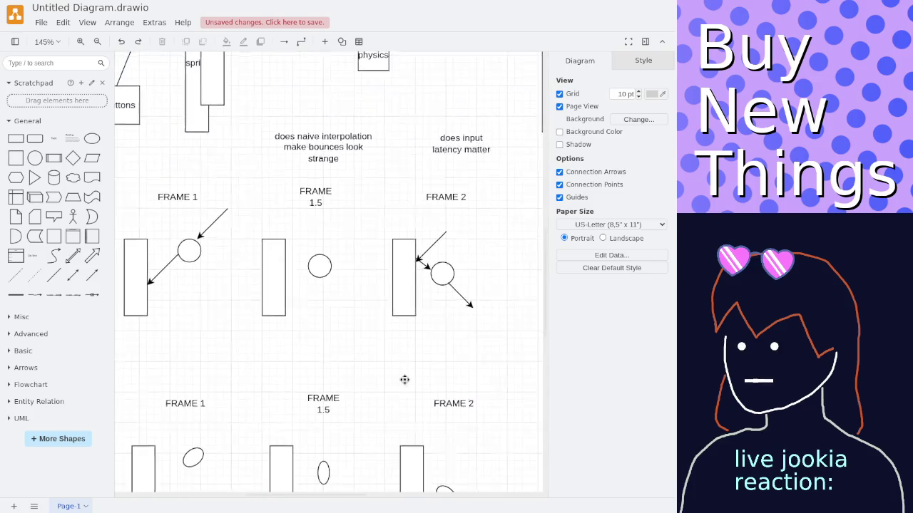
Step: Pan the view and inspect the arrows around the FRAME 2 ball
mouse_move(363, 364)
left_mouse_down()
mouse_move(327, 373)
mouse_move(223, 511)
left_mouse_up()
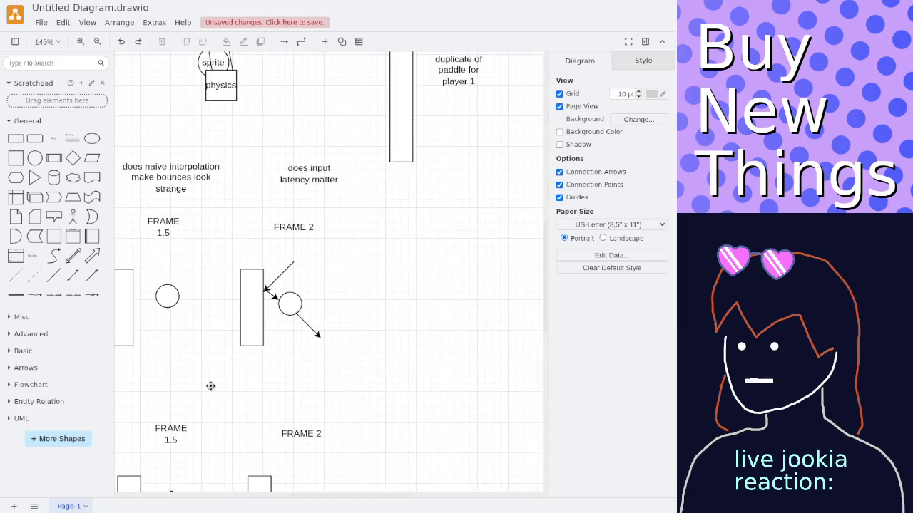
mouse_move(295, 440)
left_mouse_down()
mouse_move(316, 451)
mouse_move(322, 306)
mouse_move(363, 221)
mouse_move(409, 206)
left_mouse_up()
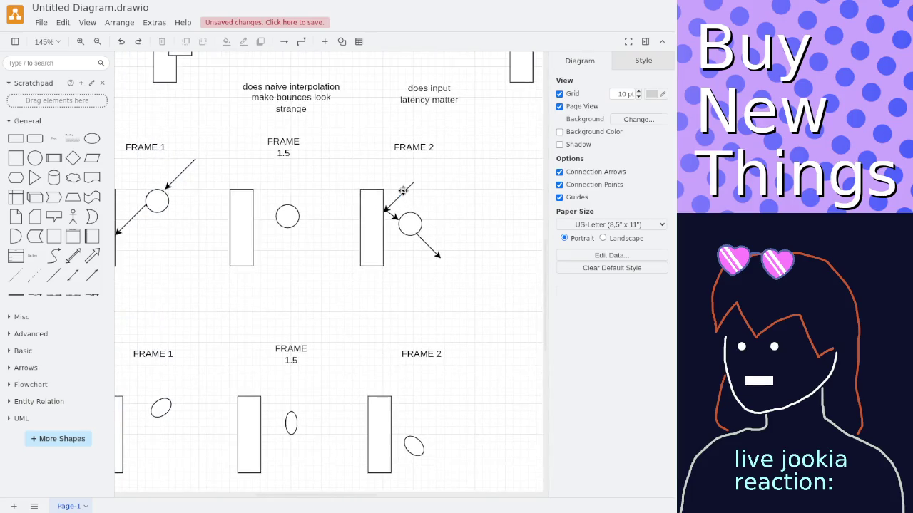
left_click(400, 195)
left_click(397, 199)
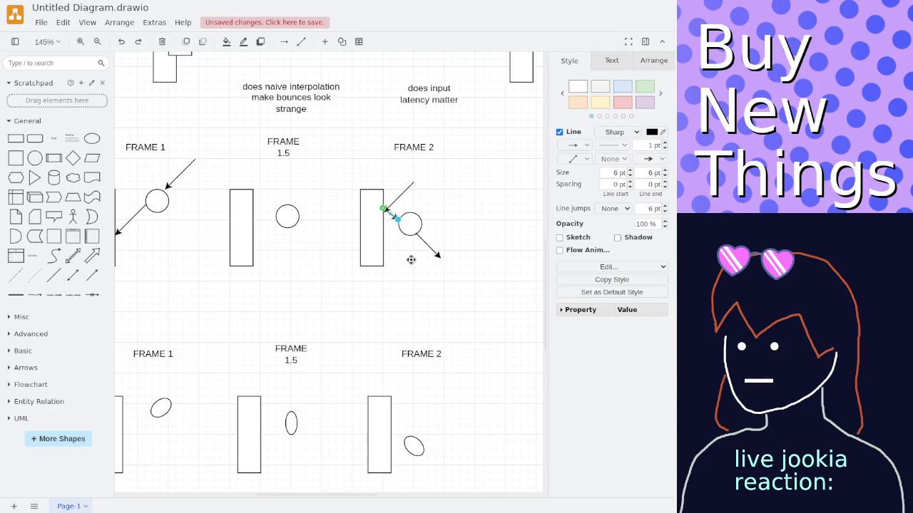
left_click(425, 244)
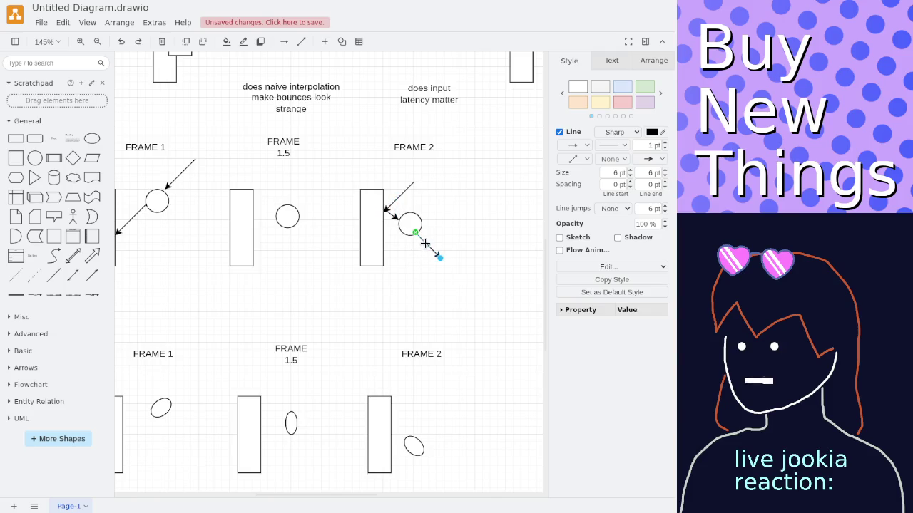
left_click(407, 188)
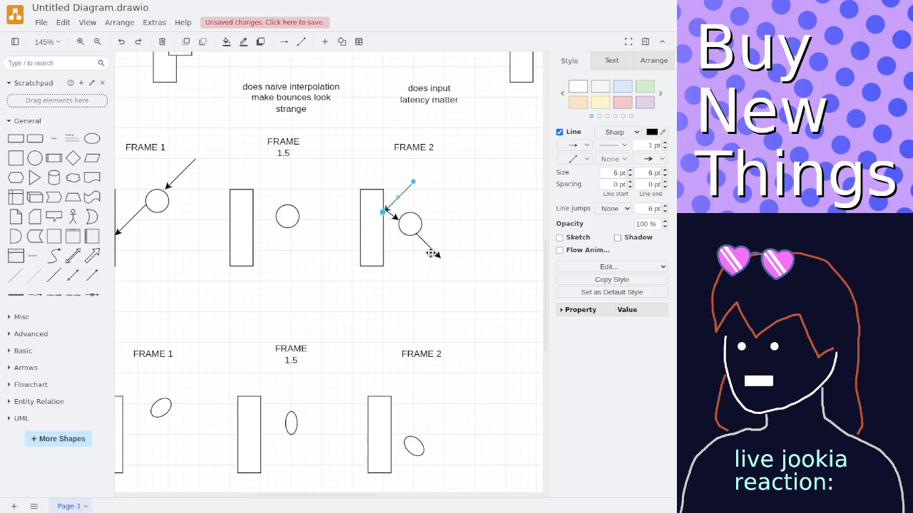
left_click(460, 281)
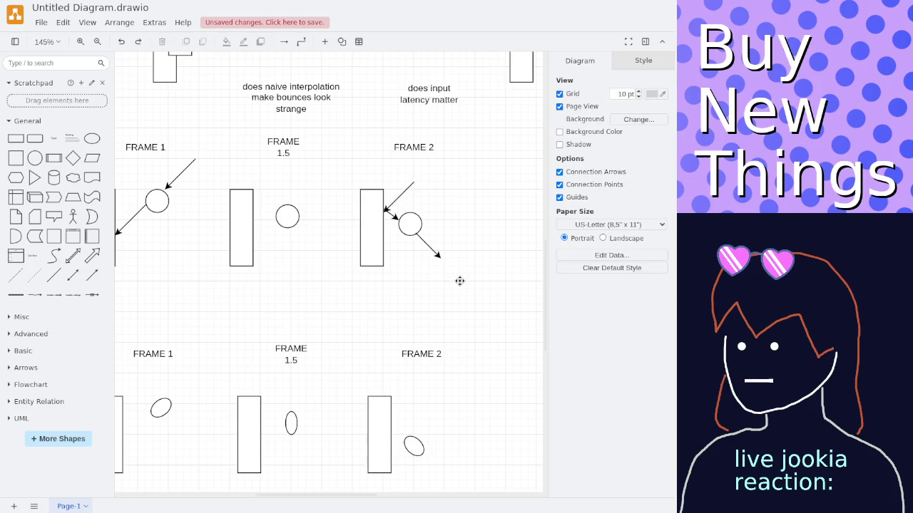
left_click_drag(460, 280, 508, 268)
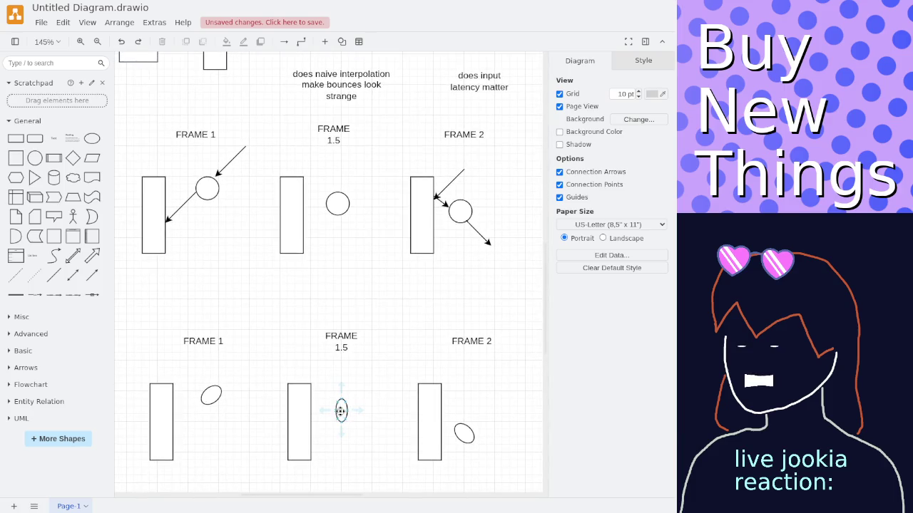
Step: Nudge the lower FRAME 1.5 ball sideways, try moving the FRAME 2 ball, and attempt a save
mouse_move(341, 410)
left_mouse_down()
mouse_move(320, 407)
mouse_move(346, 411)
left_mouse_up()
left_click(371, 373)
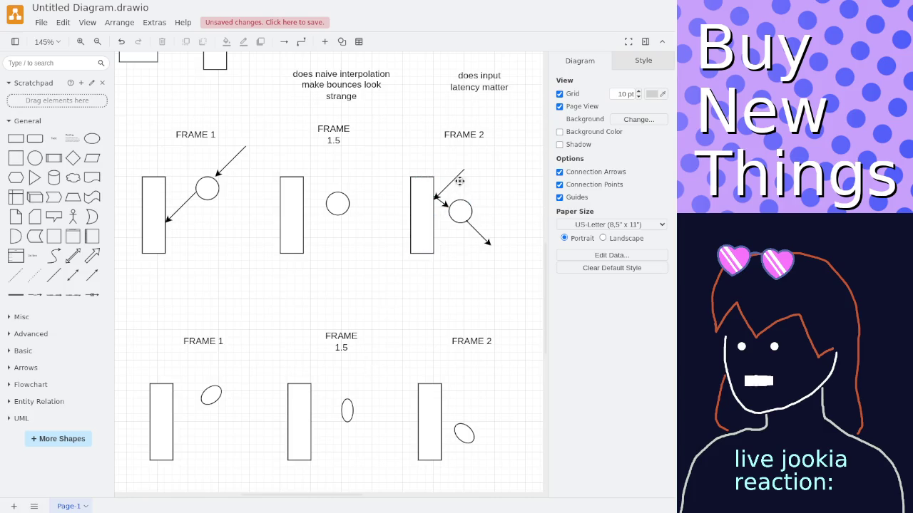
mouse_move(464, 214)
left_mouse_down()
mouse_move(454, 221)
mouse_move(462, 236)
left_mouse_up()
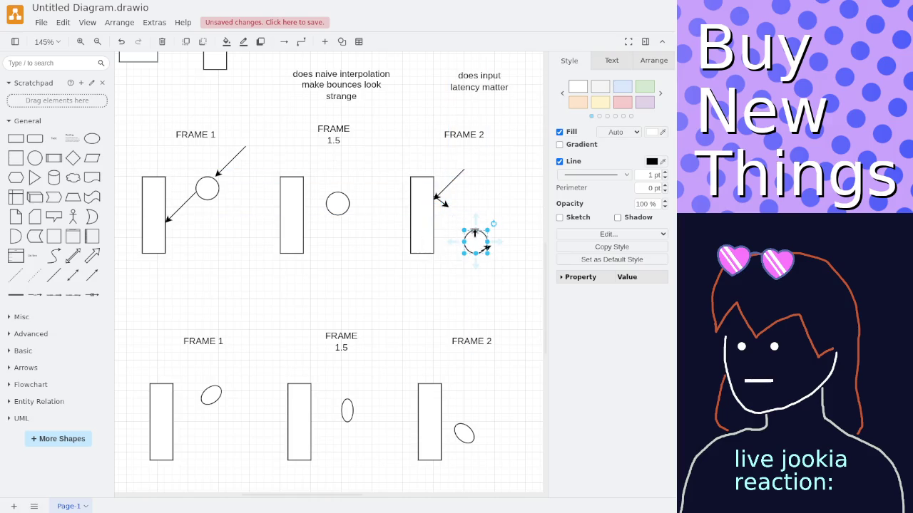
key("ctrl+s")
key("Escape")
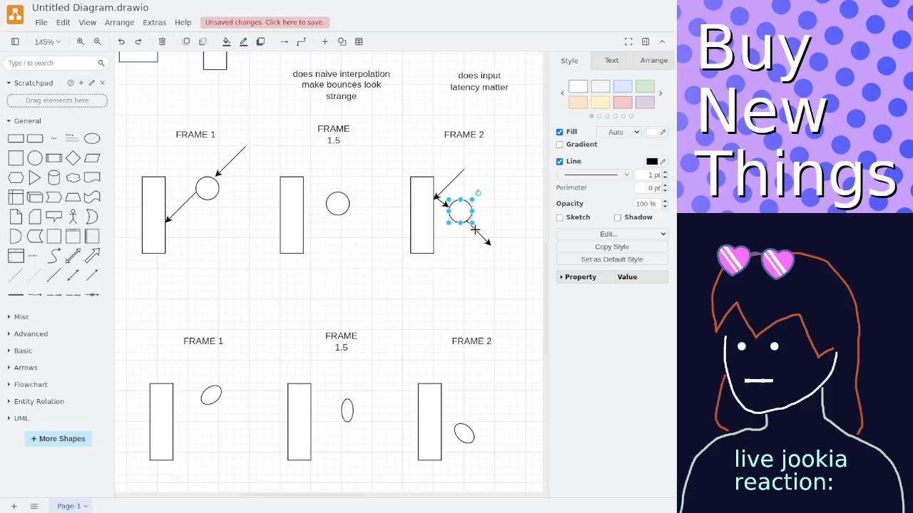
left_click(465, 329)
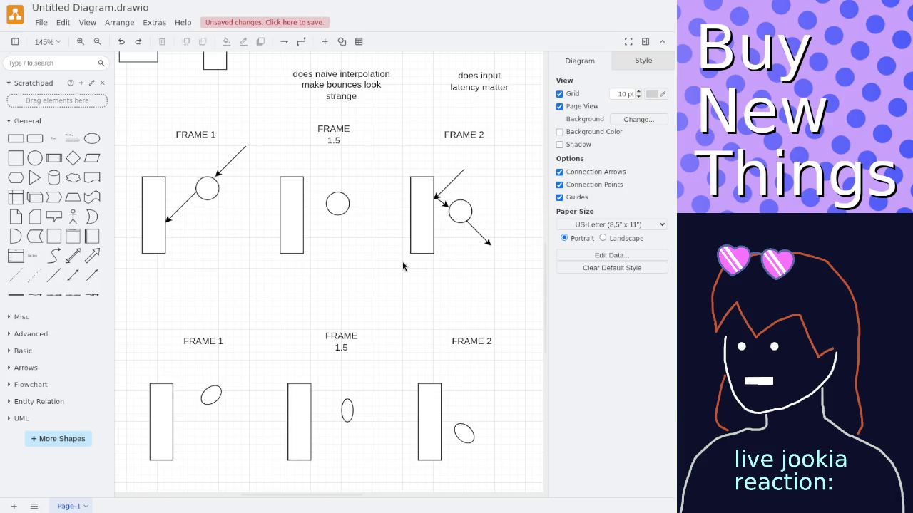
Step: Select and clear the FRAME 1.5 label, then switch to the browser window
left_click(321, 142)
left_click(318, 170)
key("alt+Tab")
key("alt+Tab")
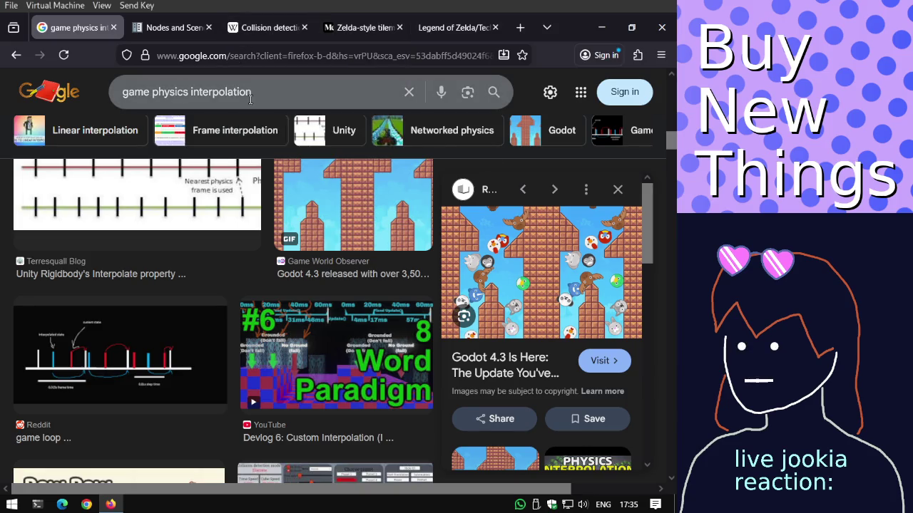
Step: Close the Google image results tab and the next Firefox tab
key("ctrl+w")
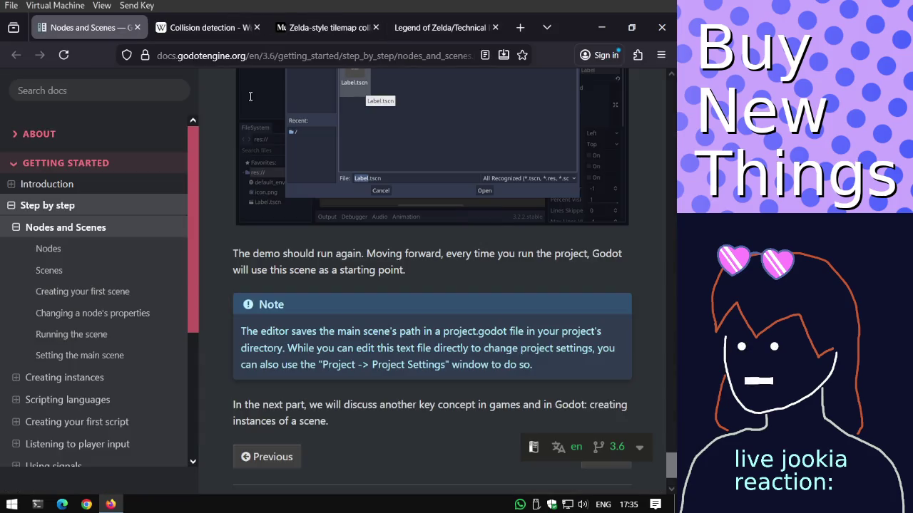
key("ctrl+w")
key("ctrl+w")
key("ctrl+w")
key("ctrl+w")
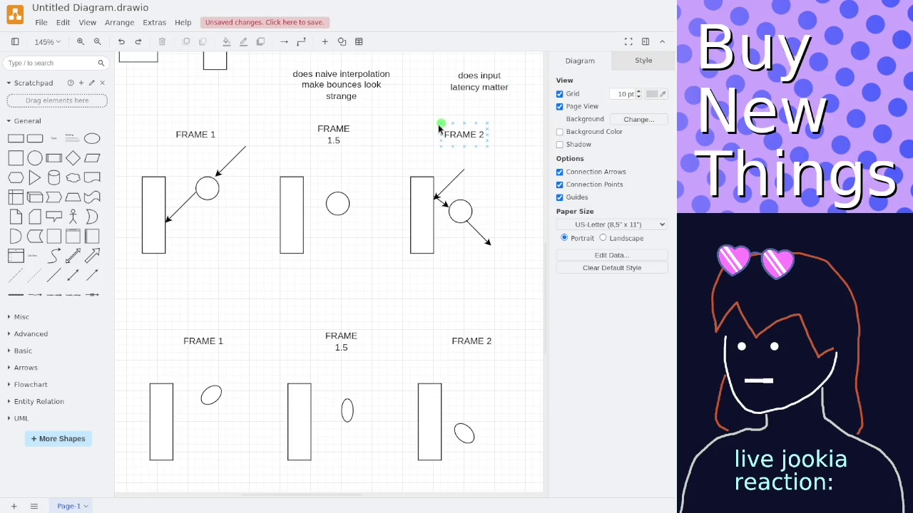
Step: Add and delete a test square, then choose File > New for the new-diagram prompt
scroll(438, 129, "down", 2)
left_click_drag(509, 208, 350, 195)
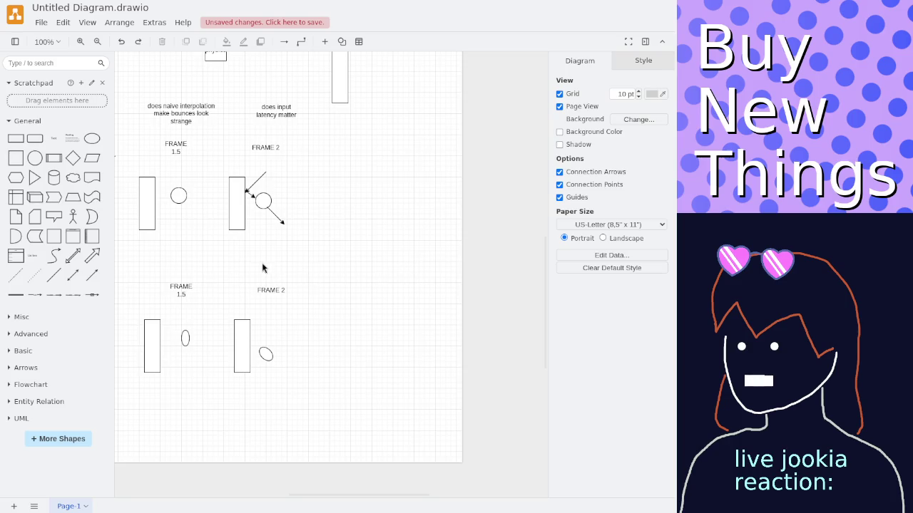
left_click(16, 158)
mouse_move(328, 271)
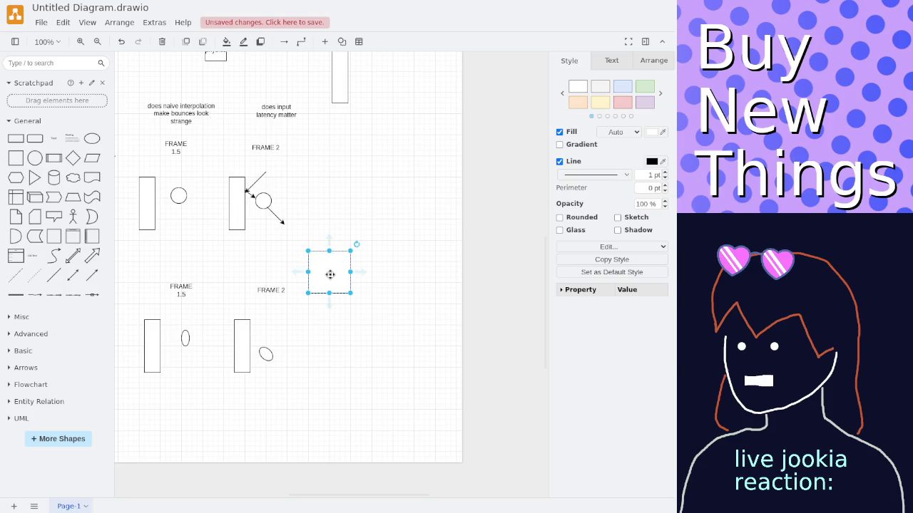
double_click(330, 275)
left_click(363, 294)
left_click(319, 279)
key("Delete")
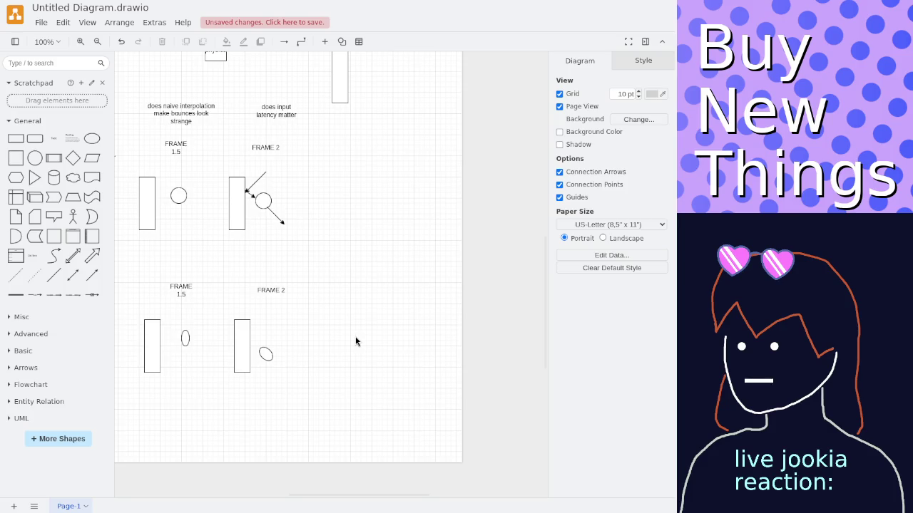
scroll(356, 147, "left", 3)
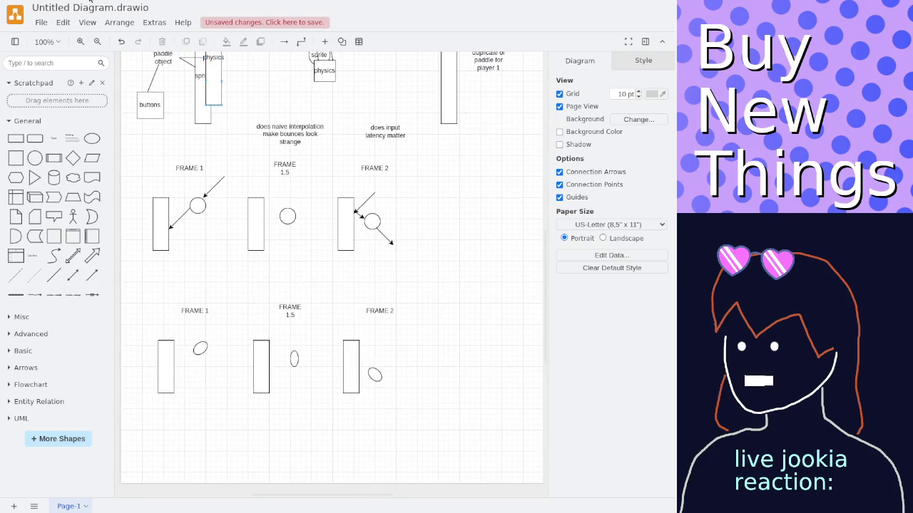
left_click(42, 22)
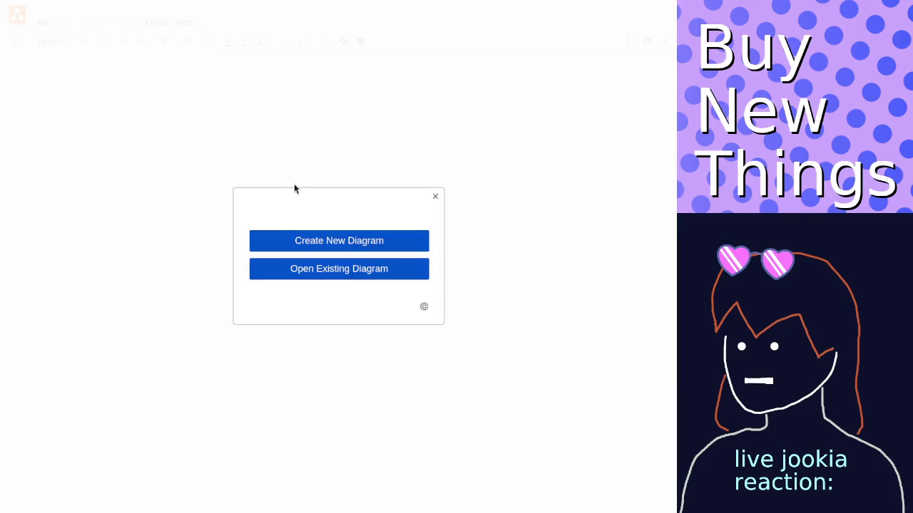
Step: Create a blank diagram and place a first rectangle near the canvas centre
left_click(328, 242)
left_click(490, 376)
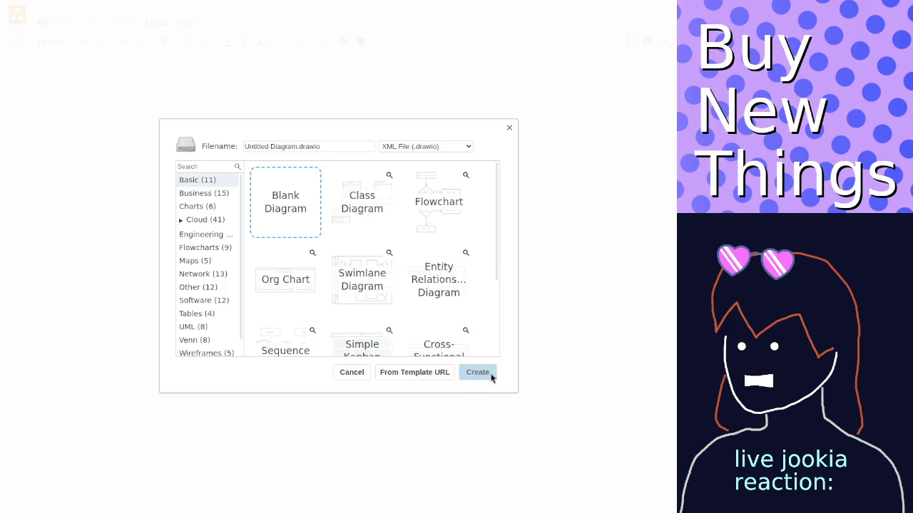
left_click(18, 138)
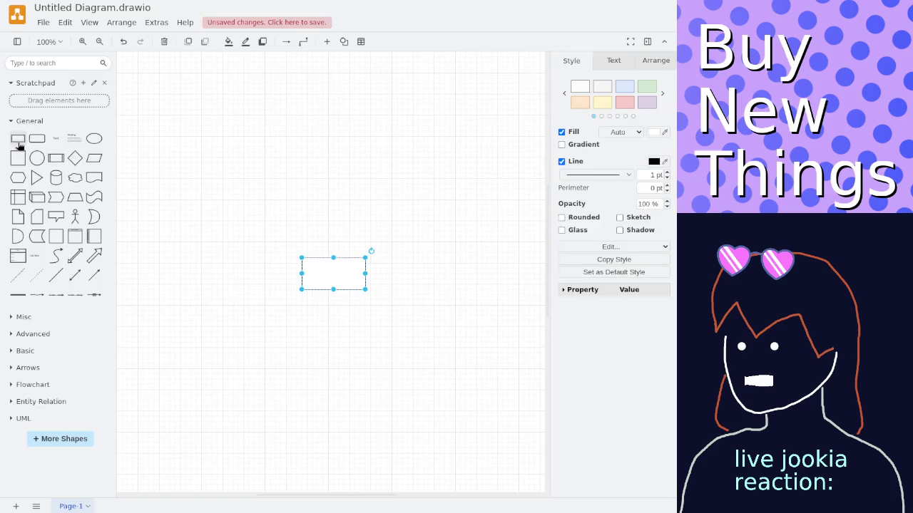
left_click_drag(357, 287, 339, 311)
left_click(311, 248)
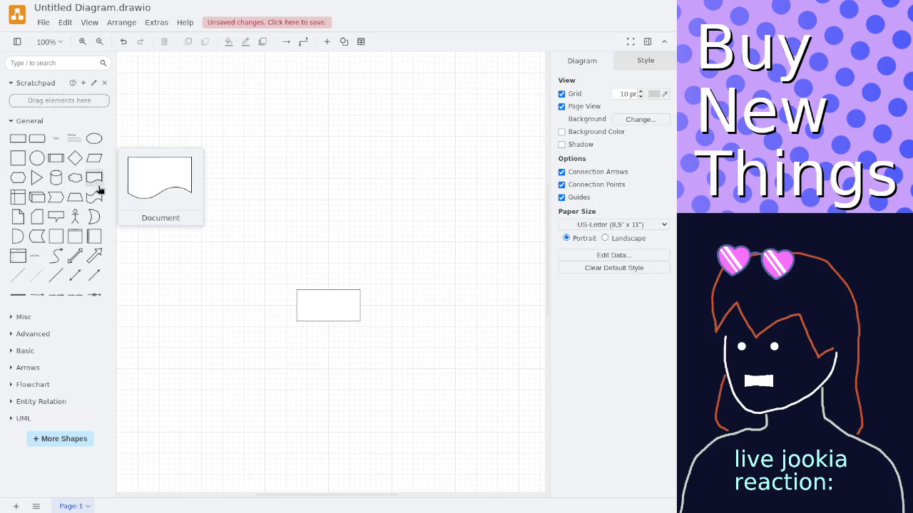
Step: Add a left paddle, duplicate and rotate copies for top and right, and add a centre ellipse
left_click(24, 141)
mouse_move(321, 260)
left_mouse_down()
mouse_move(195, 176)
mouse_move(233, 241)
left_mouse_up()
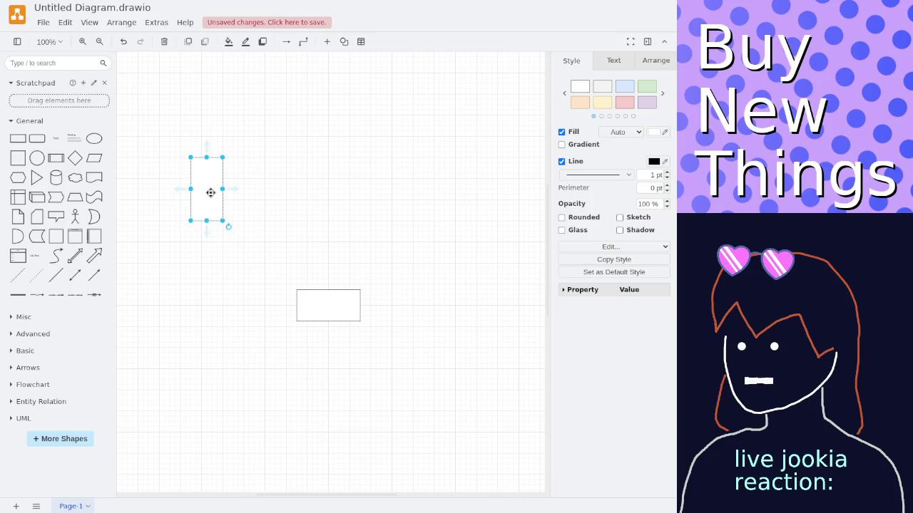
left_click_drag(211, 192, 211, 198)
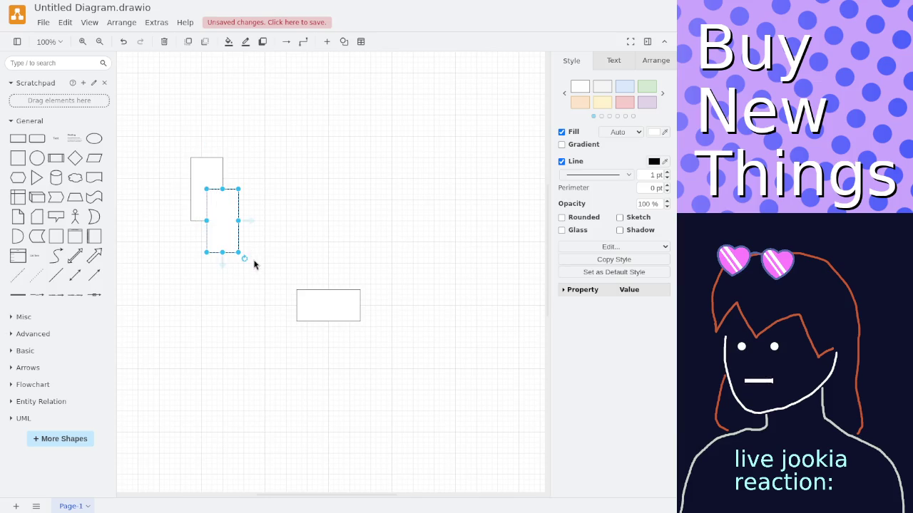
left_click_drag(245, 259, 184, 243)
mouse_move(233, 218)
left_mouse_down()
mouse_move(349, 124)
mouse_move(306, 126)
left_mouse_up()
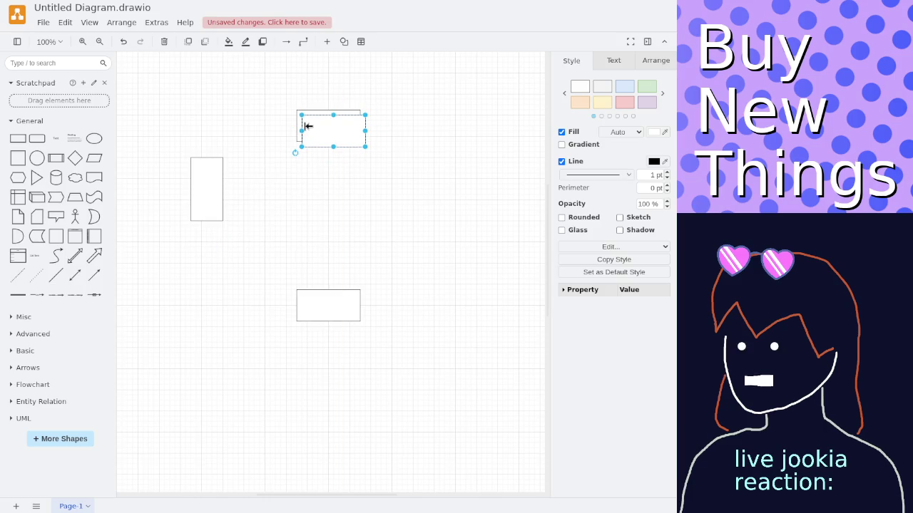
mouse_move(333, 130)
left_click_drag(296, 154, 276, 94)
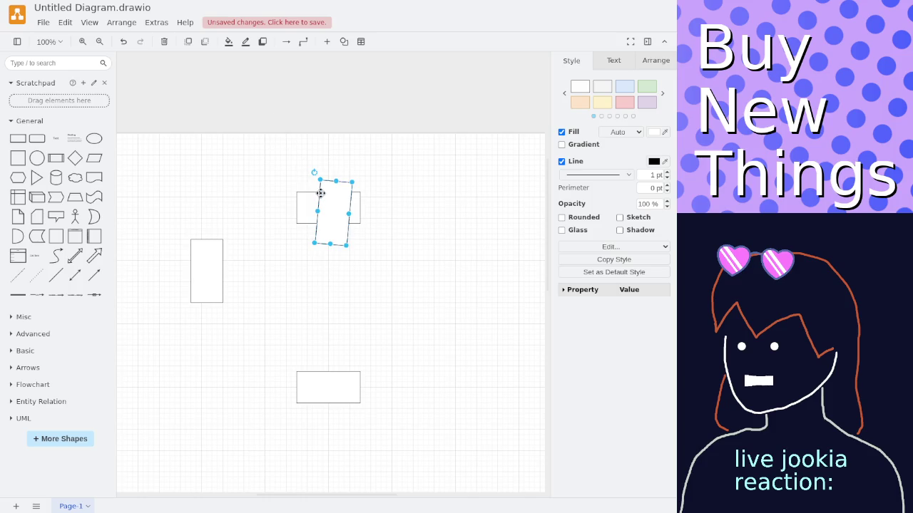
mouse_move(320, 194)
left_mouse_down()
mouse_move(415, 278)
mouse_move(392, 271)
left_mouse_up()
left_click(300, 260)
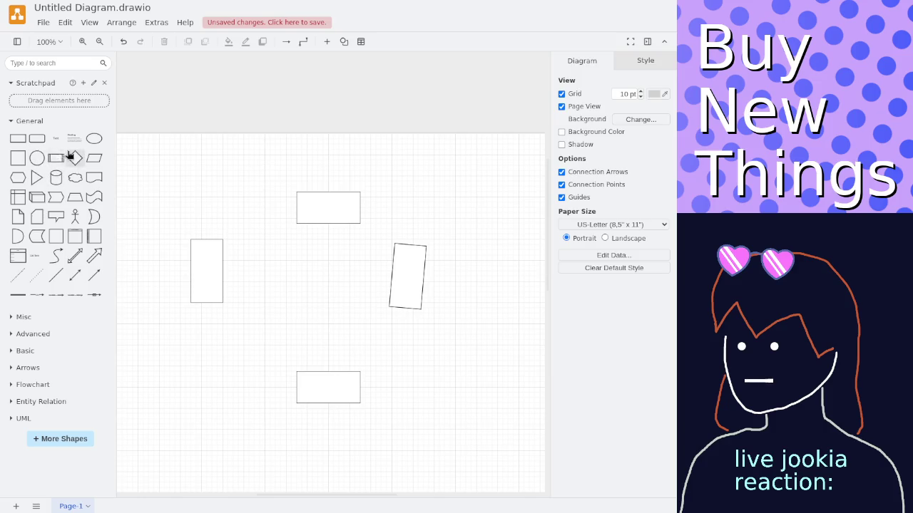
left_click(94, 138)
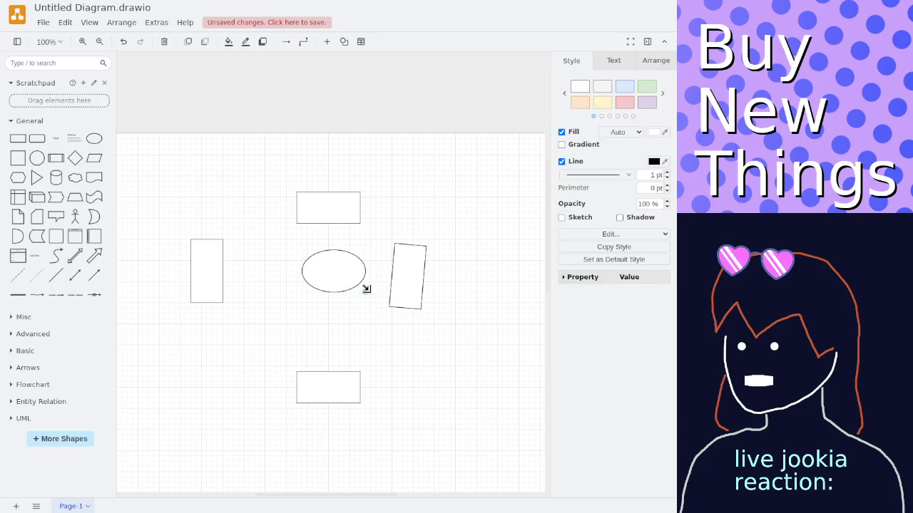
Step: Resize the ellipse into a small circle and settle it just above the bottom paddle
mouse_move(366, 288)
left_mouse_down()
mouse_move(328, 269)
mouse_move(322, 363)
left_mouse_up()
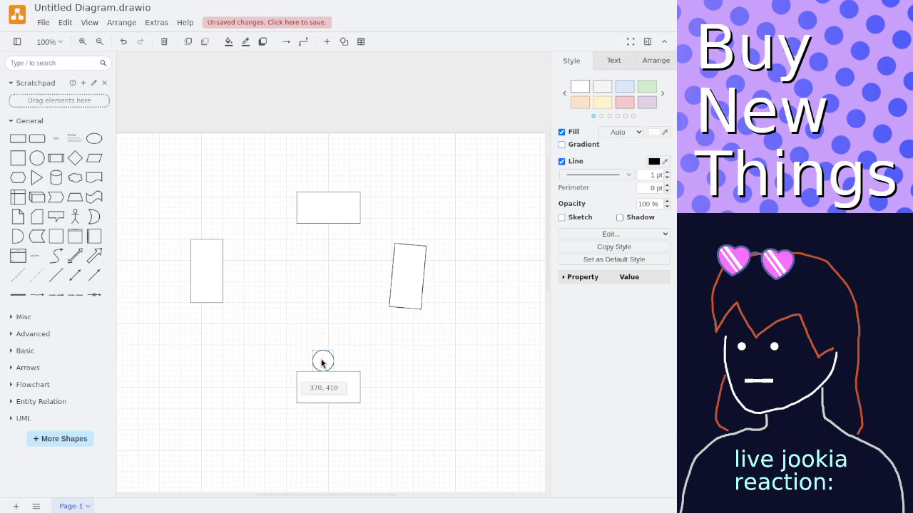
mouse_move(321, 363)
left_mouse_down()
mouse_move(392, 281)
mouse_move(332, 211)
mouse_move(168, 260)
mouse_move(328, 366)
mouse_move(371, 291)
mouse_move(322, 226)
mouse_move(228, 238)
mouse_move(259, 292)
mouse_move(325, 367)
mouse_move(378, 265)
mouse_move(320, 238)
mouse_move(258, 291)
mouse_move(224, 279)
mouse_move(278, 358)
mouse_move(303, 373)
mouse_move(344, 347)
mouse_move(390, 265)
mouse_move(312, 243)
mouse_move(240, 312)
mouse_move(326, 362)
mouse_move(327, 330)
left_mouse_up()
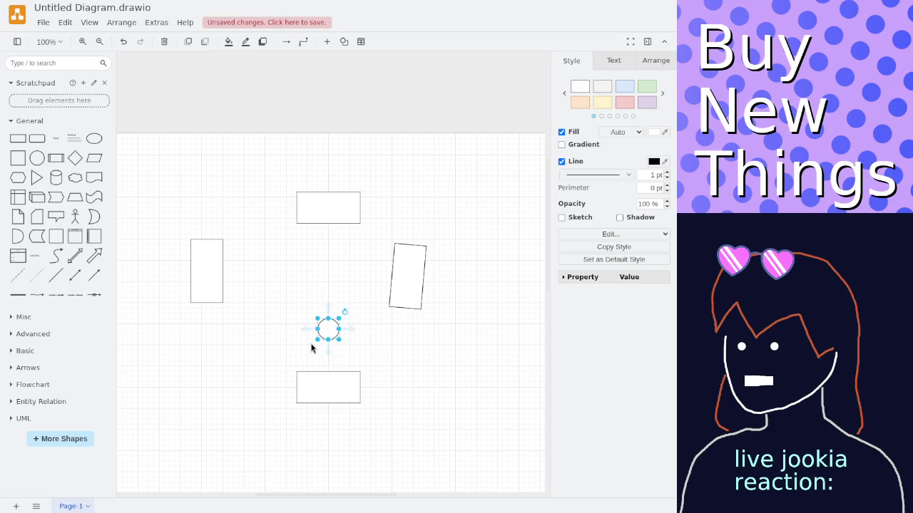
mouse_move(333, 331)
left_mouse_down()
mouse_move(258, 270)
mouse_move(226, 273)
mouse_move(256, 297)
mouse_move(237, 279)
mouse_move(246, 268)
mouse_move(243, 286)
left_mouse_up()
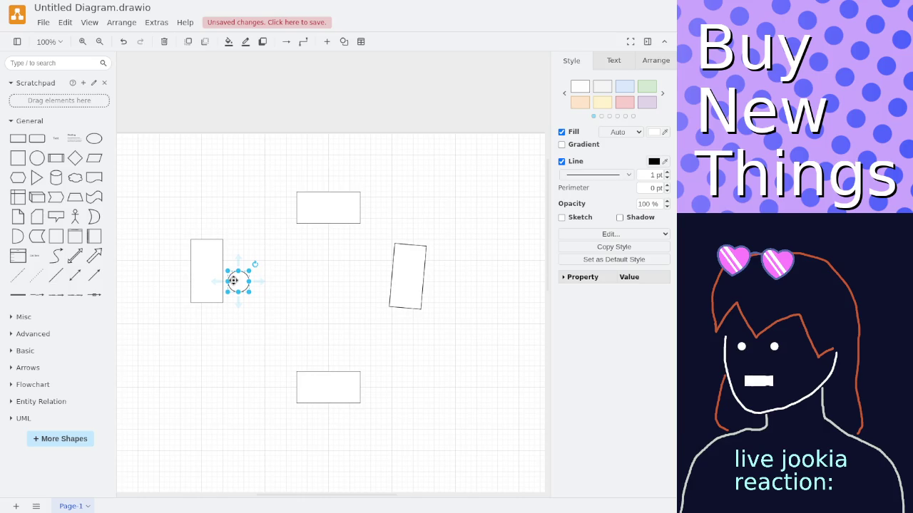
mouse_move(233, 280)
left_mouse_down()
mouse_move(262, 325)
mouse_move(323, 363)
mouse_move(305, 364)
mouse_move(326, 364)
left_mouse_up()
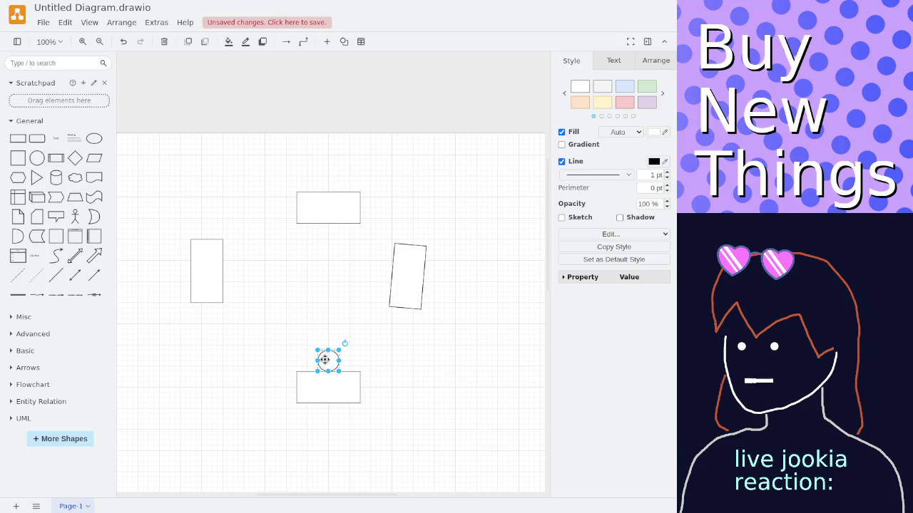
left_click_drag(325, 360, 313, 335)
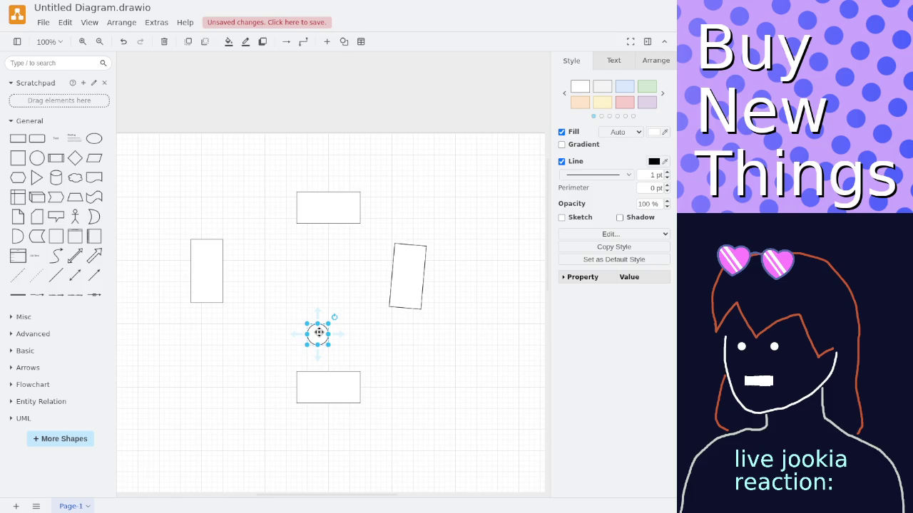
mouse_move(318, 332)
left_mouse_down()
mouse_move(324, 361)
mouse_move(299, 326)
mouse_move(322, 362)
mouse_move(301, 346)
mouse_move(305, 355)
mouse_move(323, 362)
left_mouse_up()
left_click(283, 308)
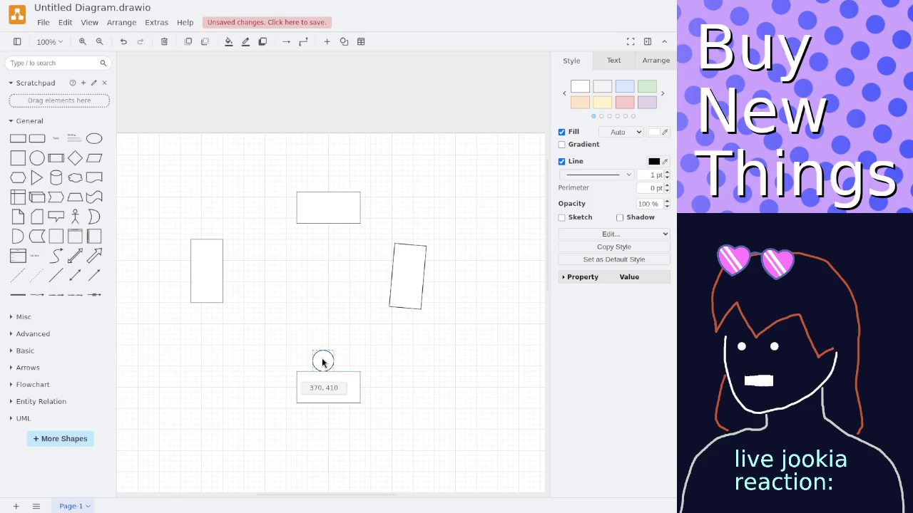
Step: Zoom in and fine-tune the small ball's spot above the bottom paddle, undoing one move
left_click_drag(322, 362, 339, 346)
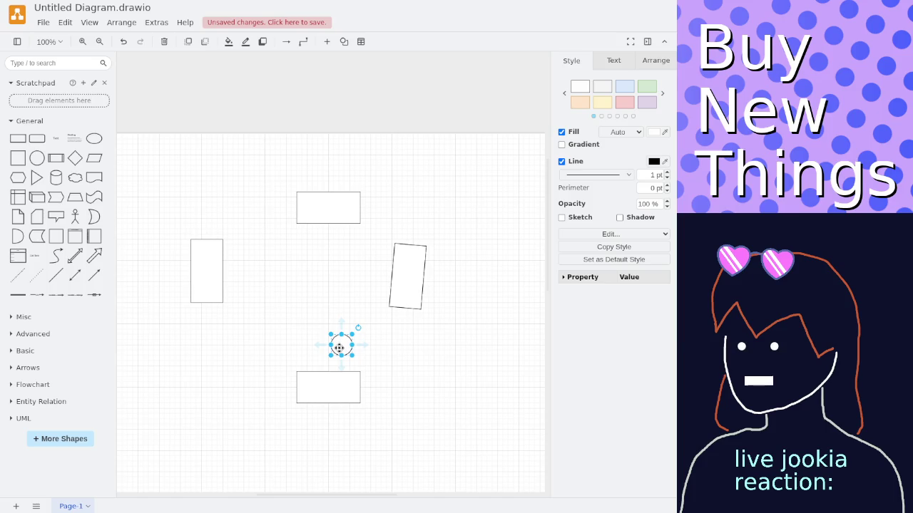
mouse_move(340, 348)
left_mouse_down()
mouse_move(316, 359)
mouse_move(325, 367)
left_mouse_up()
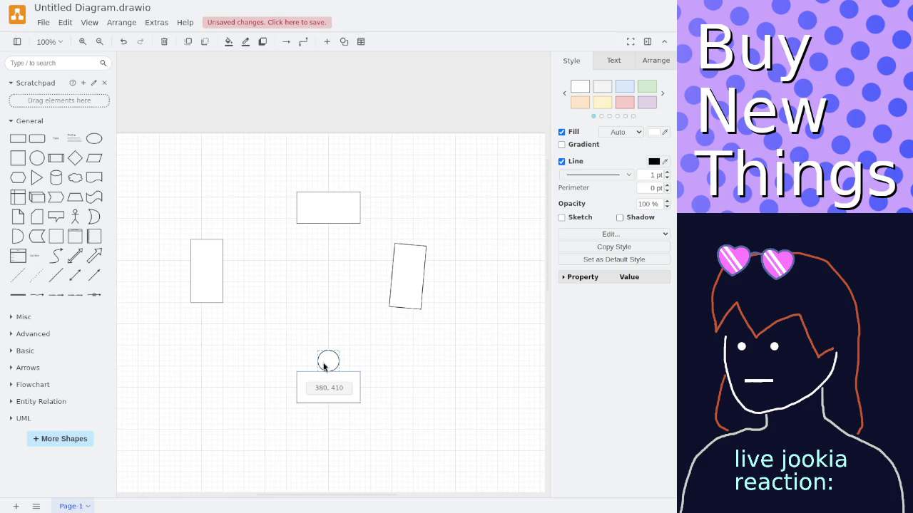
left_click_drag(324, 367, 323, 366)
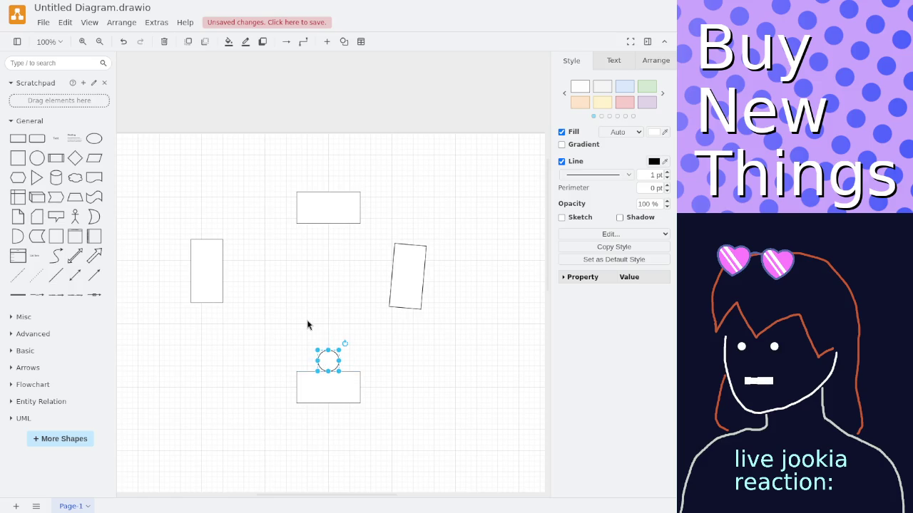
key("ctrl+z")
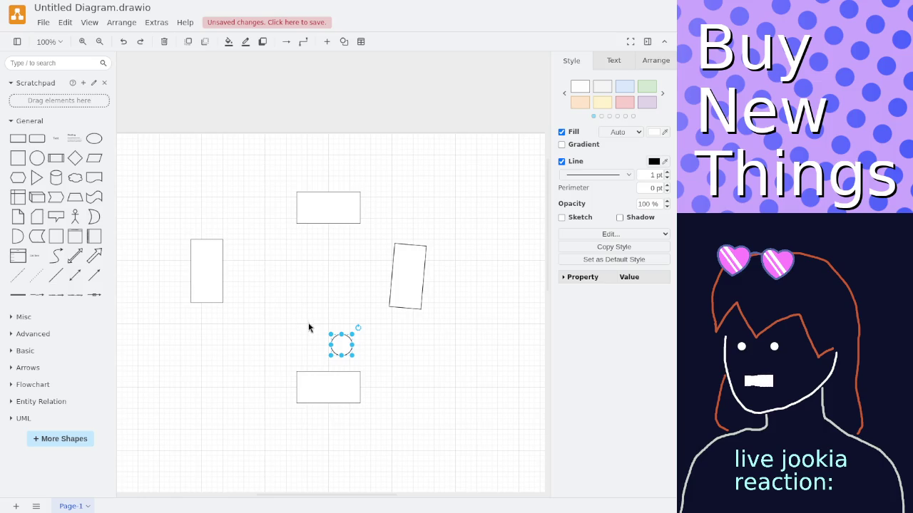
scroll(312, 369, "up", 1)
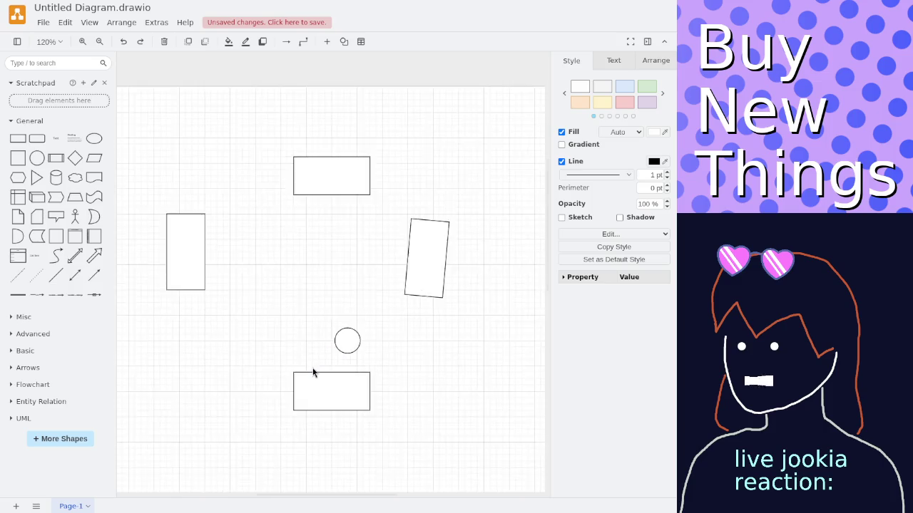
scroll(312, 369, "up", 1)
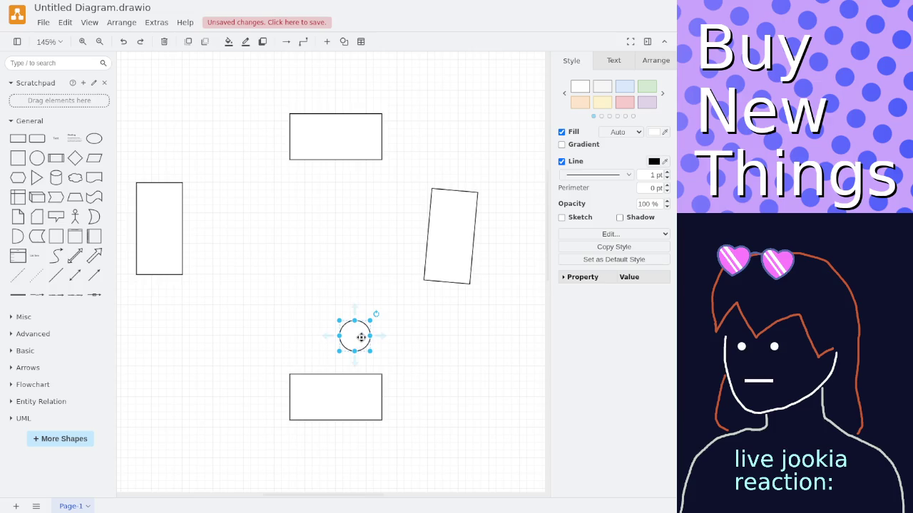
left_click_drag(349, 334, 330, 363)
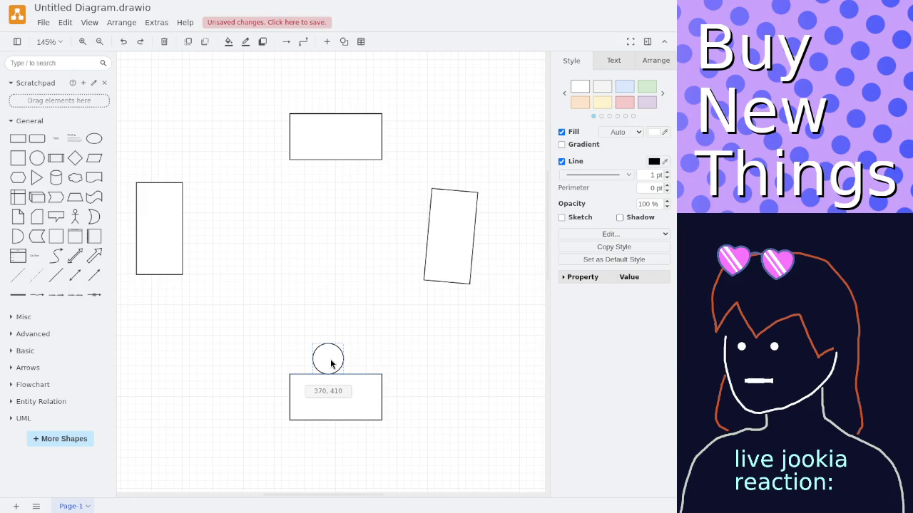
mouse_move(330, 363)
left_mouse_down()
mouse_move(259, 311)
mouse_move(329, 360)
mouse_move(362, 351)
mouse_move(357, 339)
left_mouse_up()
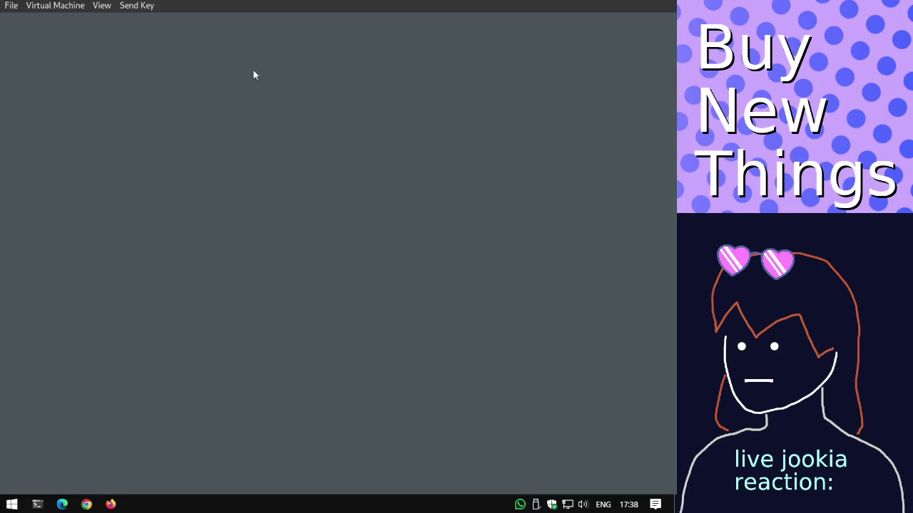
Step: Move the ball circle up between the paddles and back toward the centre, then search Firefox for 'source engine networking'
left_click(110, 504)
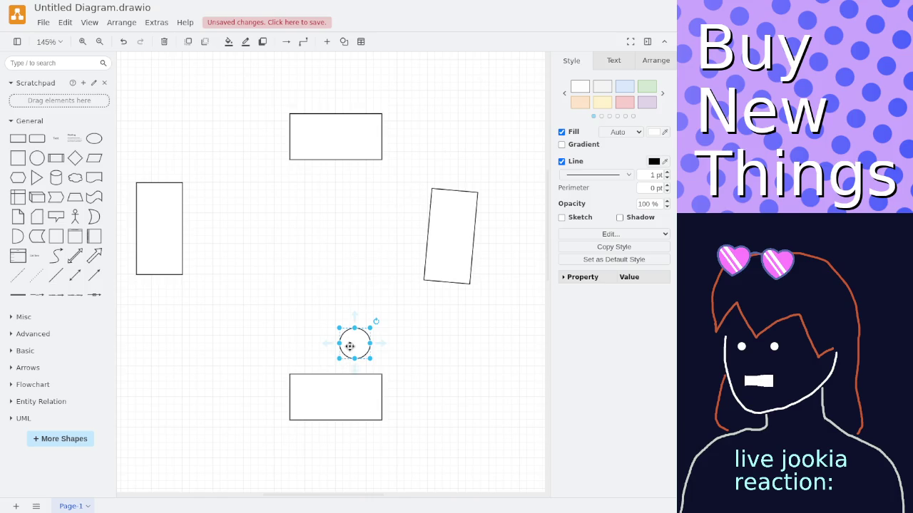
mouse_move(352, 343)
left_mouse_down()
mouse_move(378, 303)
mouse_move(340, 369)
mouse_move(385, 279)
left_mouse_up()
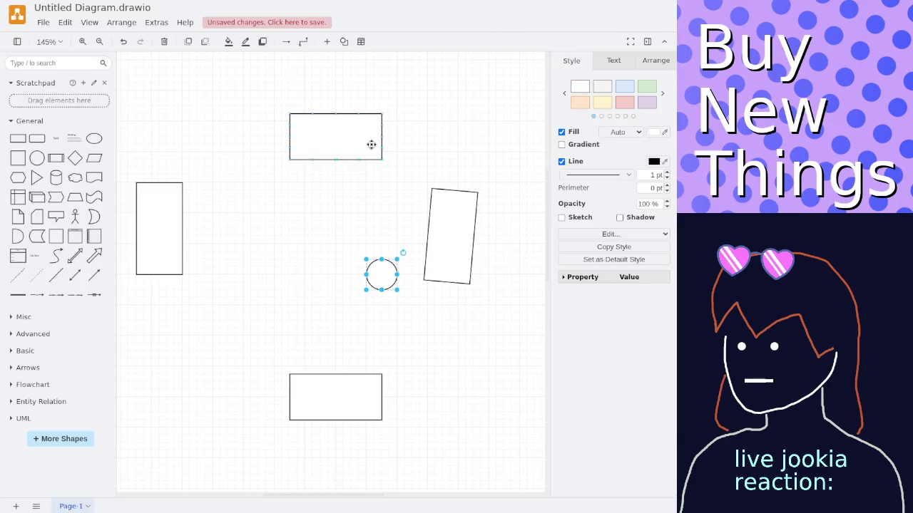
left_click_drag(378, 274, 353, 328)
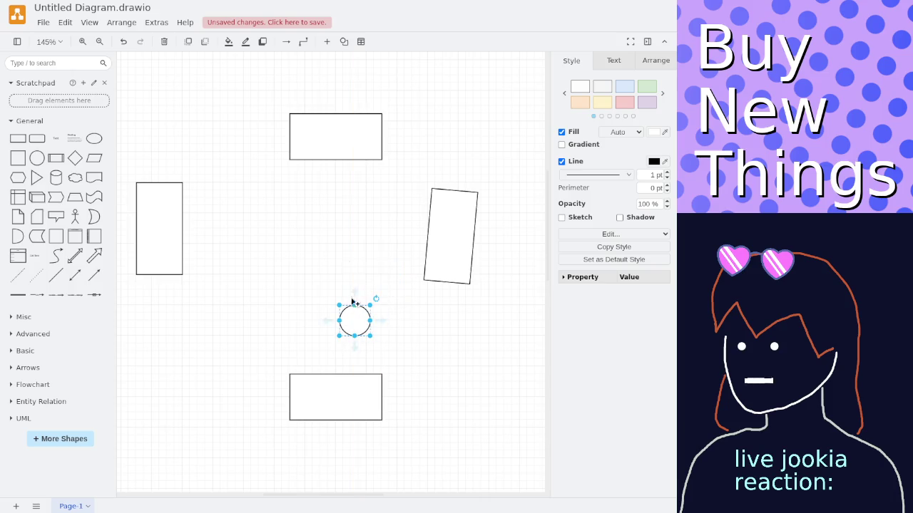
type("s")
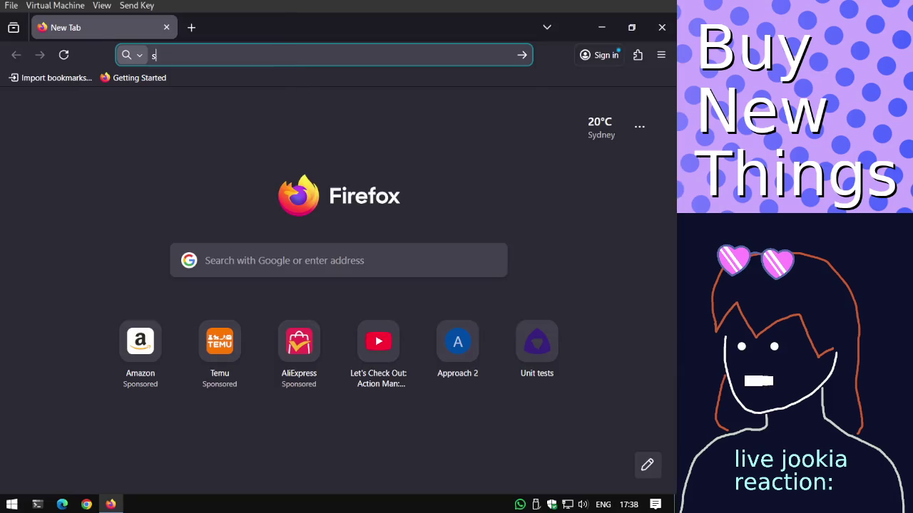
type("ource engine networking")
Step: Run the search and open the Valve Developer Community Source Multiplayer Networking article
key("Return")
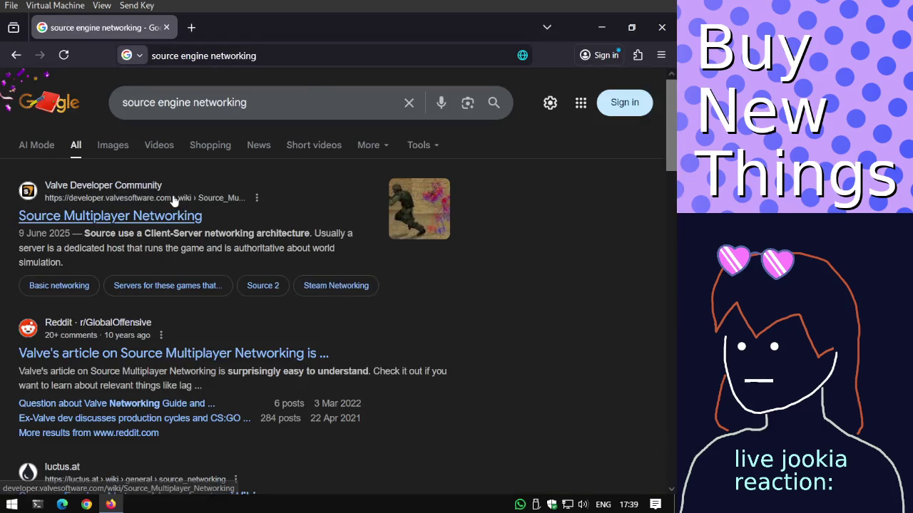
left_click(173, 202)
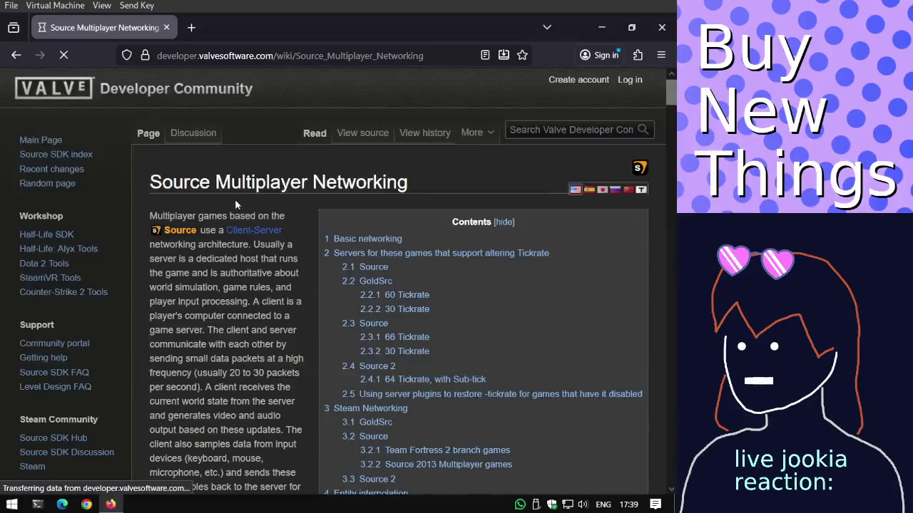
scroll(235, 198, "down", 3)
scroll(239, 208, "up", 2)
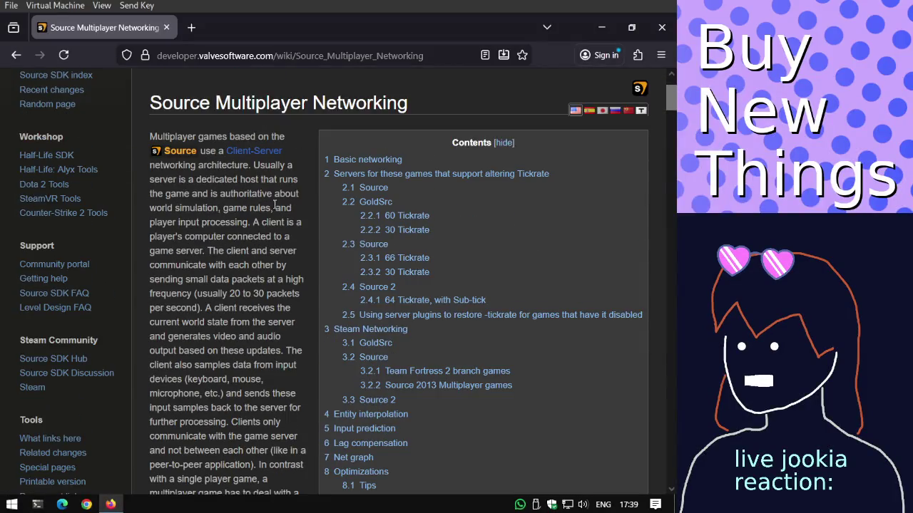
Step: Jump to the article's 66 Tickrate section and scroll to the Entity interpolation section
left_click(389, 261)
scroll(382, 251, "up", 2)
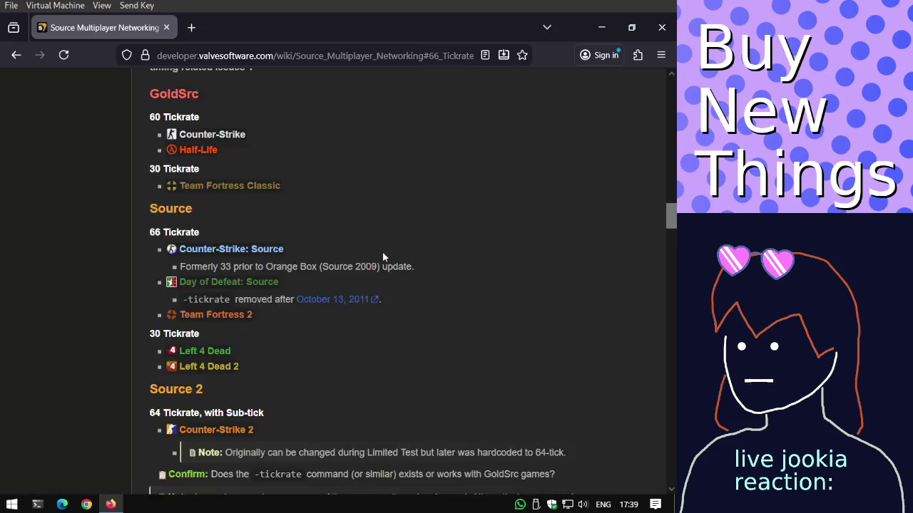
scroll(382, 252, "up", 5)
scroll(382, 252, "up", 5)
scroll(382, 252, "up", 5)
scroll(382, 252, "up", 5)
scroll(383, 253, "up", 5)
scroll(383, 253, "down", 3)
scroll(383, 253, "down", 3)
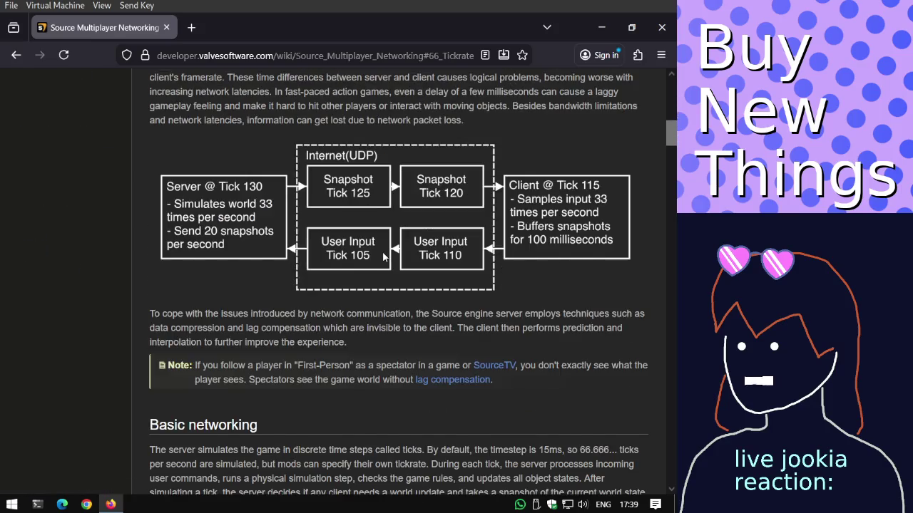
scroll(383, 253, "down", 3)
scroll(382, 253, "down", 4)
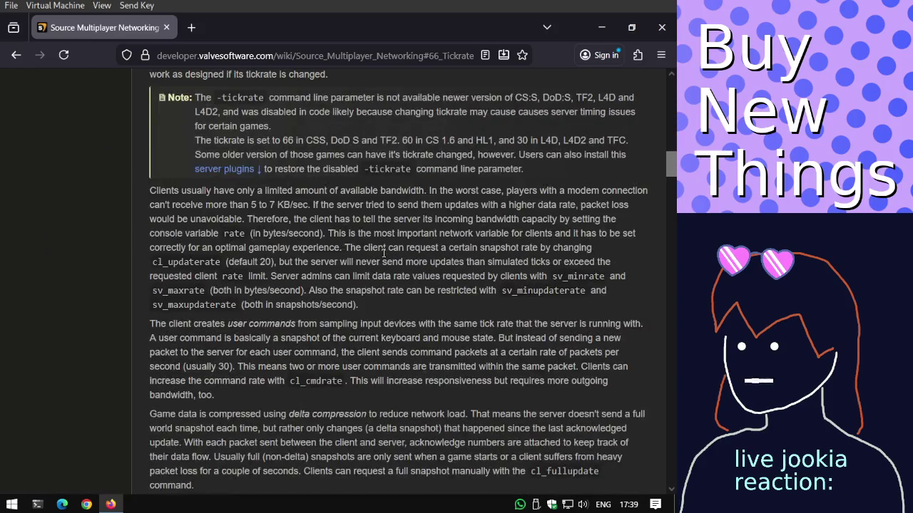
scroll(383, 253, "down", 5)
scroll(383, 254, "down", 5)
scroll(383, 253, "down", 5)
scroll(383, 257, "down", 5)
scroll(382, 257, "down", 5)
scroll(382, 257, "down", 5)
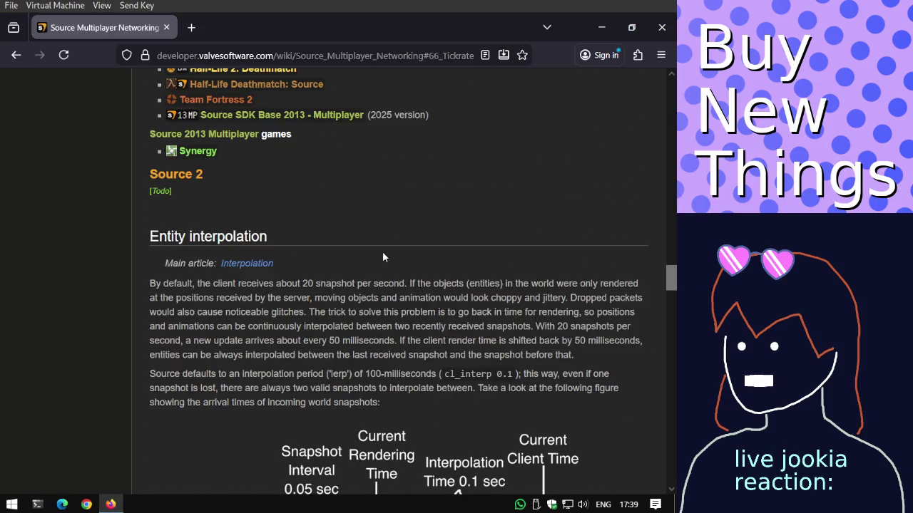
scroll(382, 257, "down", 3)
scroll(382, 254, "down", 1)
scroll(382, 255, "up", 1)
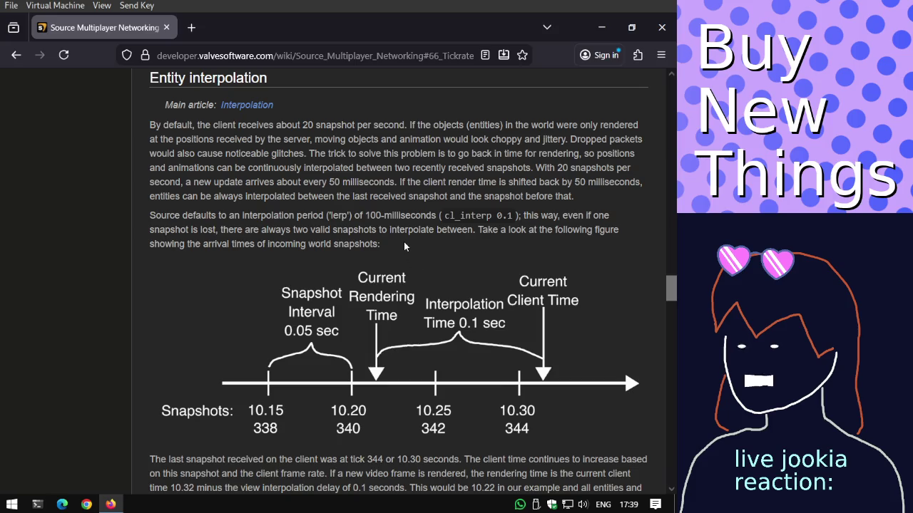
Step: Highlight and then deselect text in the interpolation paragraph, and scroll further down
left_click_drag(403, 238, 195, 232)
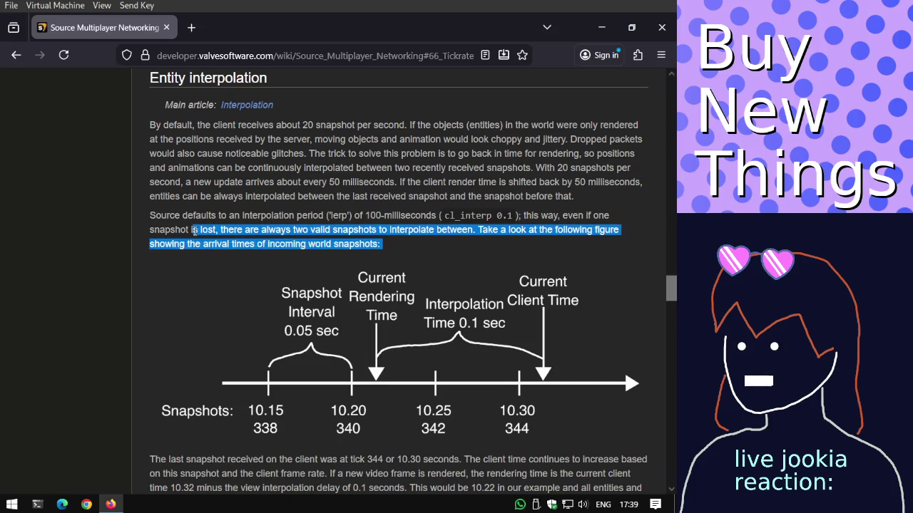
left_click(195, 232)
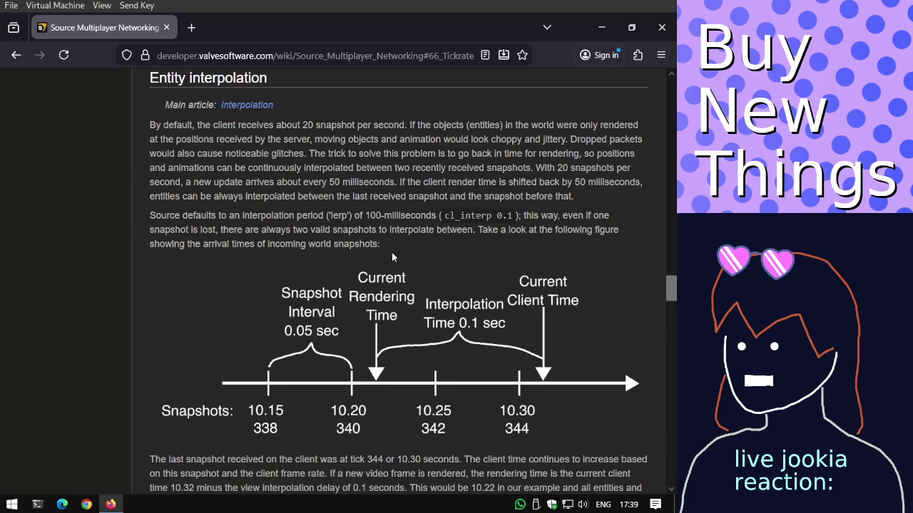
scroll(414, 289, "down", 2)
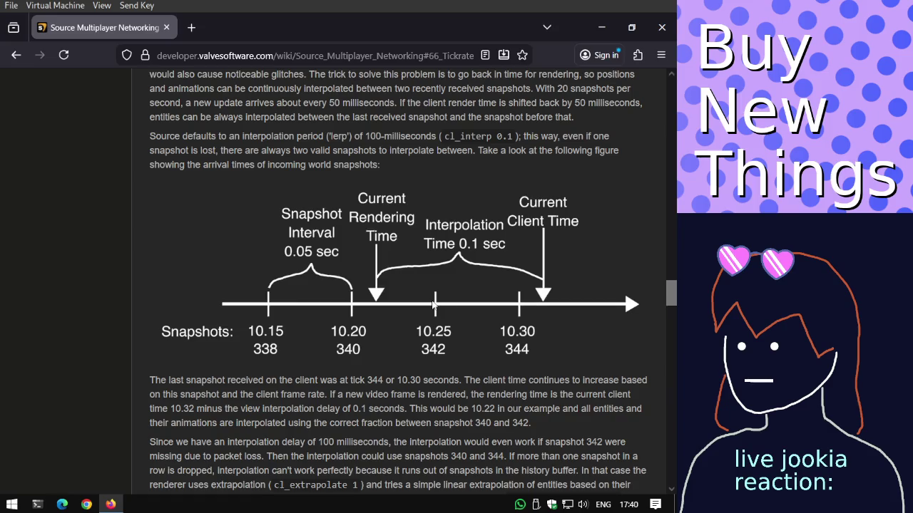
Step: Read through the entity interpolation and input prediction sections of the networking article
scroll(433, 304, "down", 1)
scroll(434, 305, "down", 1)
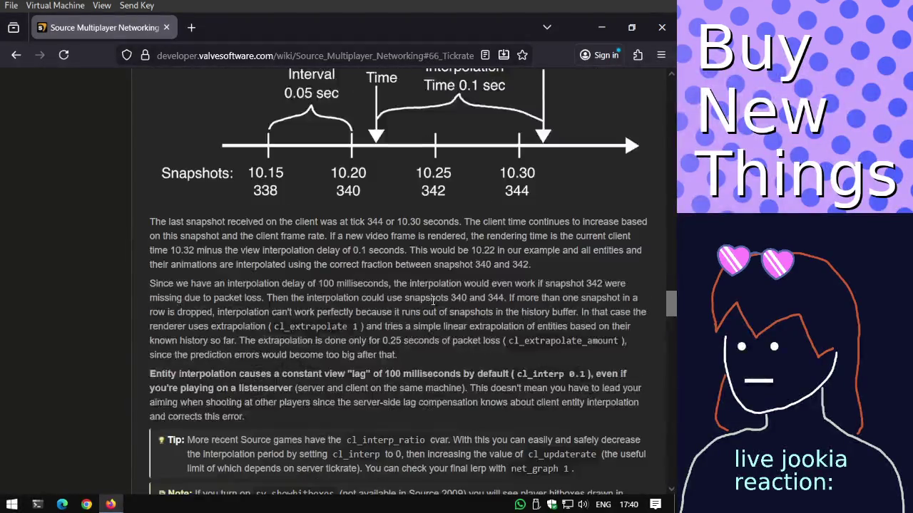
scroll(432, 305, "down", 1)
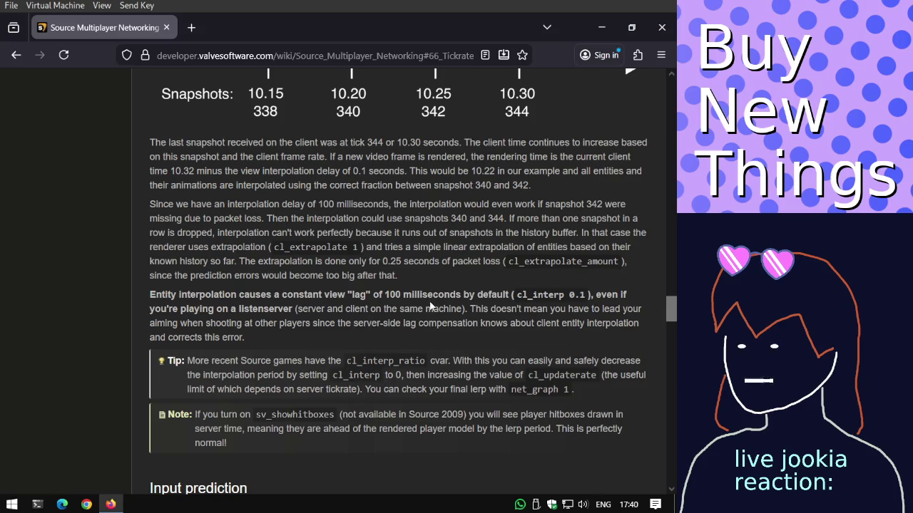
scroll(430, 305, "down", 2)
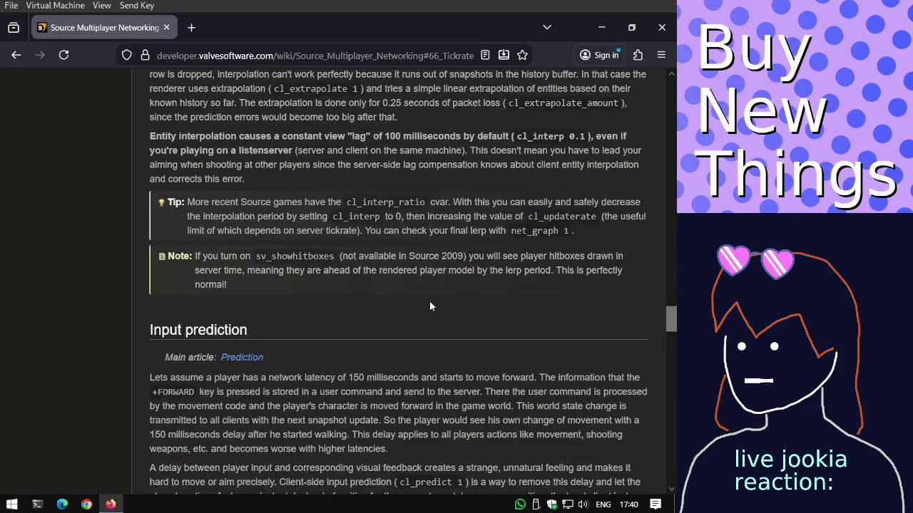
scroll(429, 300, "down", 5)
scroll(430, 300, "up", 2)
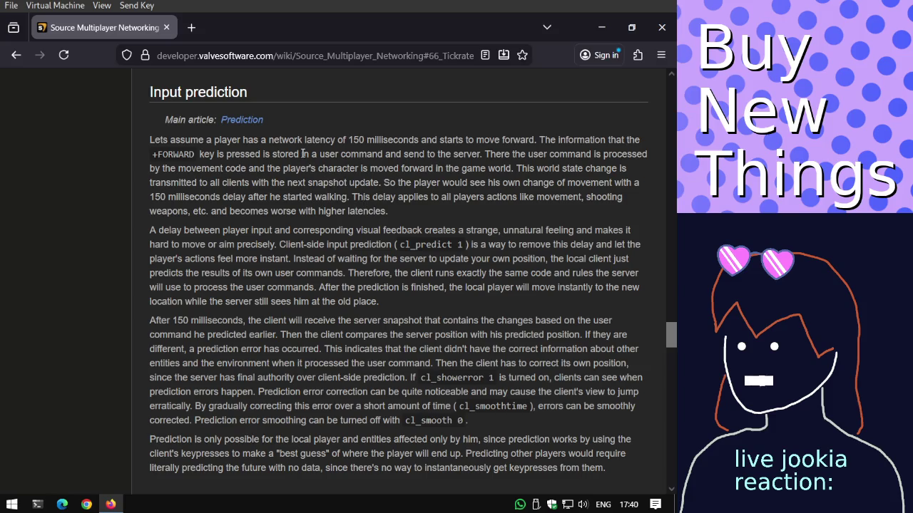
scroll(237, 138, "up", 2)
scroll(238, 142, "up", 5)
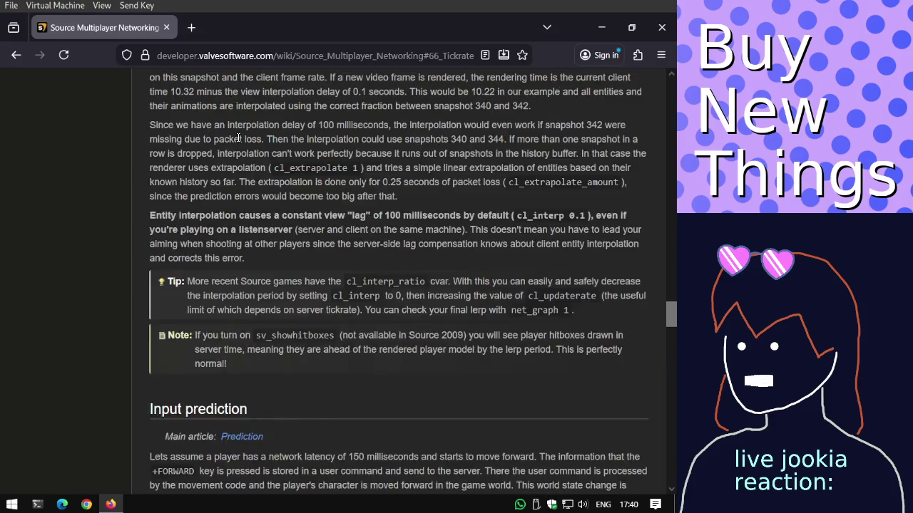
scroll(238, 139, "up", 5)
scroll(238, 139, "down", 5)
scroll(239, 140, "down", 4)
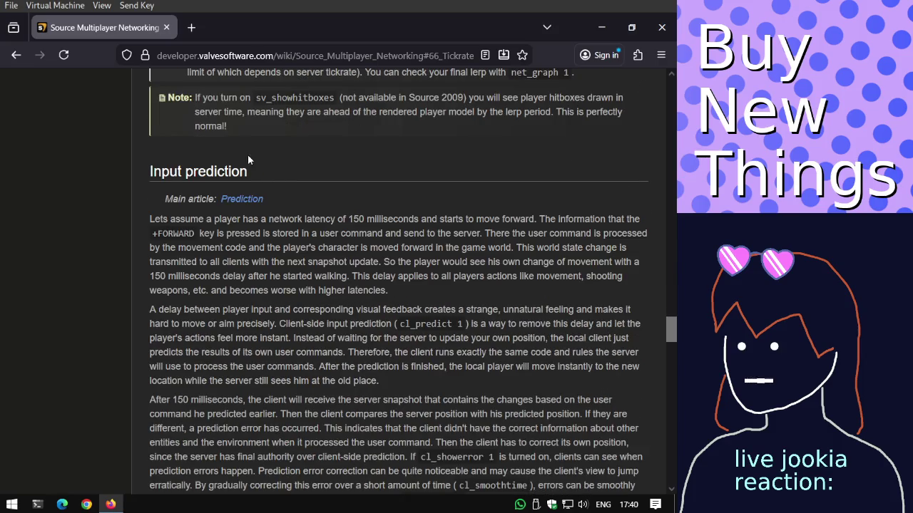
Step: Return to the Google results for 'source engine networking'
scroll(260, 173, "up", 2)
scroll(261, 174, "up", 3)
scroll(261, 174, "up", 2)
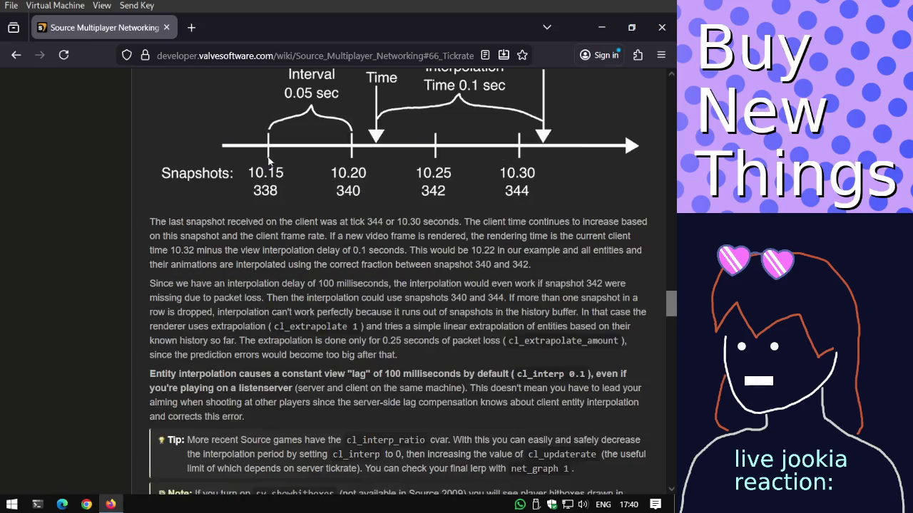
left_click(15, 55)
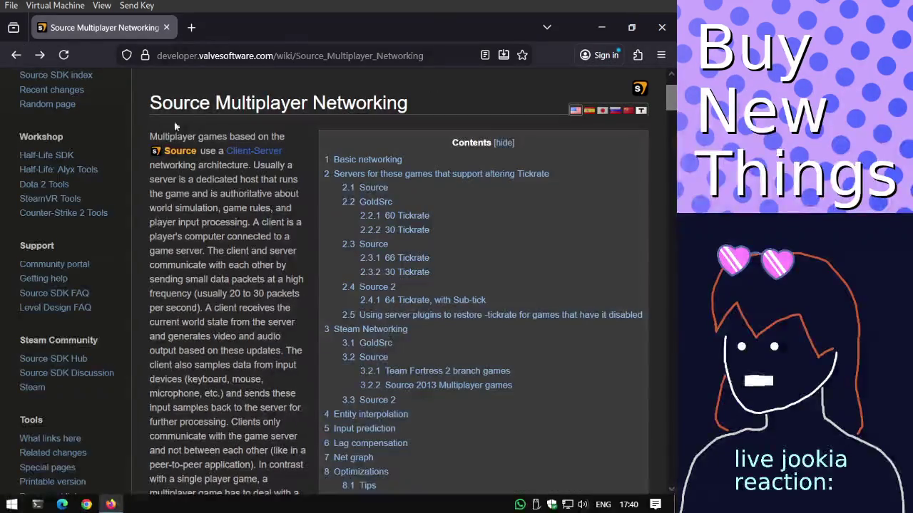
left_click(15, 60)
Step: Scroll through the 'source engine networking' Google results
scroll(112, 180, "down", 1)
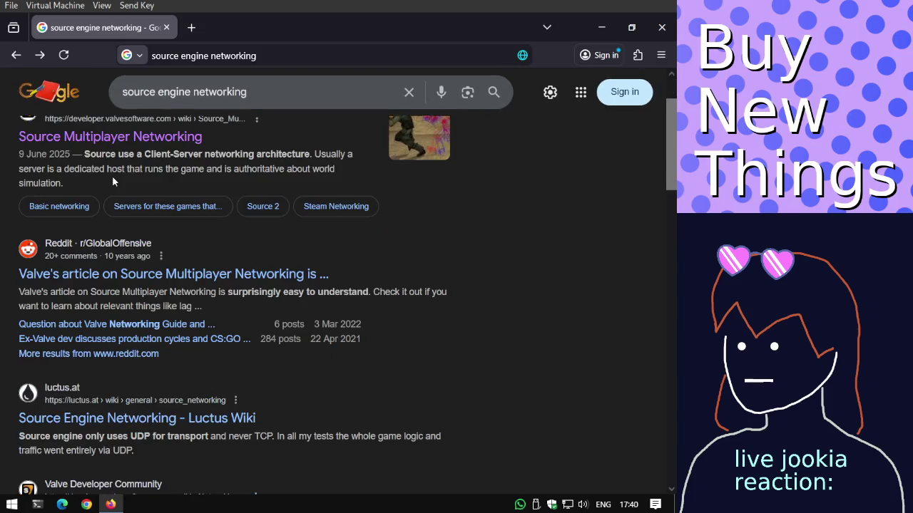
scroll(112, 175, "down", 1)
scroll(112, 182, "down", 2)
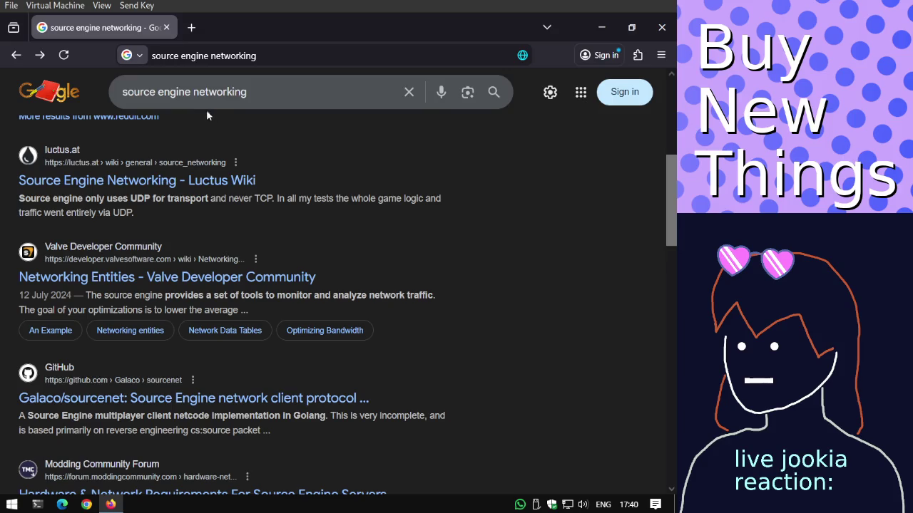
scroll(233, 374, "down", 2)
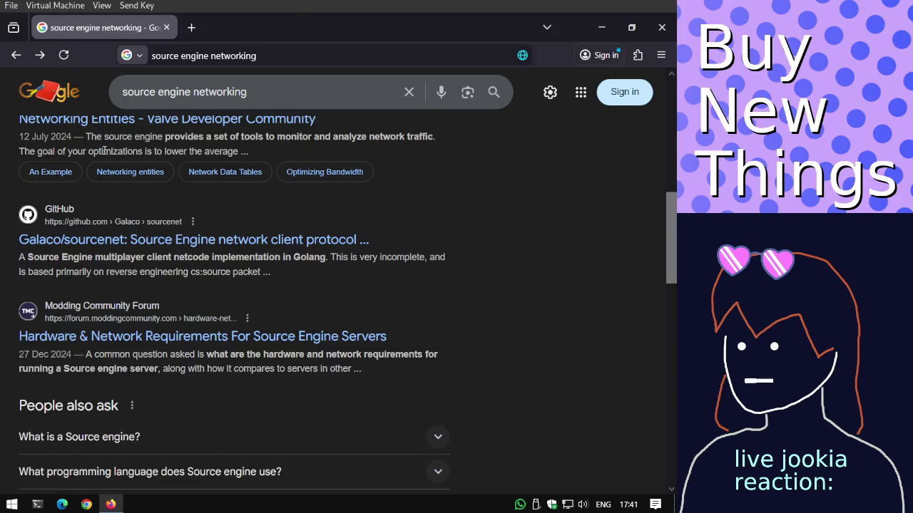
scroll(125, 182, "down", 2)
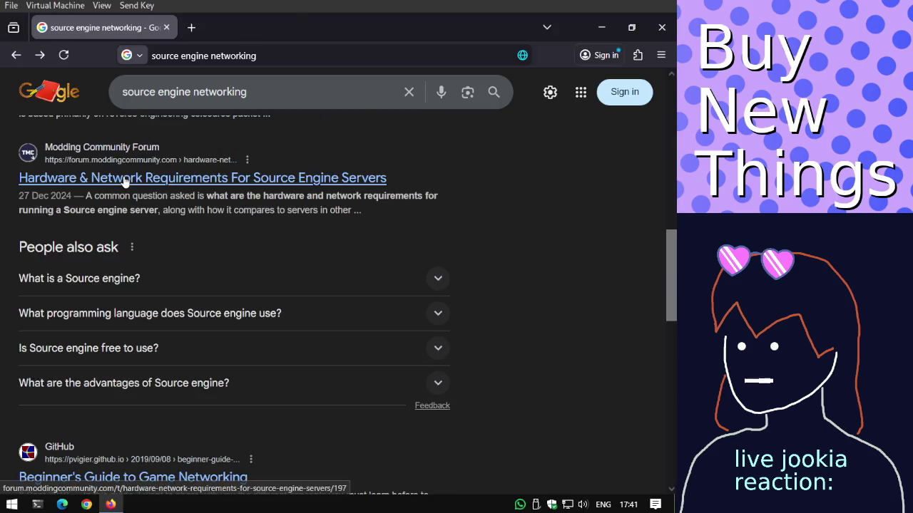
scroll(125, 178, "down", 3)
scroll(129, 265, "down", 1)
scroll(129, 264, "up", 10)
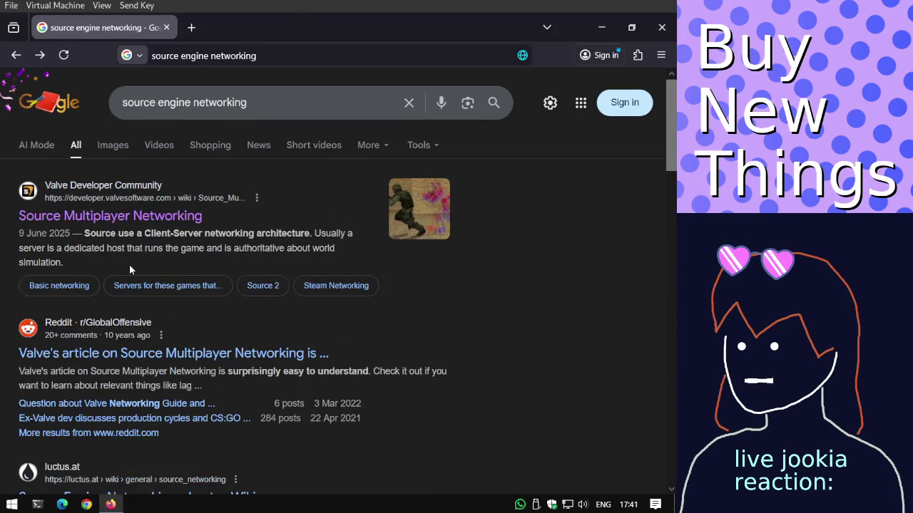
Step: Open the Valve player hitbox image's source article from the Image results in a new tab
left_click(119, 146)
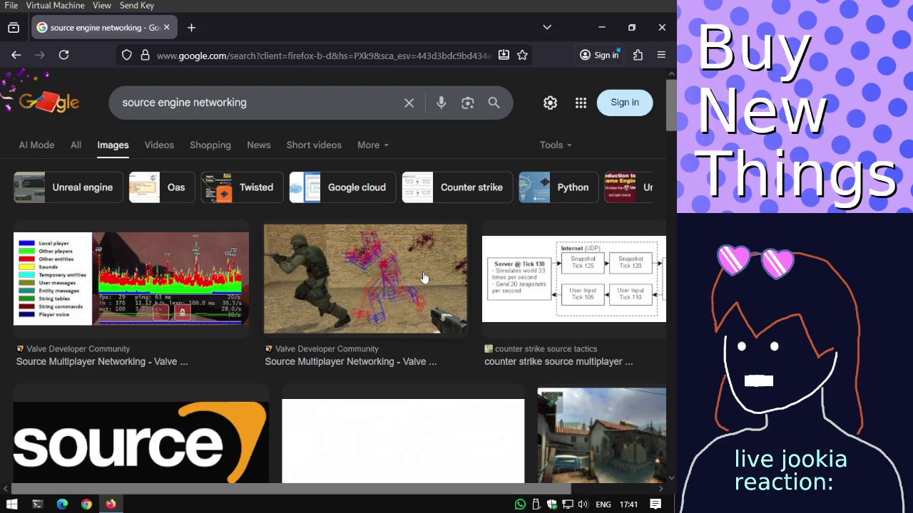
left_click(423, 277)
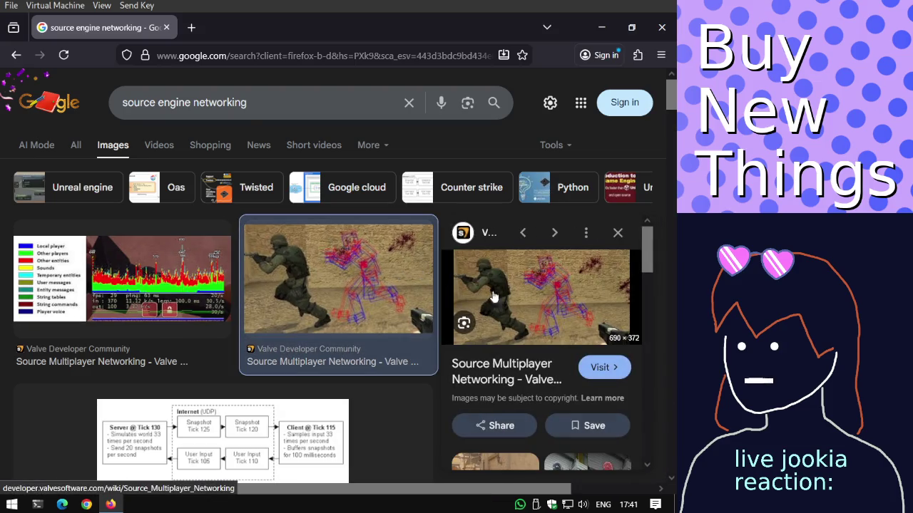
left_click(509, 298)
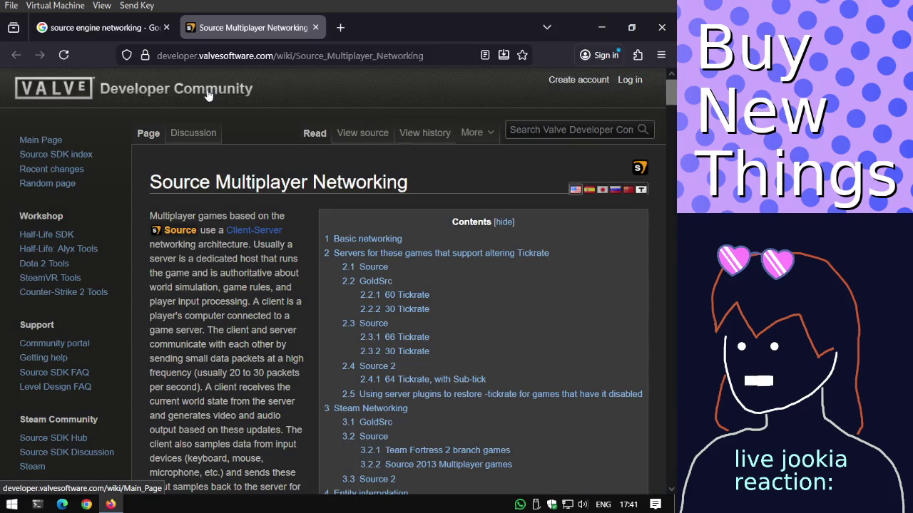
scroll(217, 114, "down", 10)
scroll(220, 118, "down", 3)
scroll(221, 117, "down", 1)
scroll(223, 117, "down", 4)
scroll(226, 115, "down", 5)
scroll(225, 114, "down", 4)
scroll(226, 114, "down", 4)
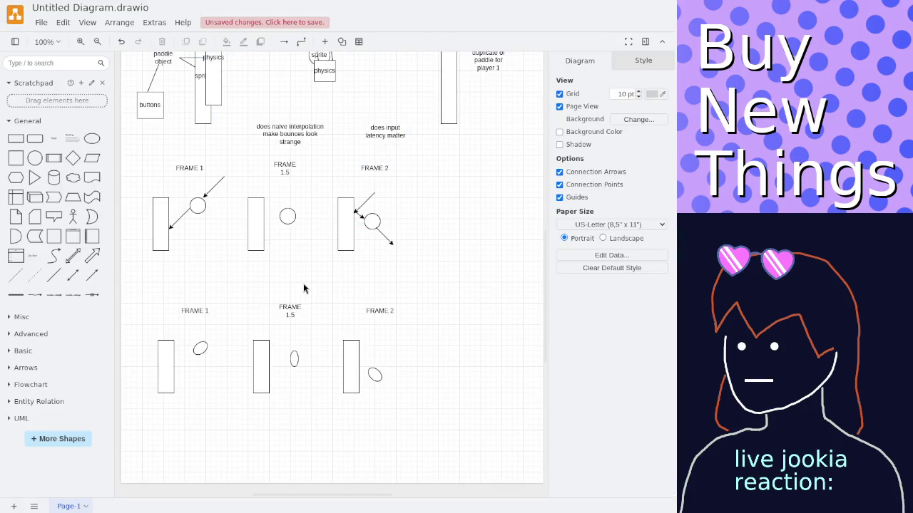
Step: Pan across the interpolation frame diagrams and inspect the small physics box
left_click_drag(310, 277, 344, 296)
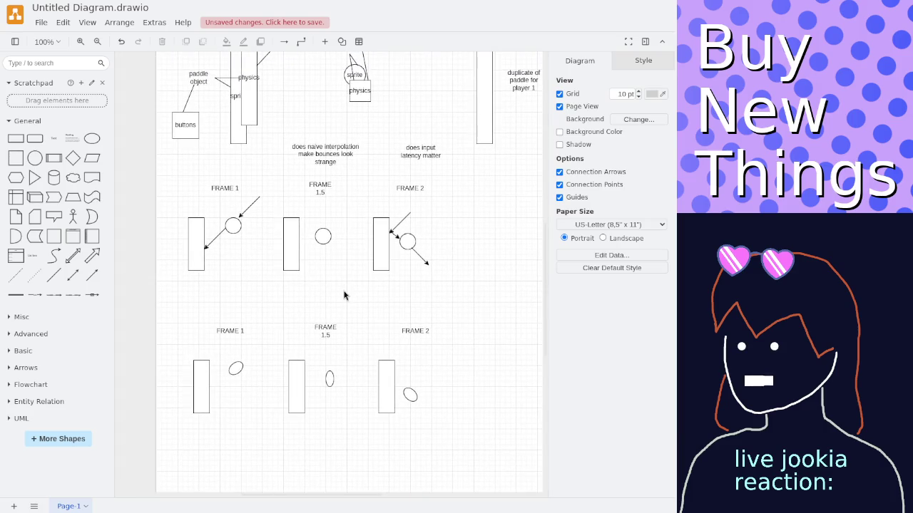
mouse_move(309, 131)
left_mouse_down()
mouse_move(269, 251)
mouse_move(312, 296)
left_mouse_up()
left_click(342, 267)
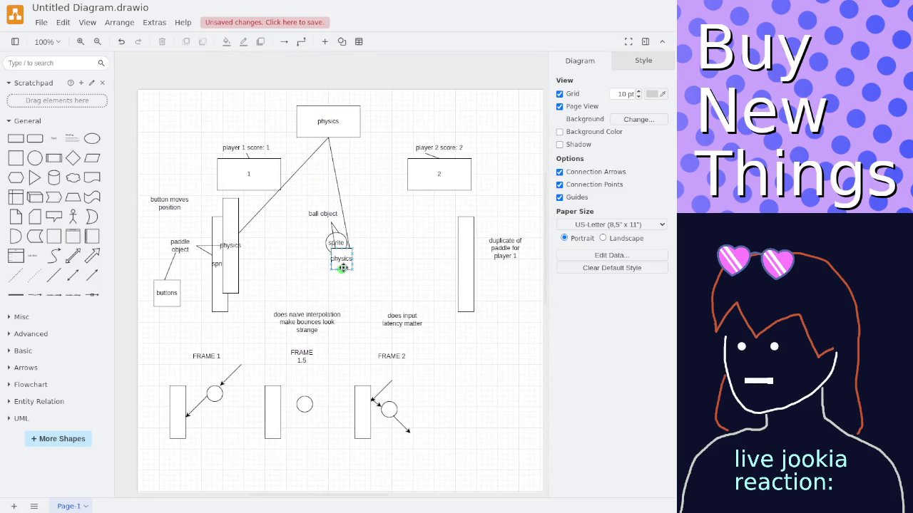
left_click(342, 262)
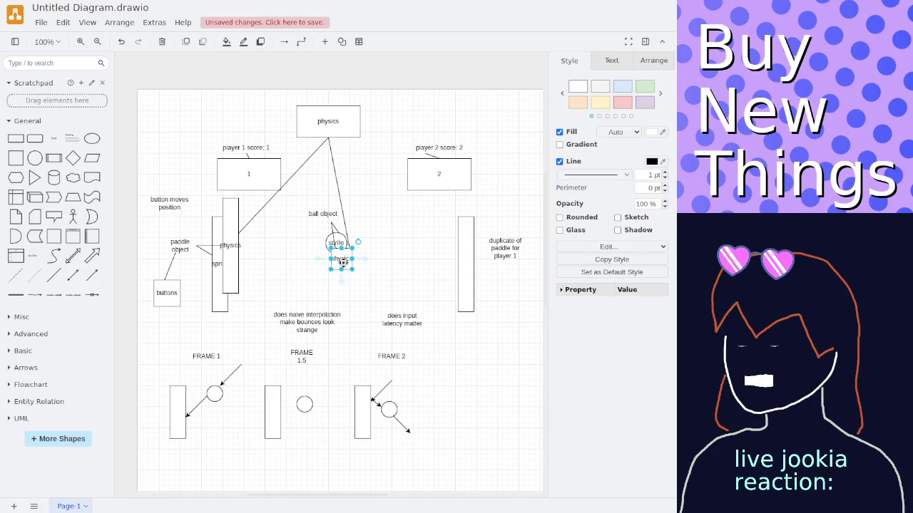
left_click(349, 289)
Step: Move the ball slightly down in the court layout
mouse_move(349, 290)
left_mouse_down()
mouse_move(385, 174)
mouse_move(340, 251)
left_mouse_up()
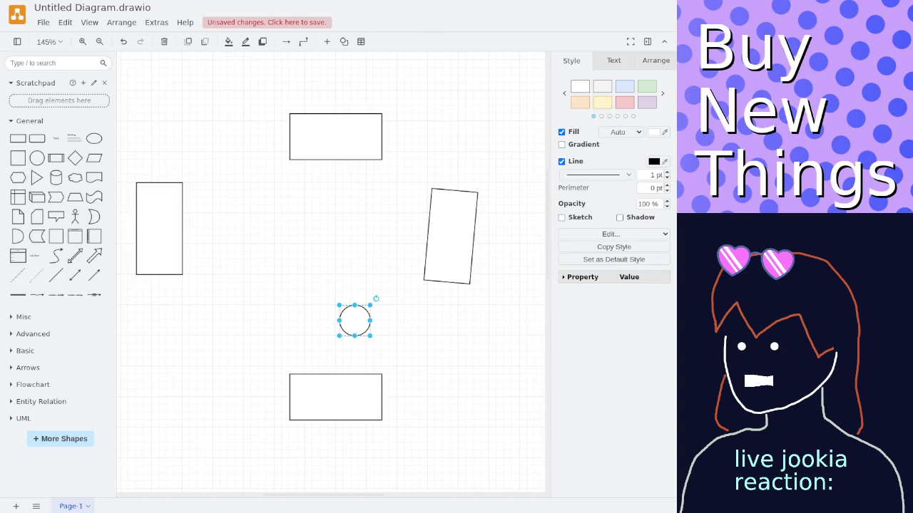
left_click_drag(352, 318, 351, 328)
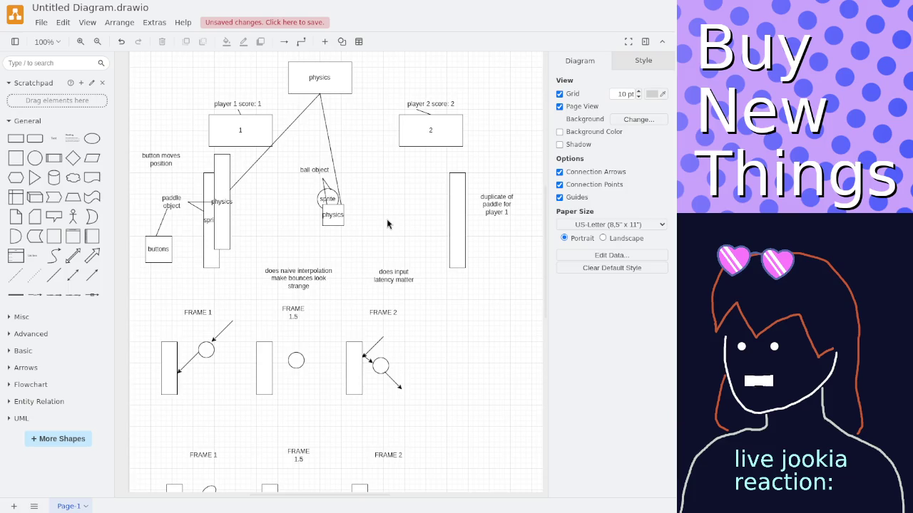
scroll(387, 224, "down", 2)
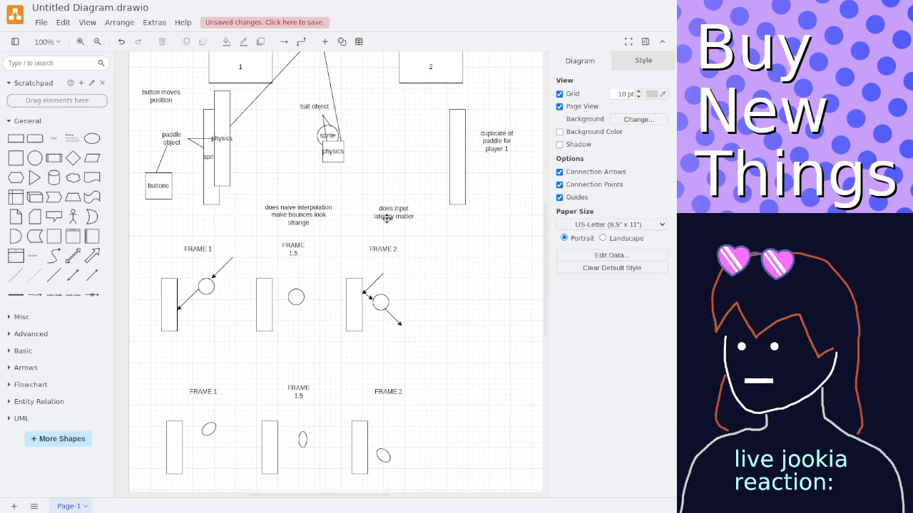
scroll(387, 218, "down", 2)
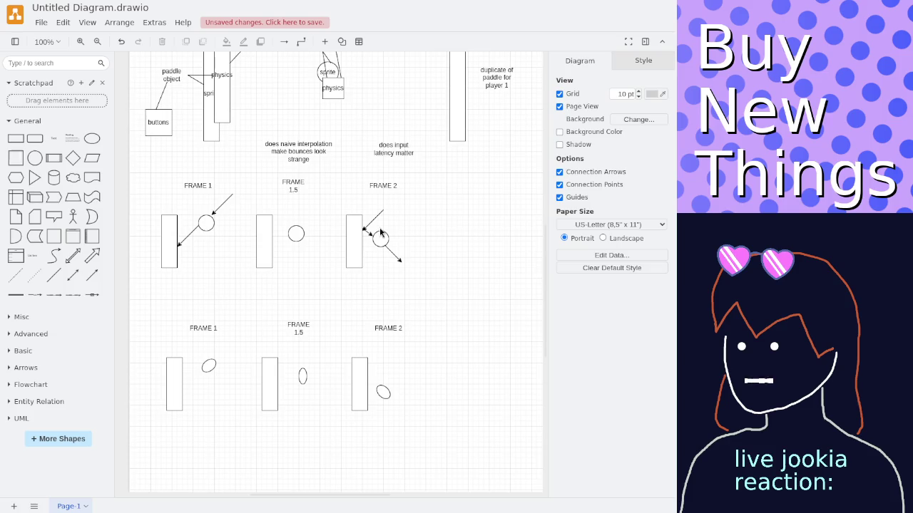
Step: Zoom in on the latency note and lay a first diagonal line across it
left_click(396, 152)
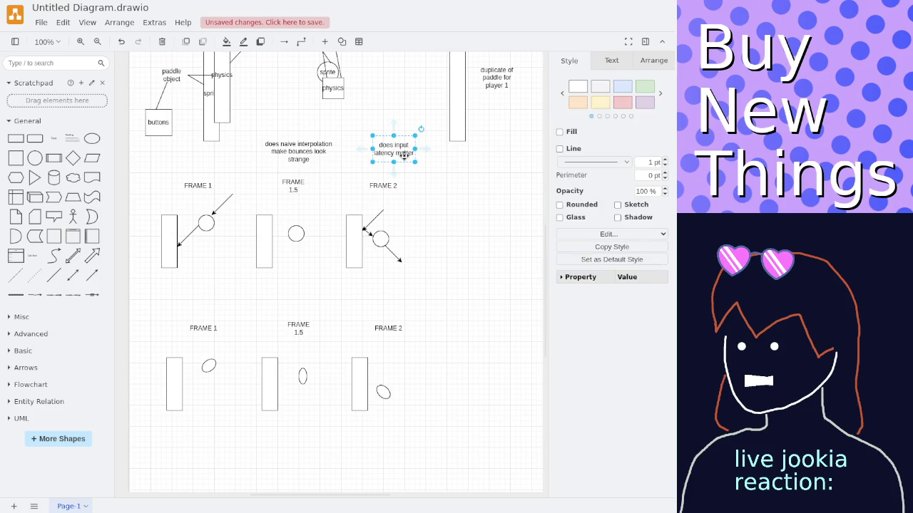
scroll(404, 156, "up", 1, "ctrl")
scroll(404, 156, "up", 1, "ctrl")
scroll(403, 153, "up", 1, "ctrl")
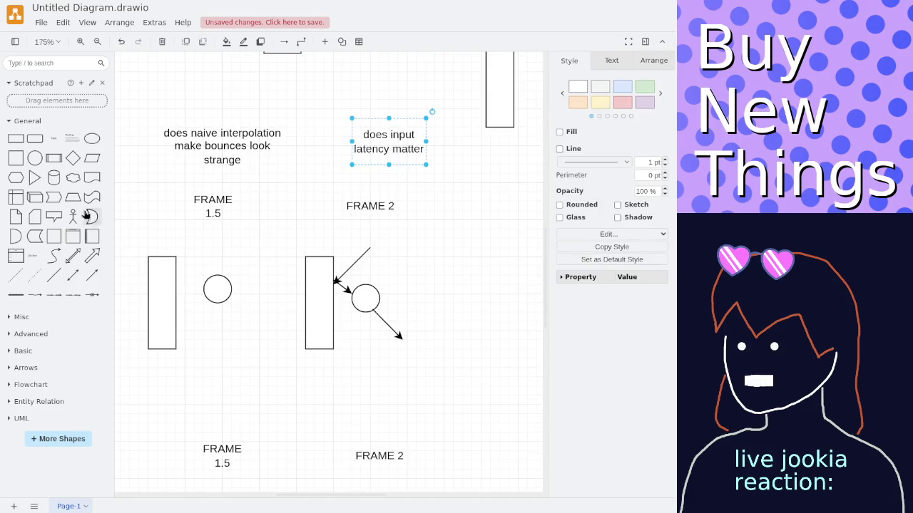
left_click(74, 270)
left_click_drag(343, 265, 417, 108)
left_click(352, 91)
Step: Add a second line crossing the first to complete the X
left_click(60, 274)
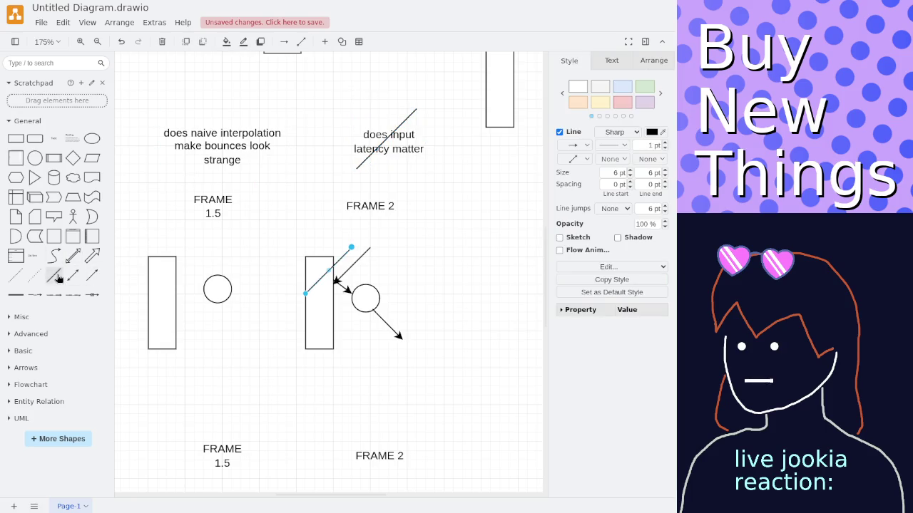
mouse_move(351, 249)
left_mouse_down()
mouse_move(260, 239)
mouse_move(371, 127)
left_mouse_up()
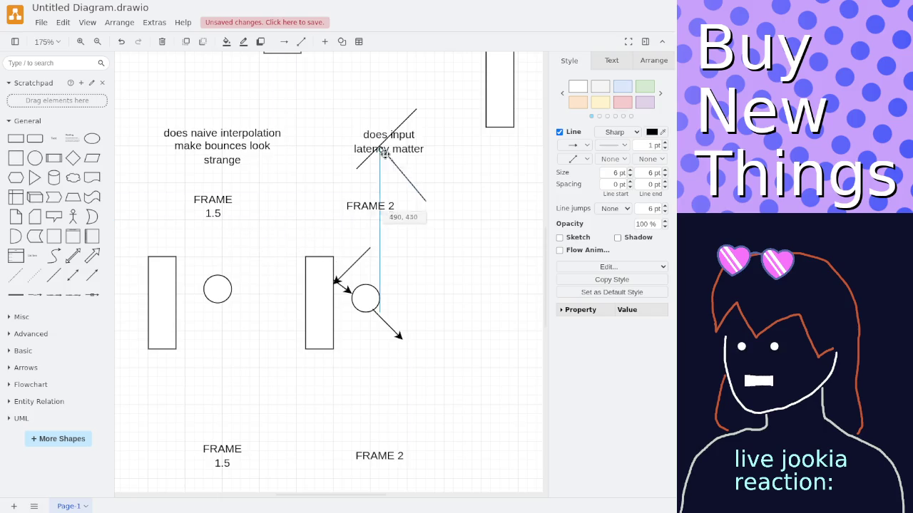
left_click(371, 93)
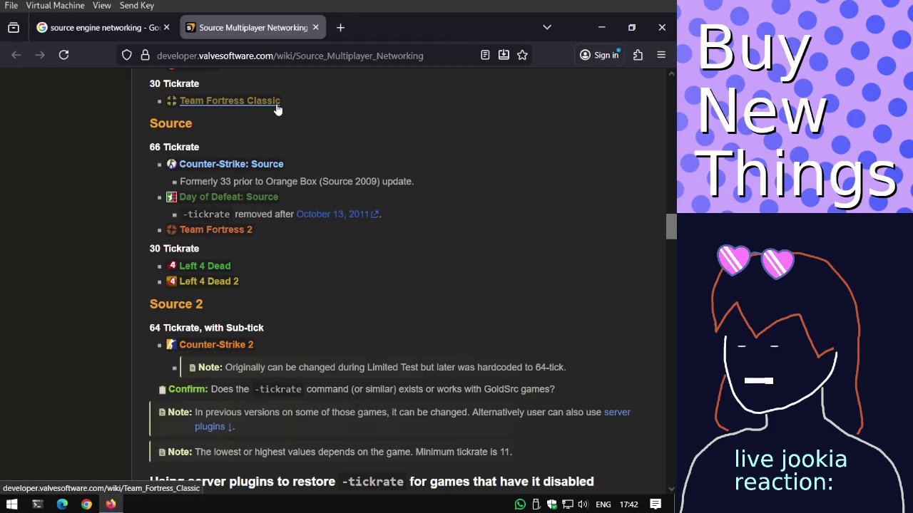
Step: Search Google in a new tab for 'retroarch input latency delay'
key("ctrl+t")
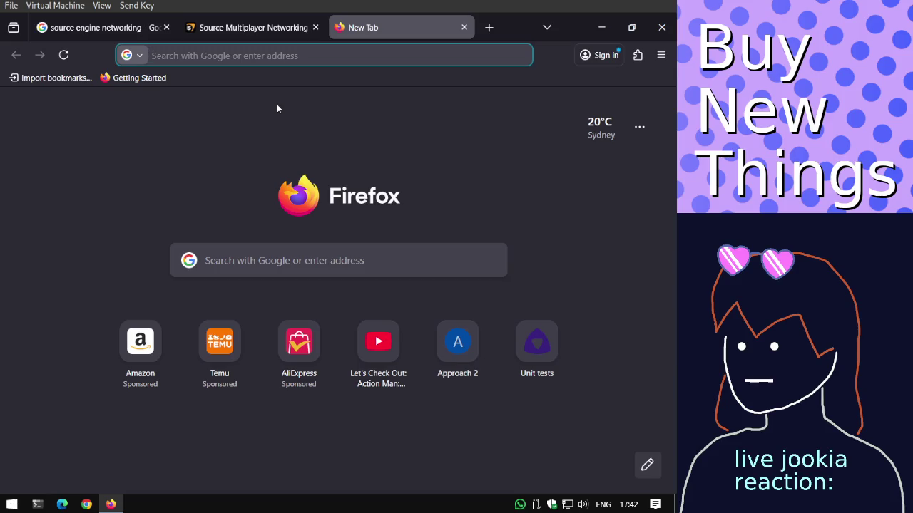
type("retroarch input latency delay")
key("Return")
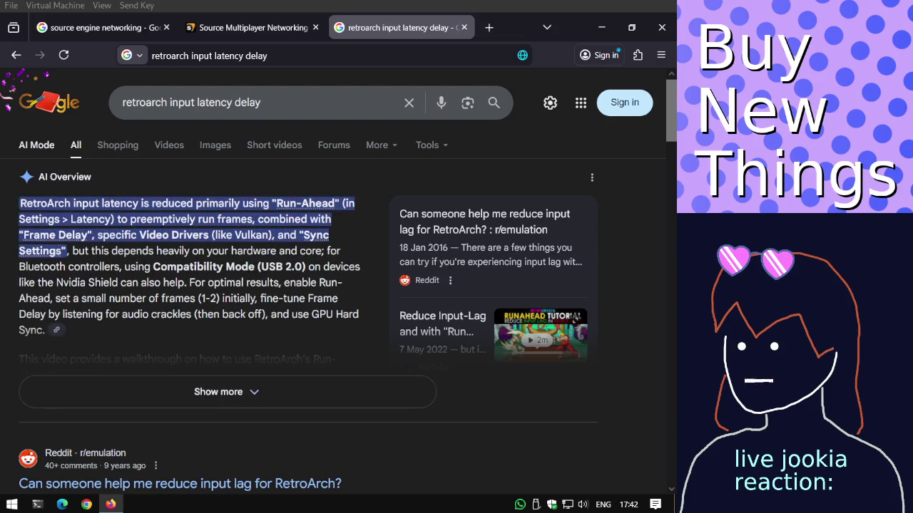
Step: Change the search to 'retroarch runahead'
left_click(128, 102)
key("ctrl+a")
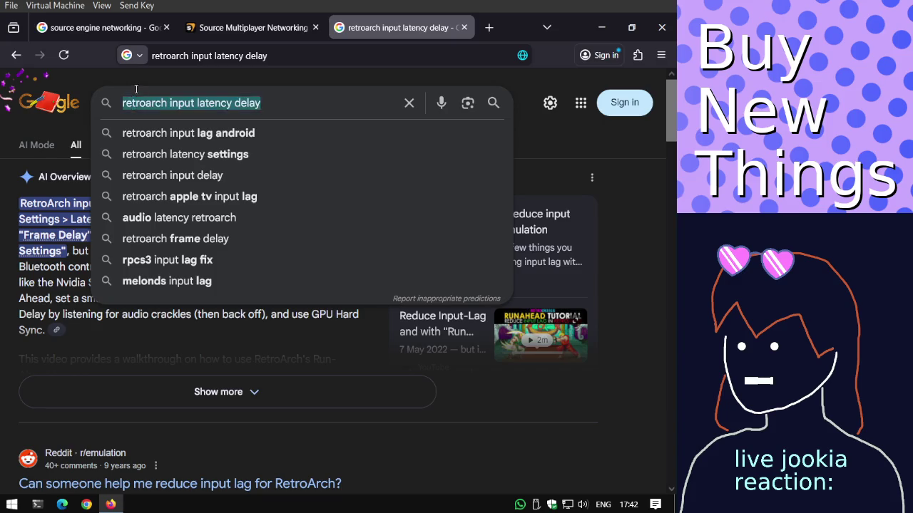
type("retroarch runahead")
key("Return")
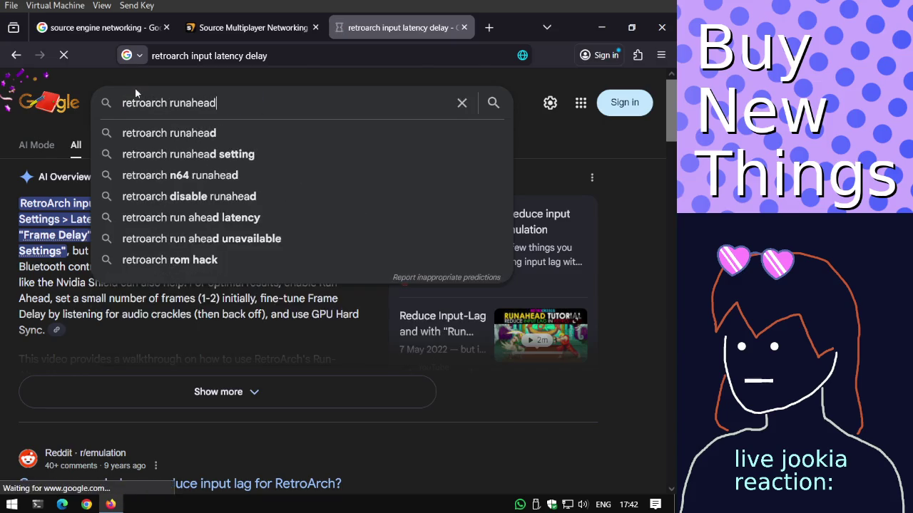
Step: Open the Libretro Forums runahead diagram's source page from the image results in a new tab
left_click(152, 149)
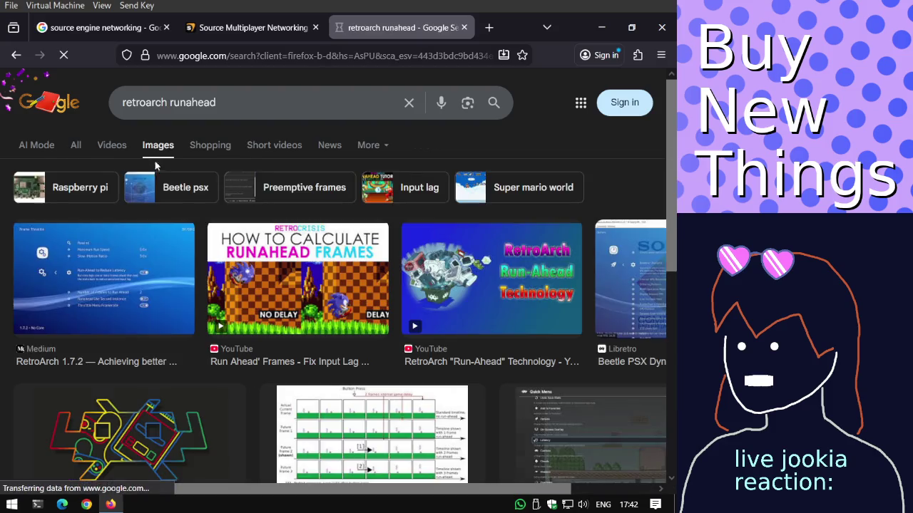
scroll(197, 228, "down", 3)
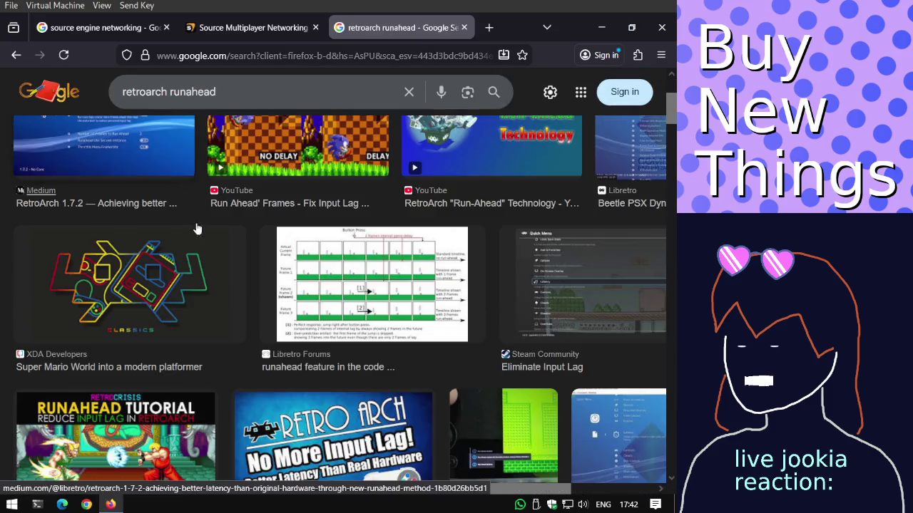
left_click(312, 287)
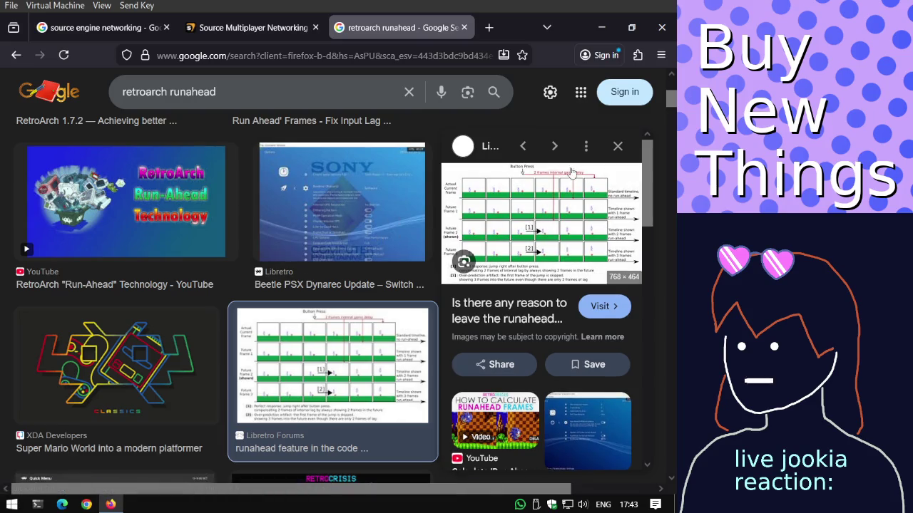
middle_click(508, 208)
scroll(332, 263, "down", 2)
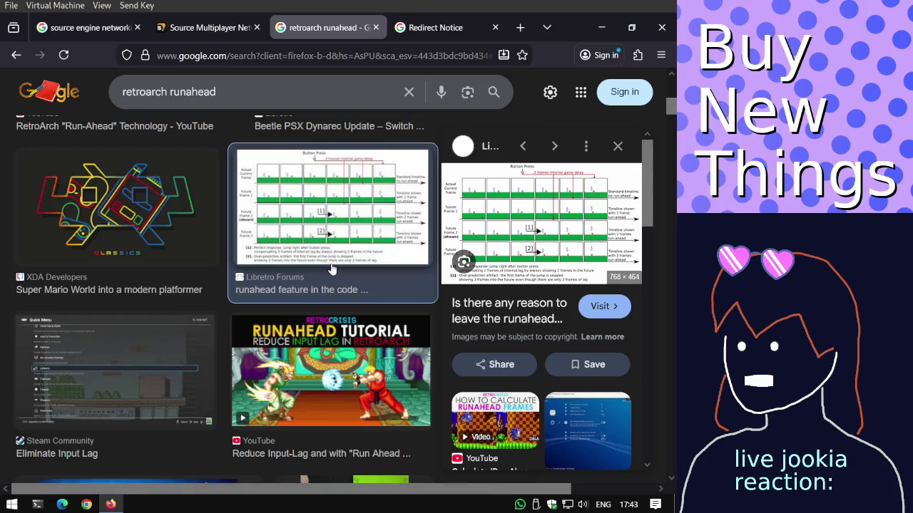
scroll(332, 263, "down", 4)
left_click(445, 32)
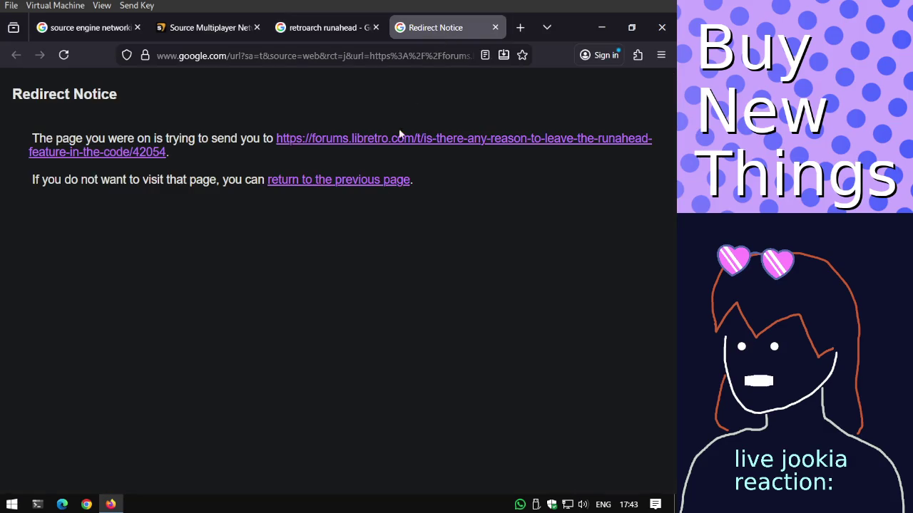
Step: Read the Libretro thread about keeping runahead, then return to the runahead image results
left_click(362, 140)
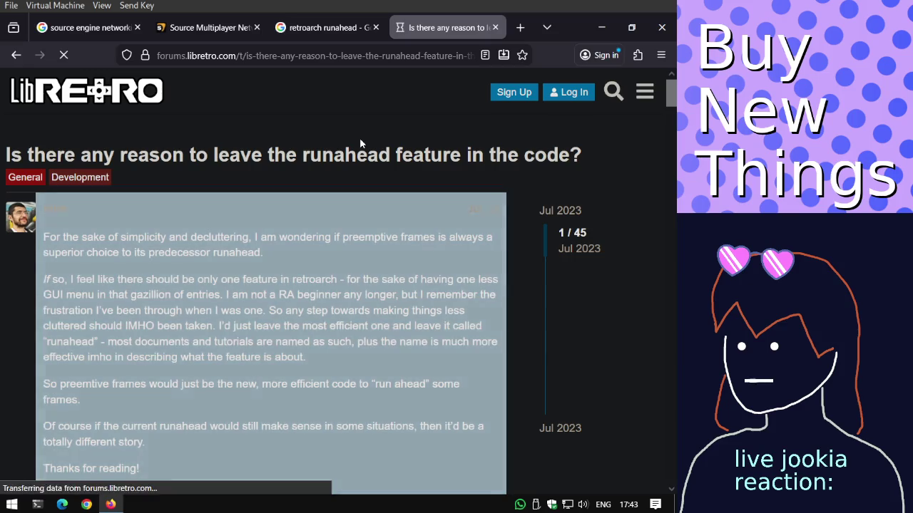
scroll(354, 140, "down", 5)
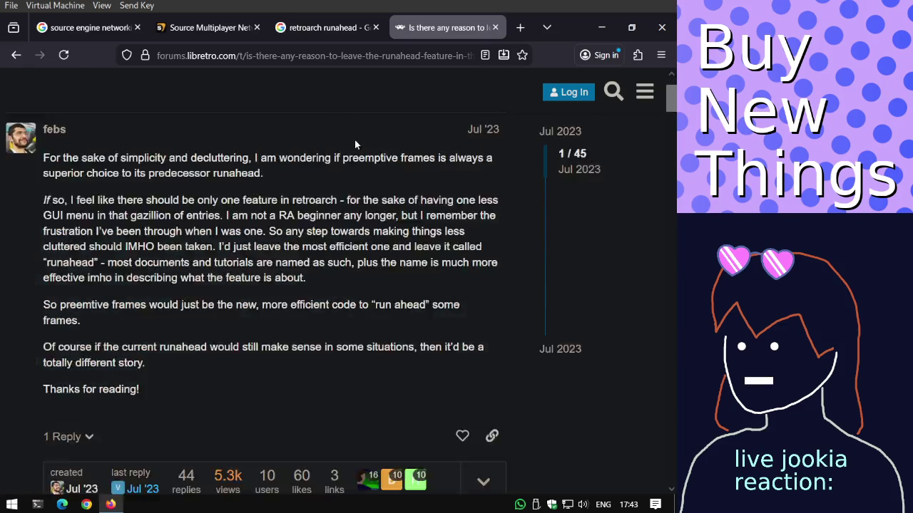
scroll(355, 146, "down", 1)
scroll(354, 146, "down", 4)
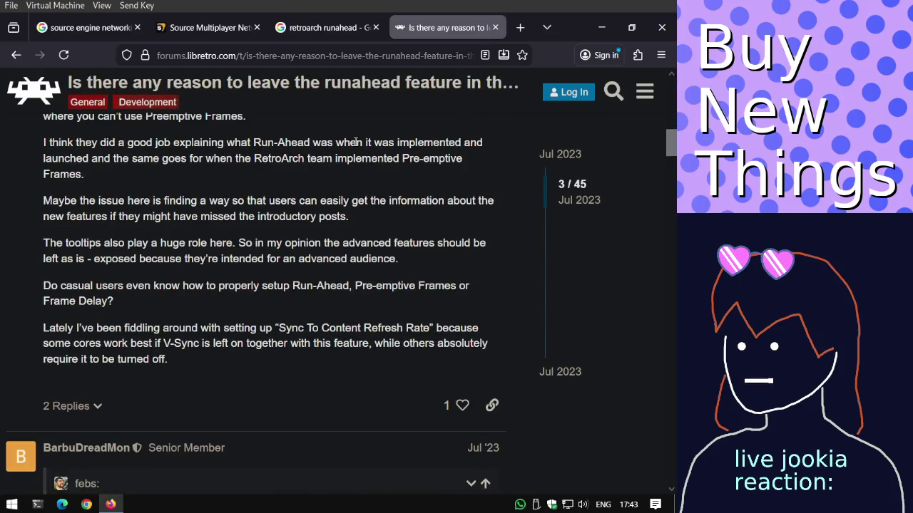
left_click(321, 29)
scroll(286, 285, "down", 3)
scroll(285, 285, "down", 3)
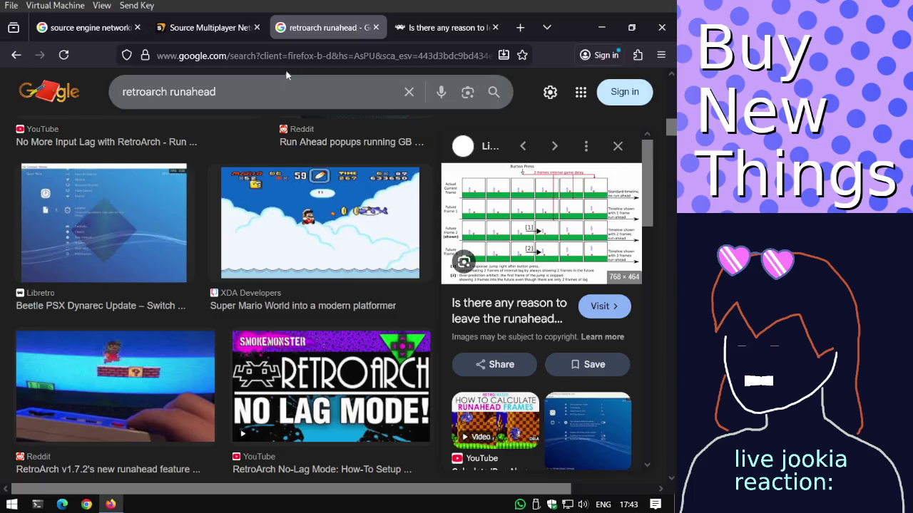
Step: Switch to the 'source engine networking' results tab
left_click(285, 55)
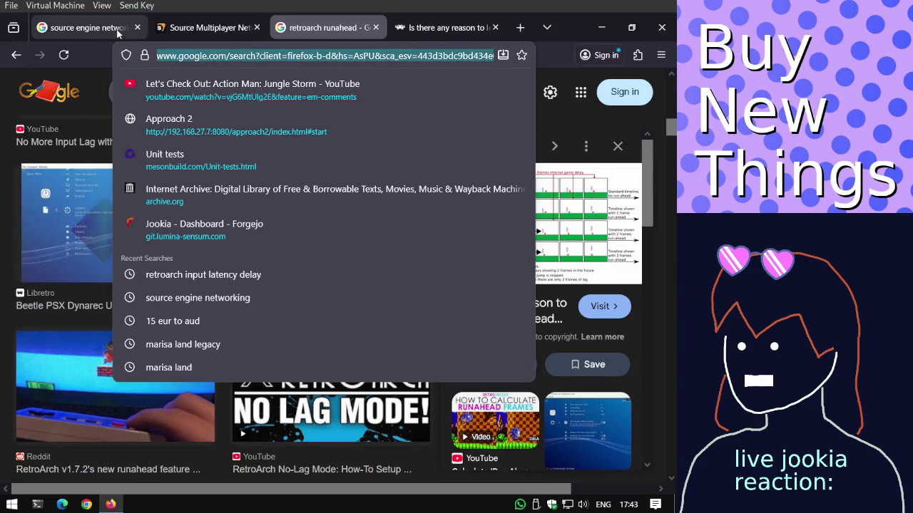
left_click(117, 29)
left_click(195, 55)
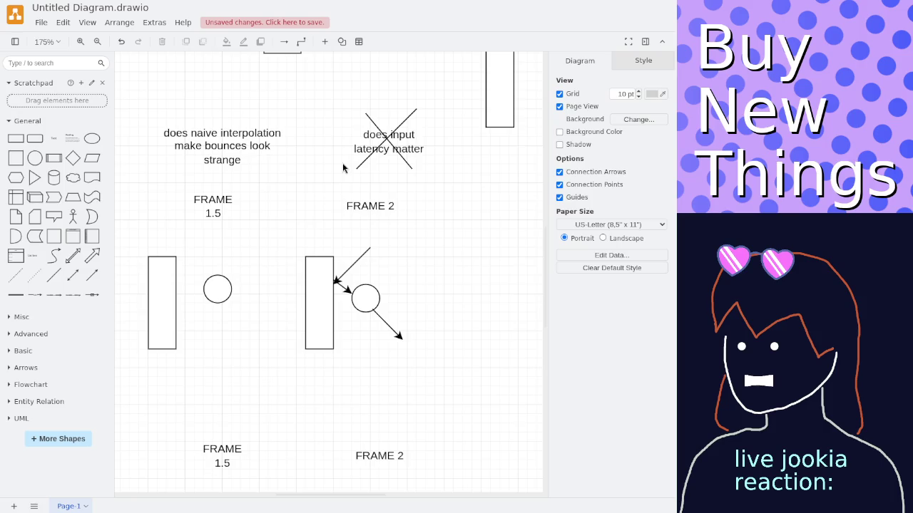
Step: Zoom out and inspect the interpolation question, the FRAME 1, 1.5 and 2 paddles and arrows
scroll(362, 226, "down", 3)
scroll(365, 232, "down", 3)
scroll(365, 232, "up", 3)
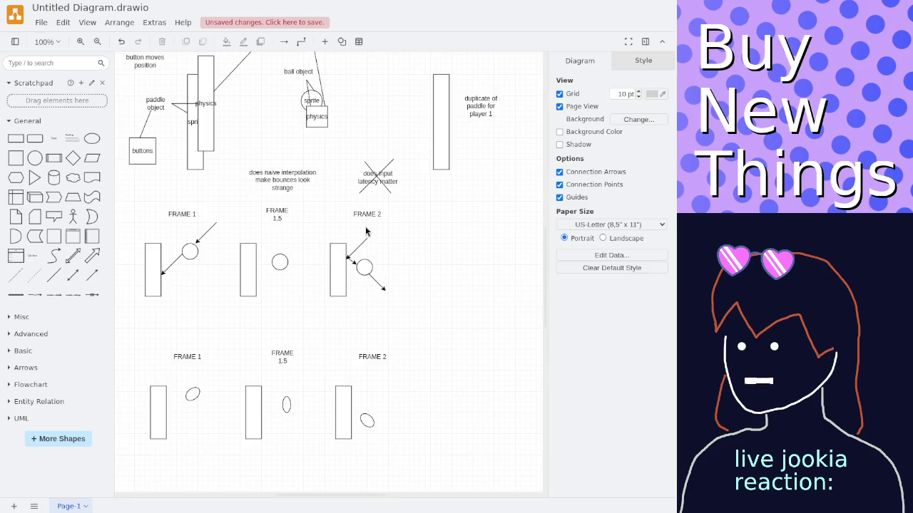
left_click(315, 200)
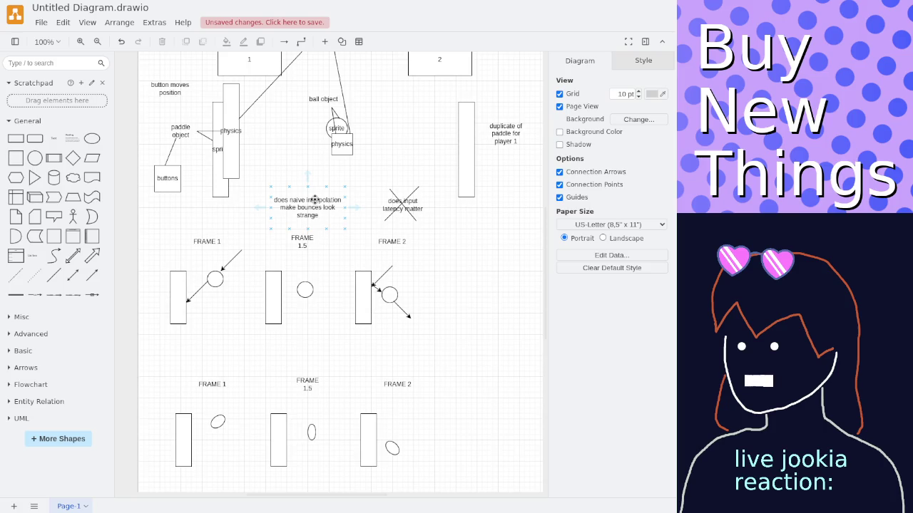
left_click(388, 273)
left_click(363, 312)
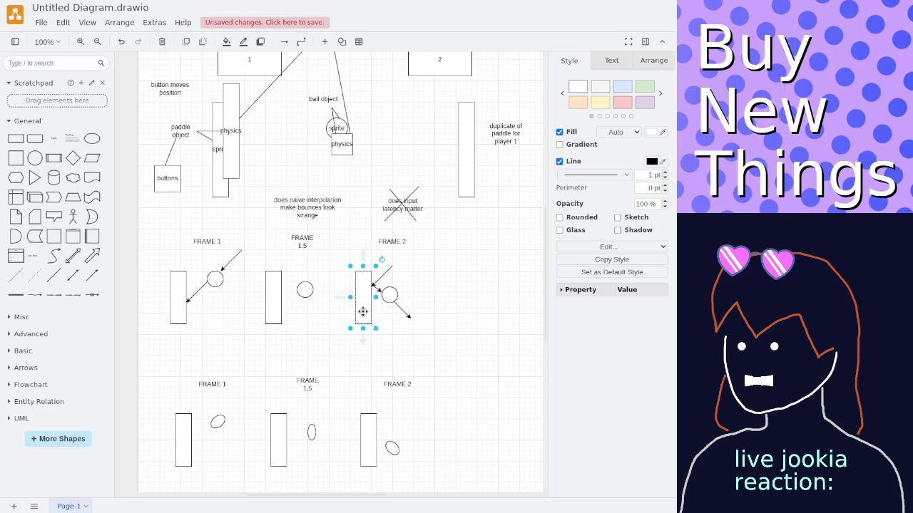
left_click(273, 296)
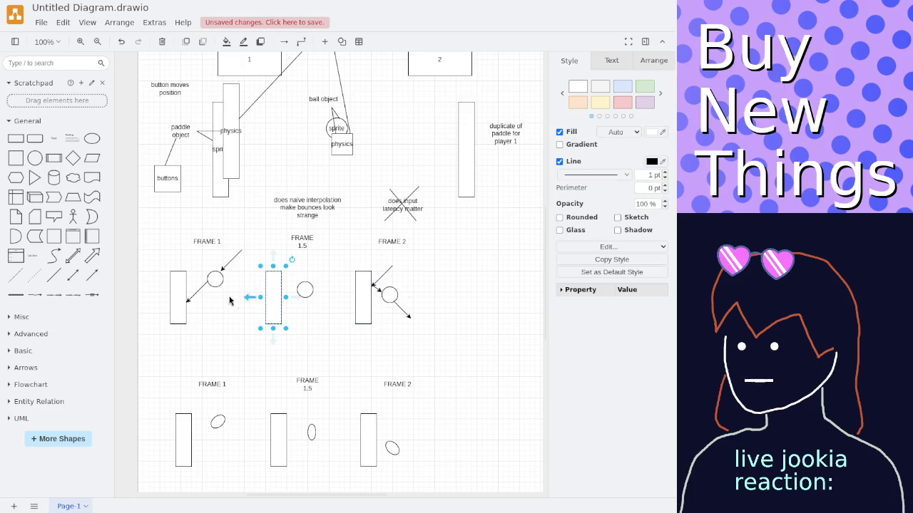
left_click(177, 290)
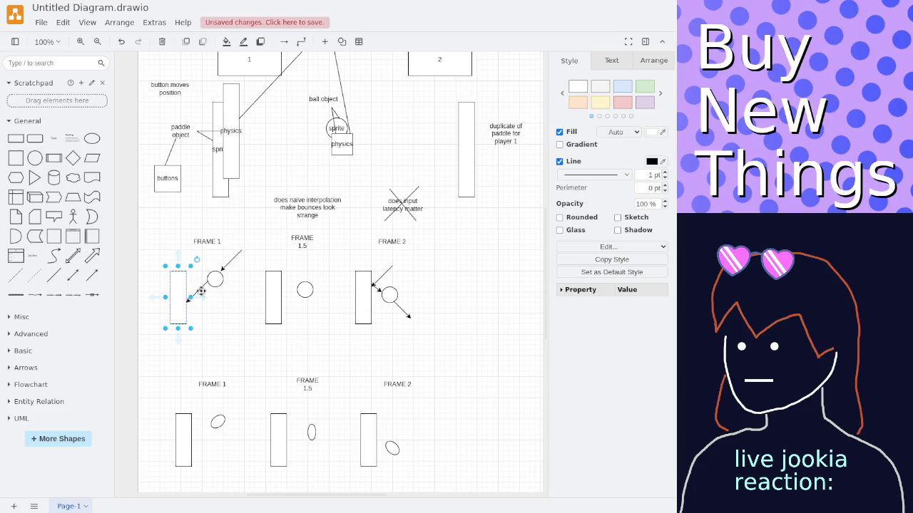
left_click(387, 270)
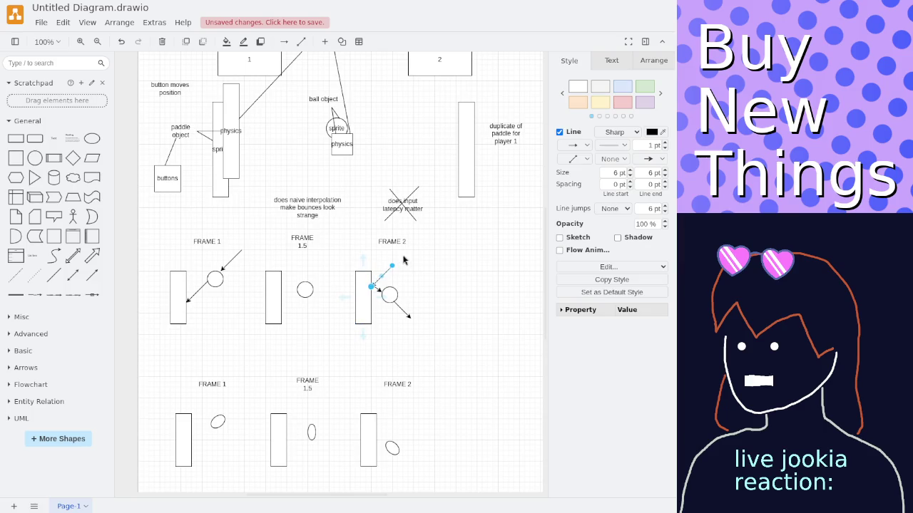
left_click(444, 321)
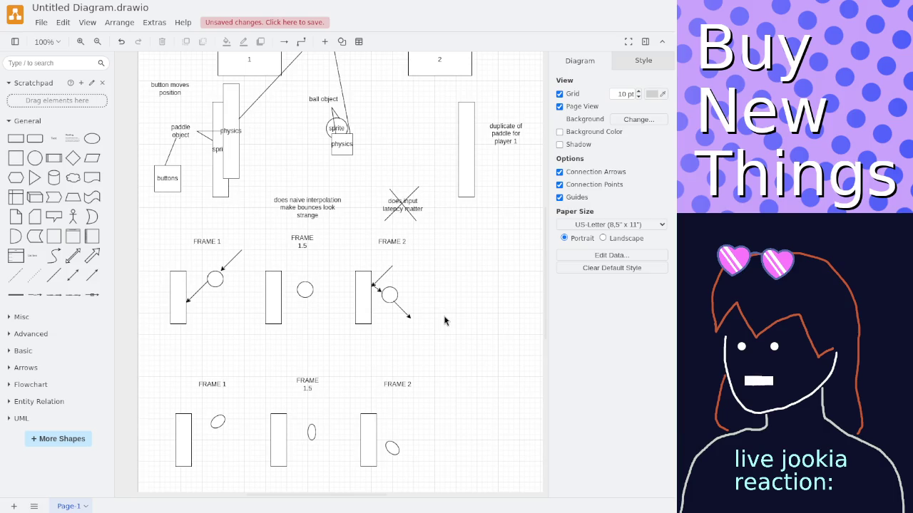
Step: Move the lower FRAME 1.5 ellipse left against its paddle's right edge
scroll(450, 315, "down", 1)
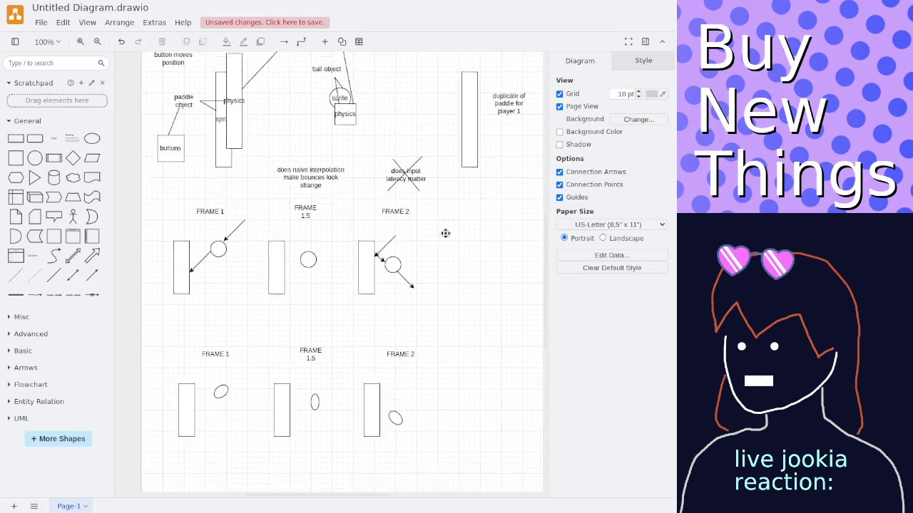
scroll(428, 285, "down", 2)
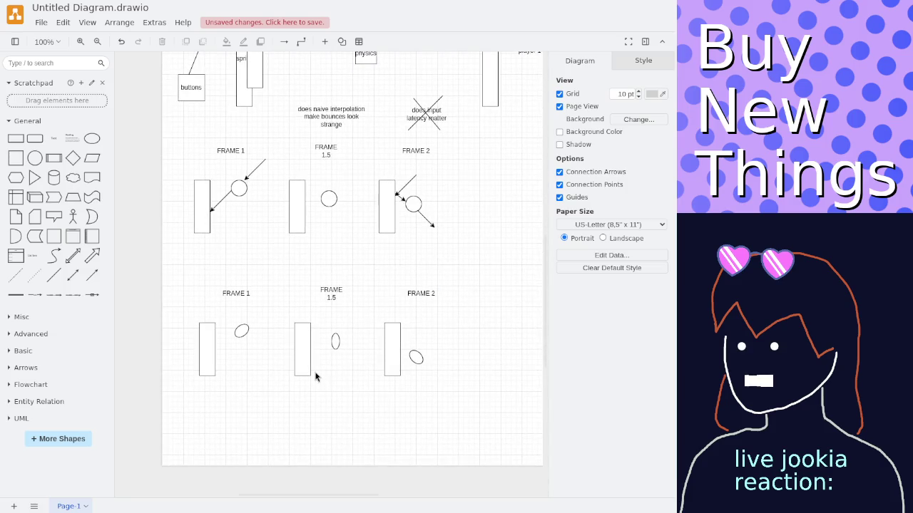
scroll(316, 377, "up", 3)
left_click_drag(350, 322, 314, 330)
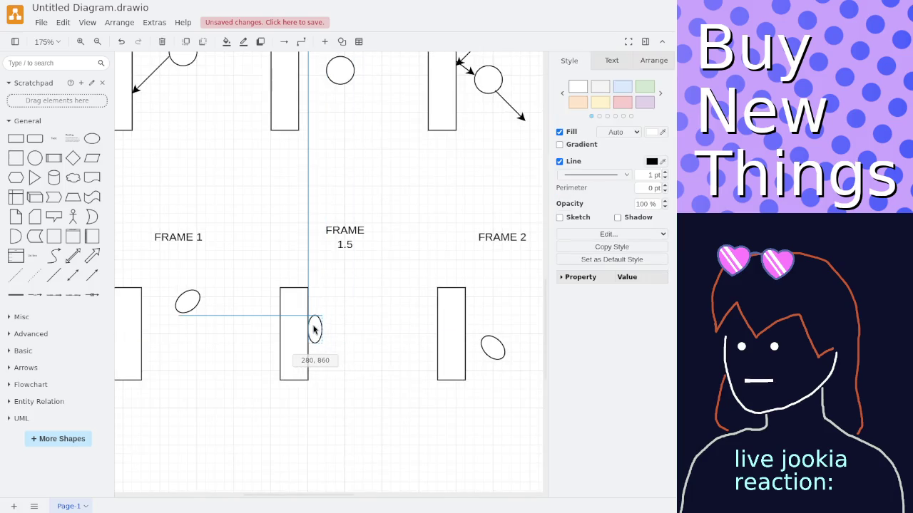
left_click(356, 192)
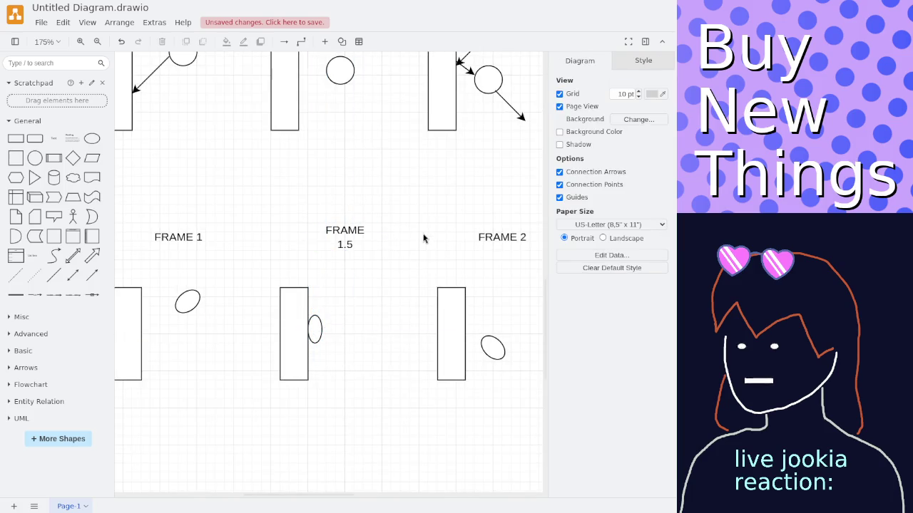
Step: Switch over to the browser window
scroll(423, 238, "down", 1)
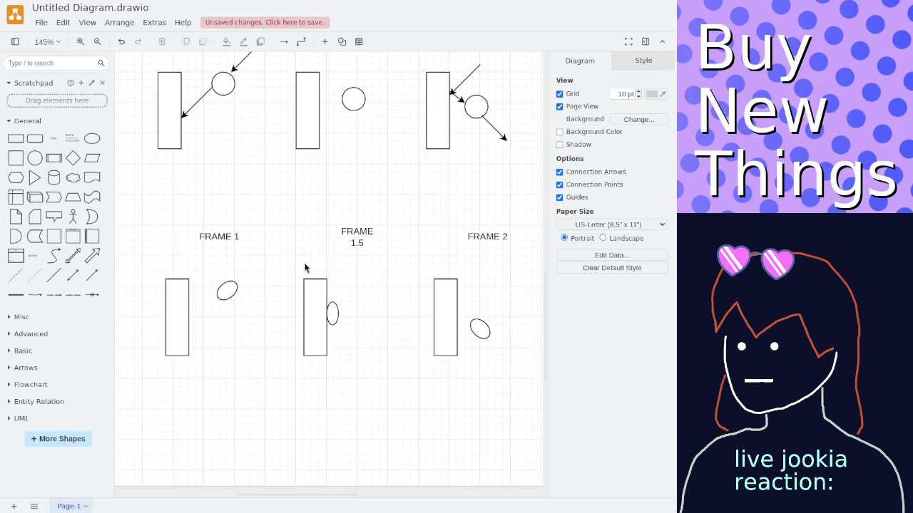
key("alt+Tab")
left_click(103, 163)
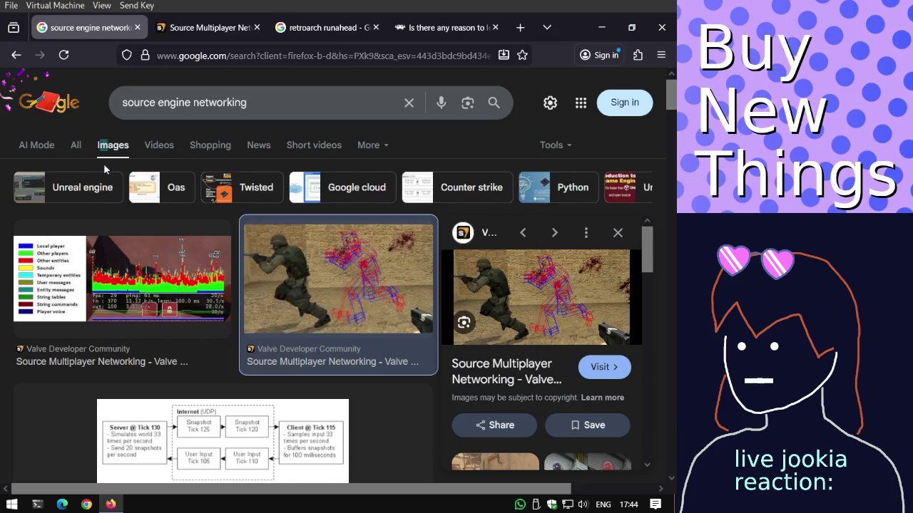
Step: Scroll further down the 'source engine networking' image results
scroll(442, 194, "down", 3)
scroll(448, 199, "down", 3)
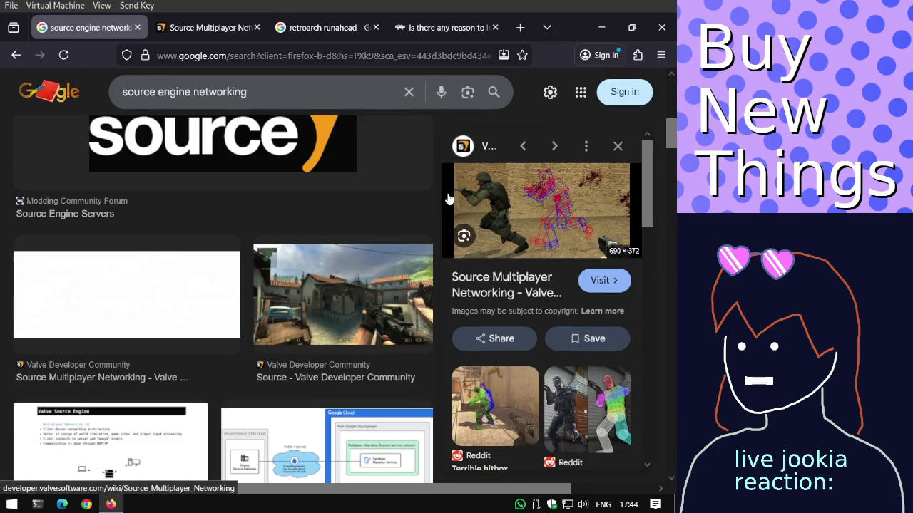
scroll(448, 198, "down", 2)
scroll(448, 199, "down", 3)
scroll(448, 199, "down", 3)
scroll(448, 199, "down", 1)
scroll(448, 199, "down", 1)
scroll(448, 199, "down", 2)
scroll(447, 199, "down", 3)
scroll(448, 199, "down", 2)
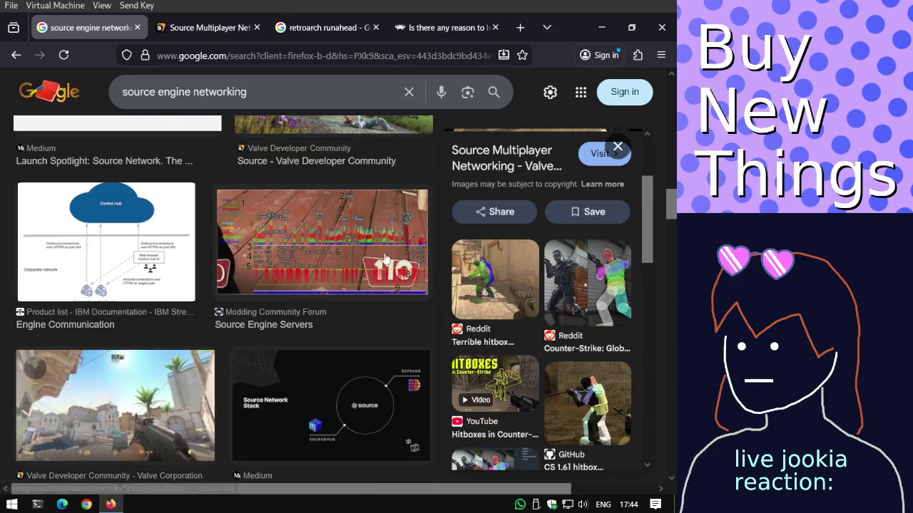
scroll(385, 260, "down", 3)
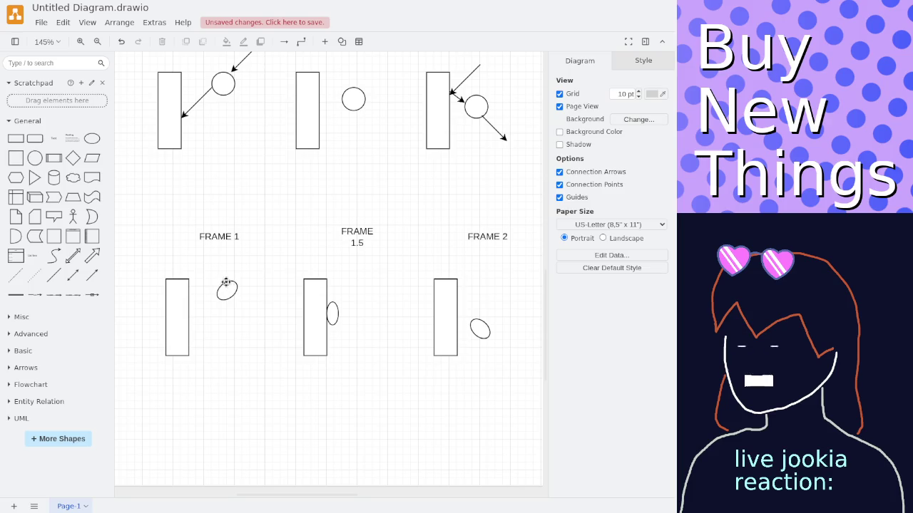
Step: Nudge the lower FRAME 1 ellipse left to position 150, 830 beside its paddle
left_click(226, 290)
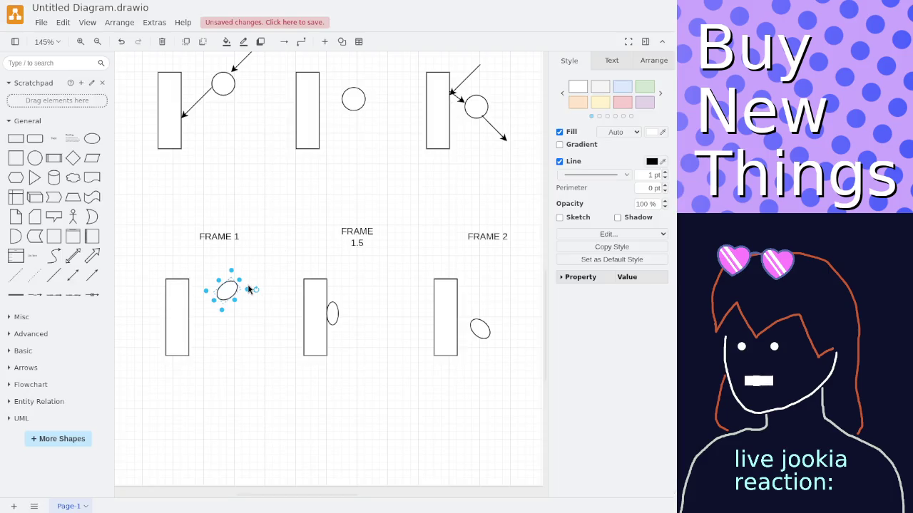
left_click_drag(249, 290, 239, 289)
key("Escape")
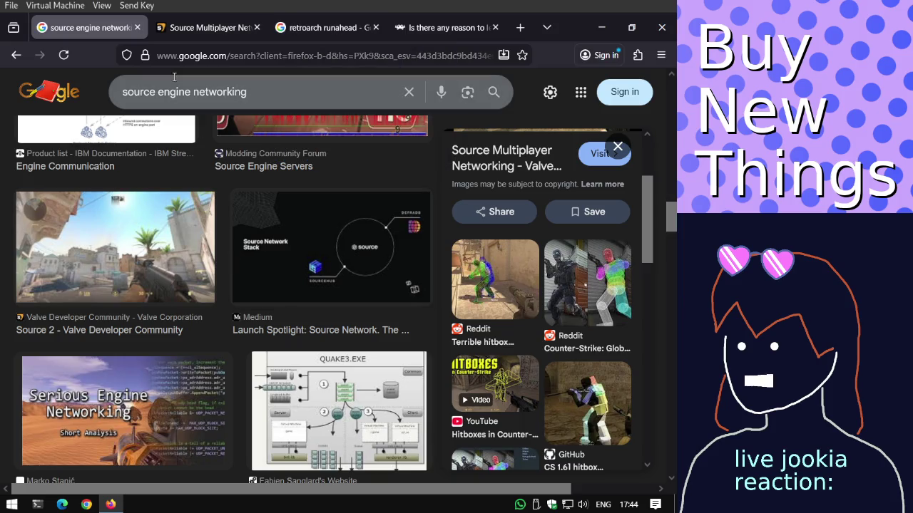
Step: Search Google for 'opengl blur shader'
left_click(173, 79)
key("ctrl+a")
type("opengl blur shader")
key("Return")
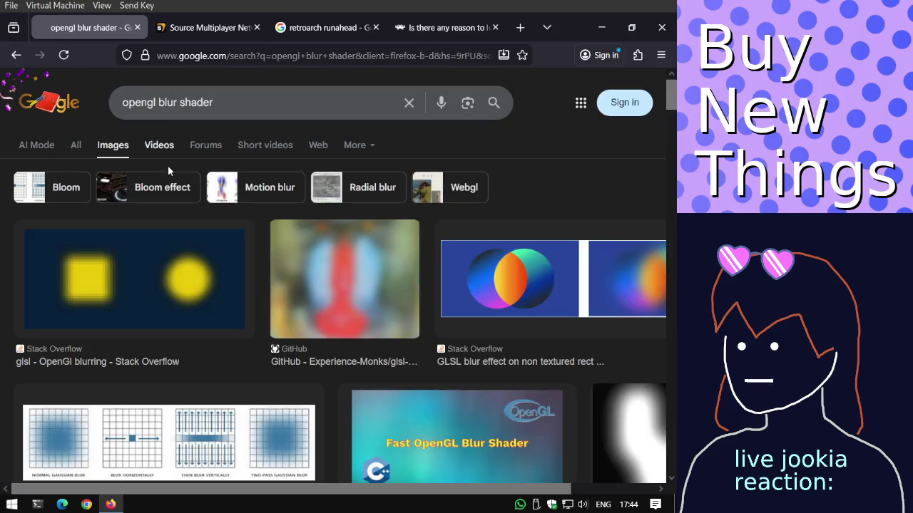
Step: Open the 'glsl - OpenGl blurring - Stack Overflow' image result in a new tab
left_click(147, 275)
middle_click(475, 285)
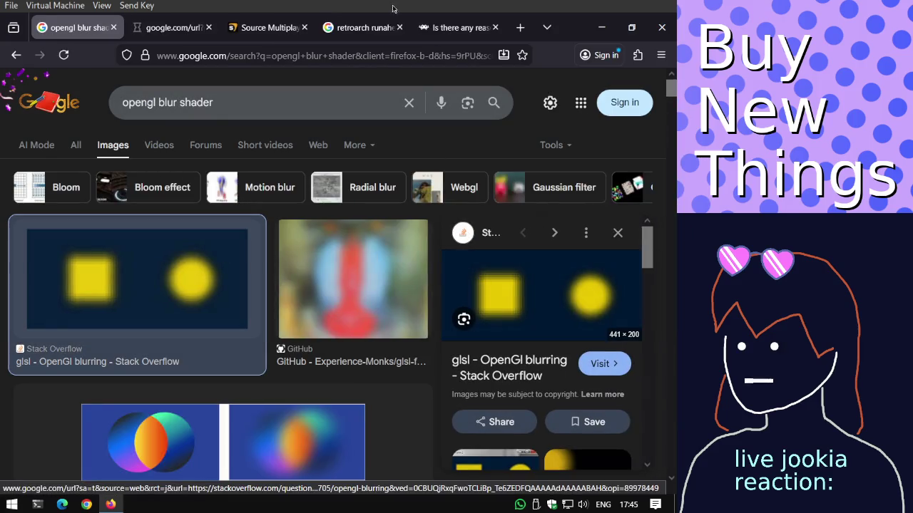
left_click(171, 28)
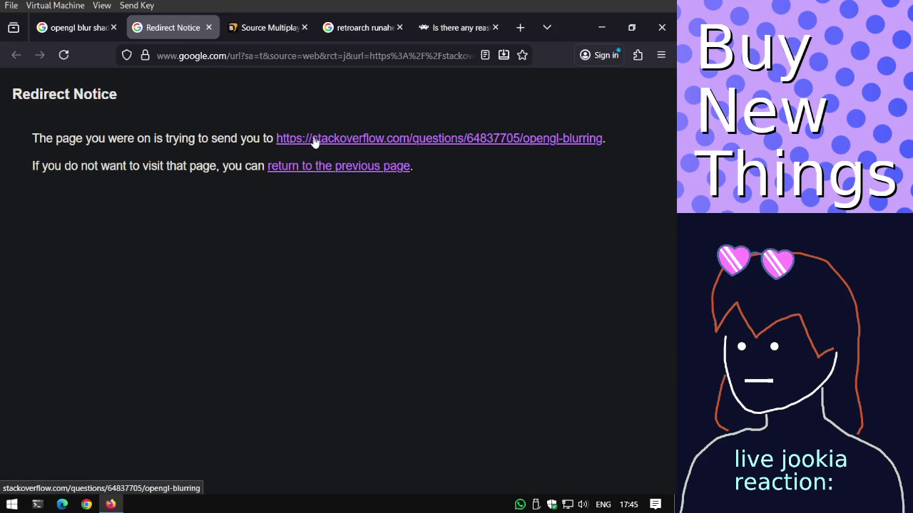
Step: Follow the redirect to the Stack Overflow OpenGL blurring question and scroll through it
left_click(313, 139)
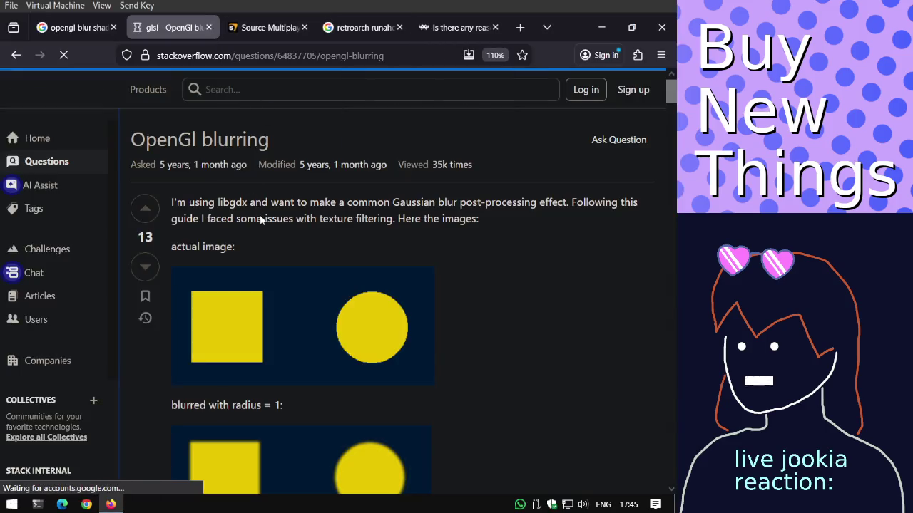
scroll(274, 221, "down", 1)
scroll(275, 221, "down", 2)
scroll(274, 222, "down", 1)
scroll(275, 221, "up", 1)
scroll(275, 221, "down", 4)
scroll(275, 221, "down", 3)
scroll(278, 218, "down", 5)
scroll(280, 215, "down", 2)
scroll(282, 223, "down", 4)
scroll(359, 159, "up", 1)
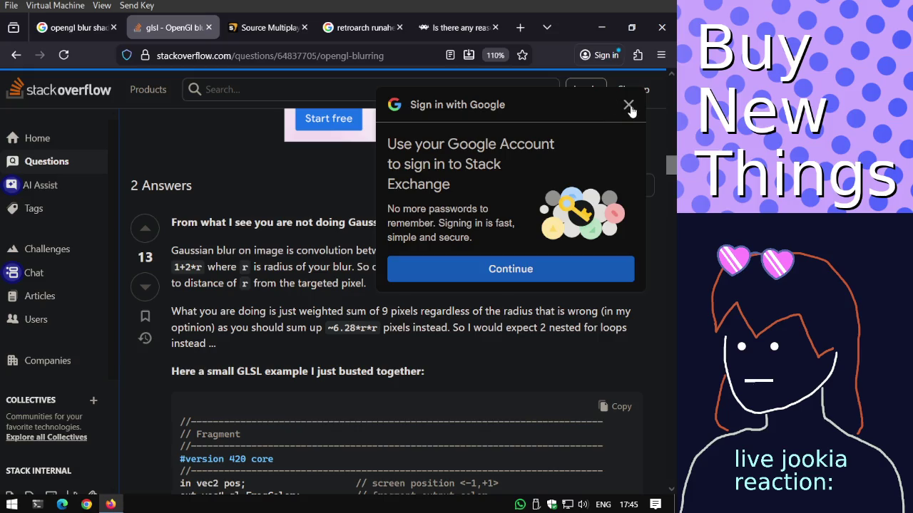
Step: Dismiss the Google sign-in prompt and read down through the answers
left_click(628, 104)
scroll(546, 195, "down", 2)
scroll(446, 240, "down", 2)
scroll(445, 239, "down", 2)
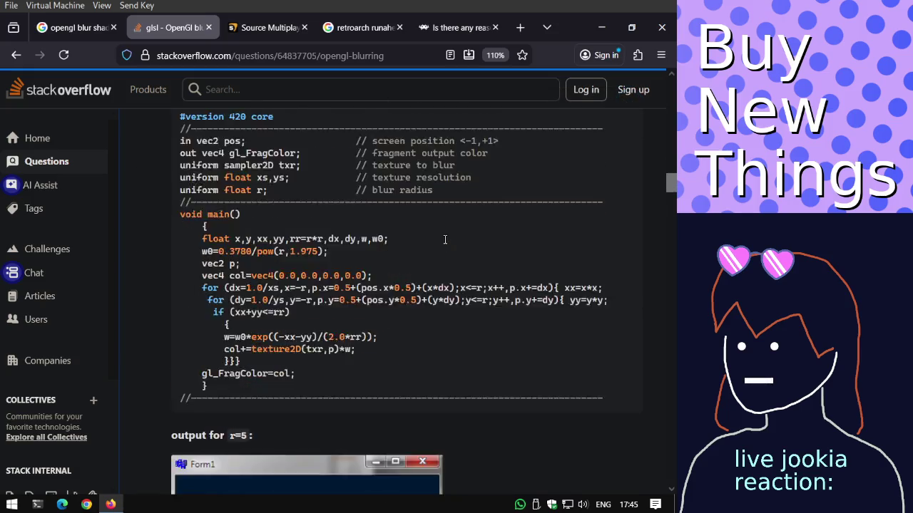
scroll(443, 243, "down", 2)
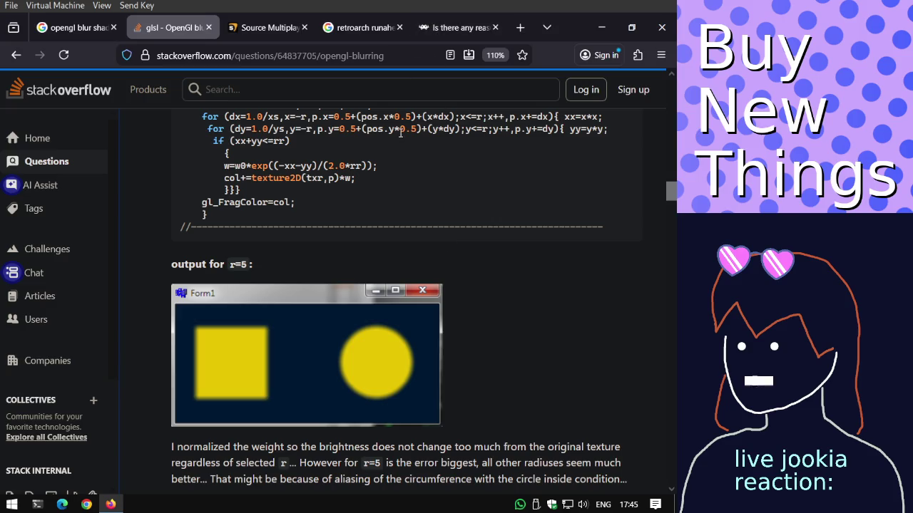
scroll(400, 132, "down", 1)
scroll(400, 136, "down", 3)
scroll(400, 135, "down", 2)
scroll(400, 134, "down", 2)
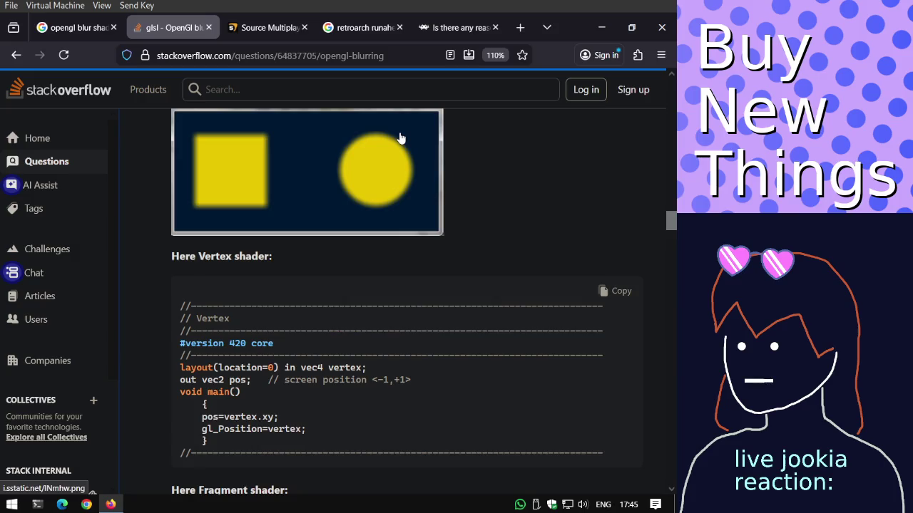
scroll(399, 133, "down", 2)
scroll(400, 133, "down", 3)
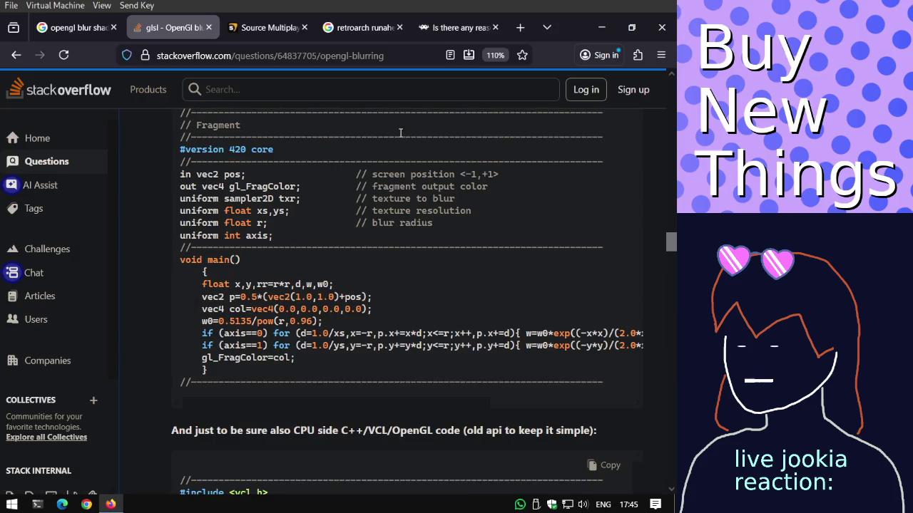
scroll(400, 133, "down", 1)
scroll(400, 133, "down", 4)
scroll(400, 133, "down", 4)
scroll(400, 133, "down", 1)
scroll(400, 132, "down", 2)
scroll(400, 135, "down", 5)
scroll(399, 132, "up", 2)
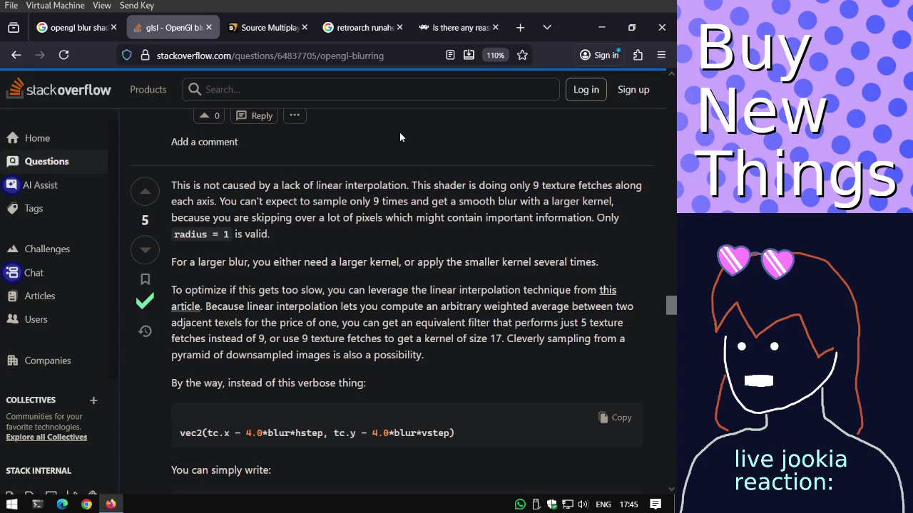
scroll(444, 209, "down", 3)
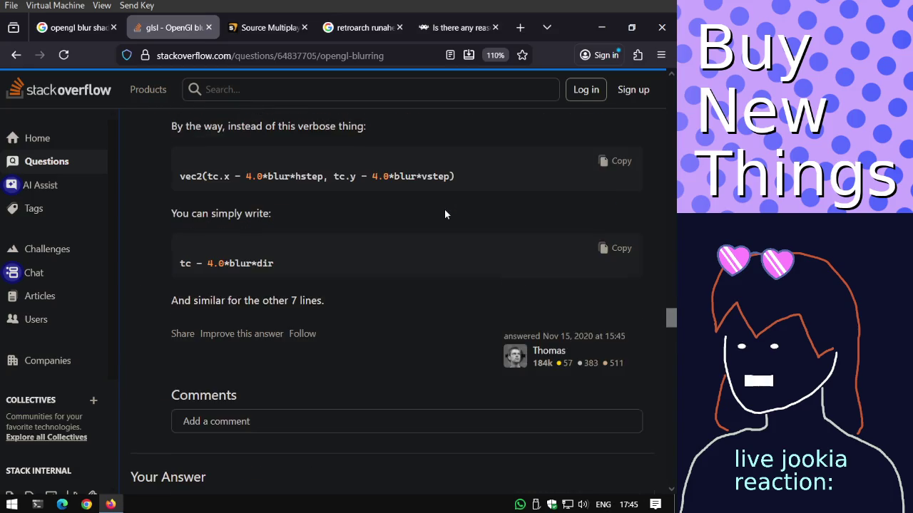
scroll(444, 209, "down", 5)
Step: Return to the opengl blur shader image results and preview the ShaderLesson5 blur result
left_click(71, 28)
scroll(213, 221, "down", 3)
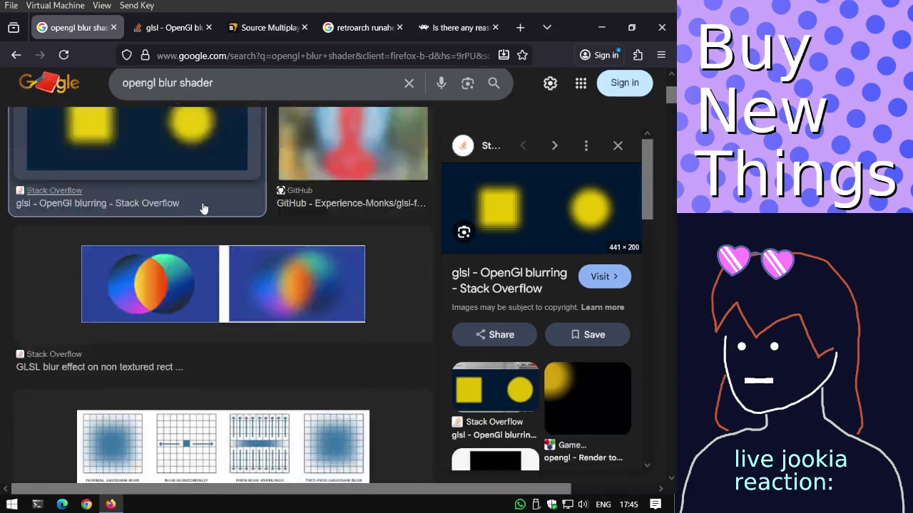
scroll(214, 222, "down", 1)
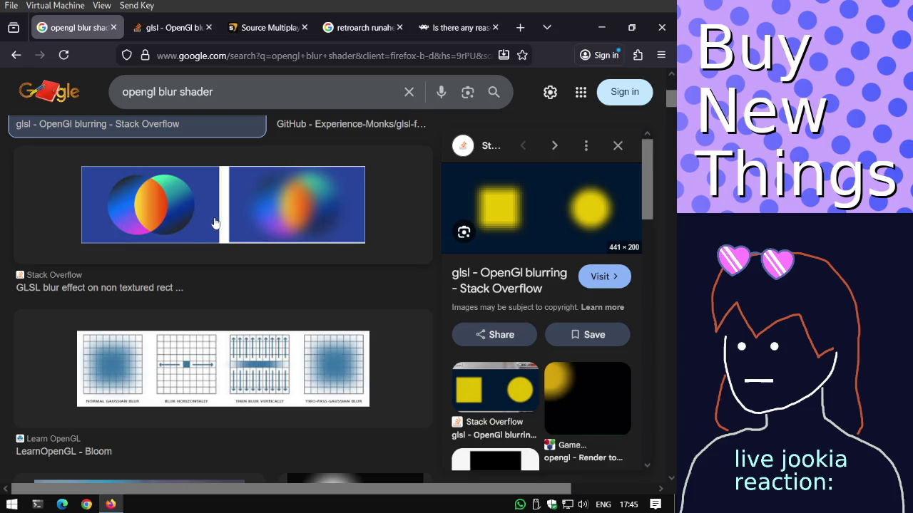
scroll(214, 223, "down", 4)
scroll(218, 223, "down", 2)
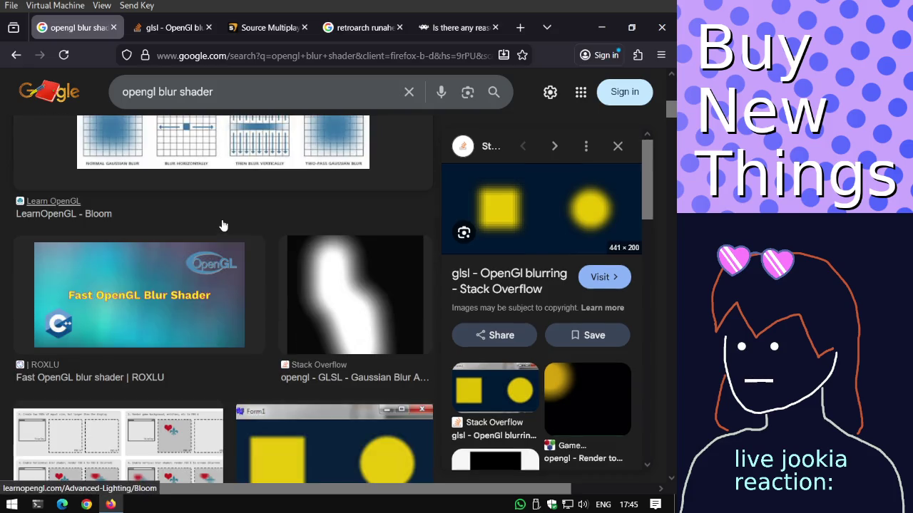
scroll(221, 221, "down", 3)
left_click(189, 224)
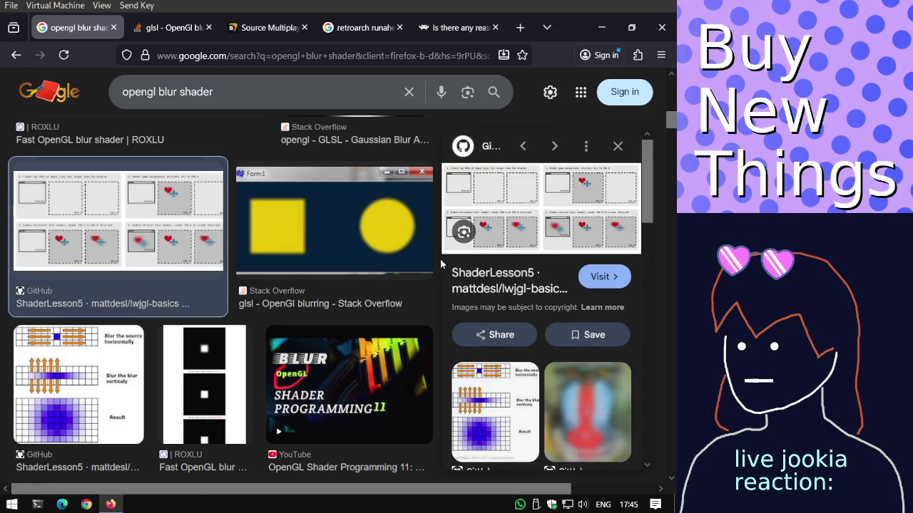
scroll(331, 357, "down", 2)
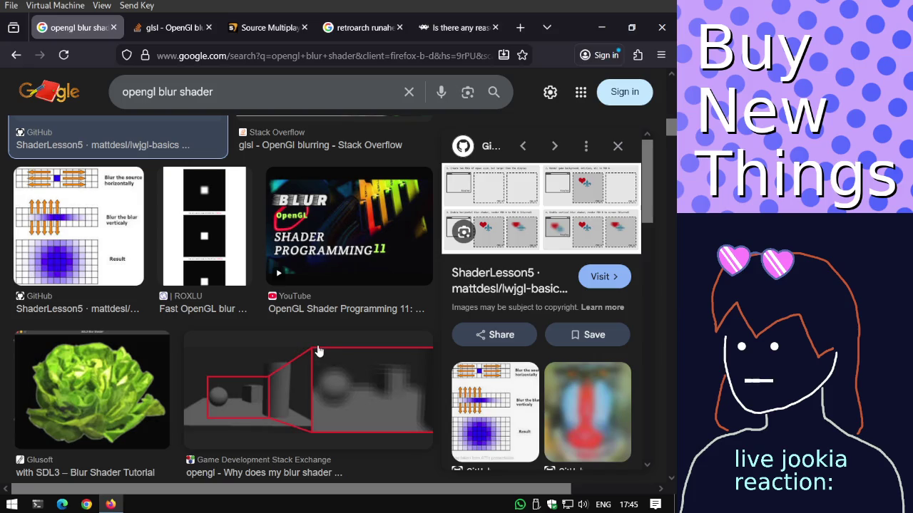
scroll(319, 351, "down", 1)
scroll(318, 351, "down", 1)
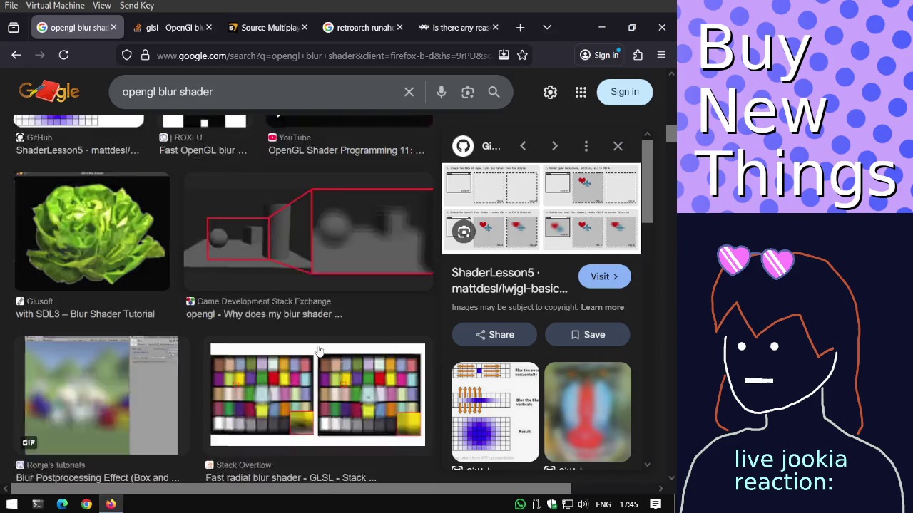
scroll(319, 351, "down", 1)
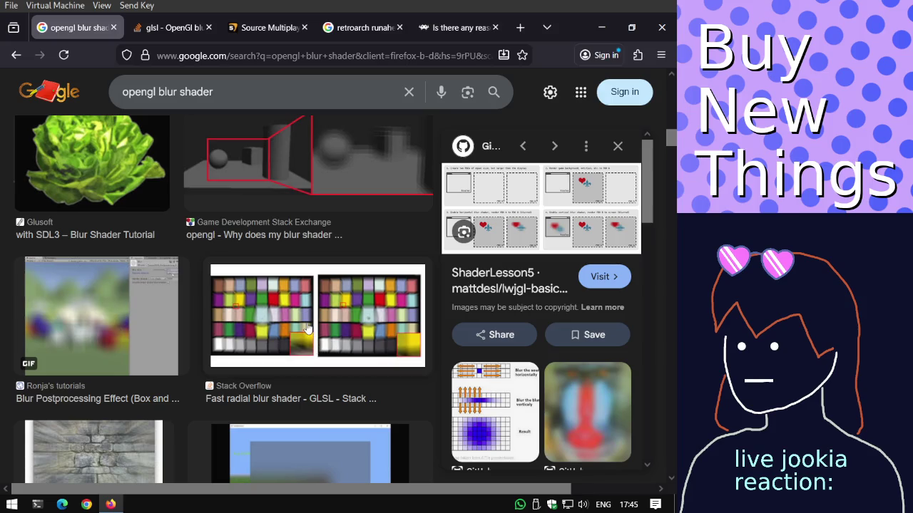
Step: Open the Fast radial blur shader result in a new tab and view its redirect page
left_click(307, 328)
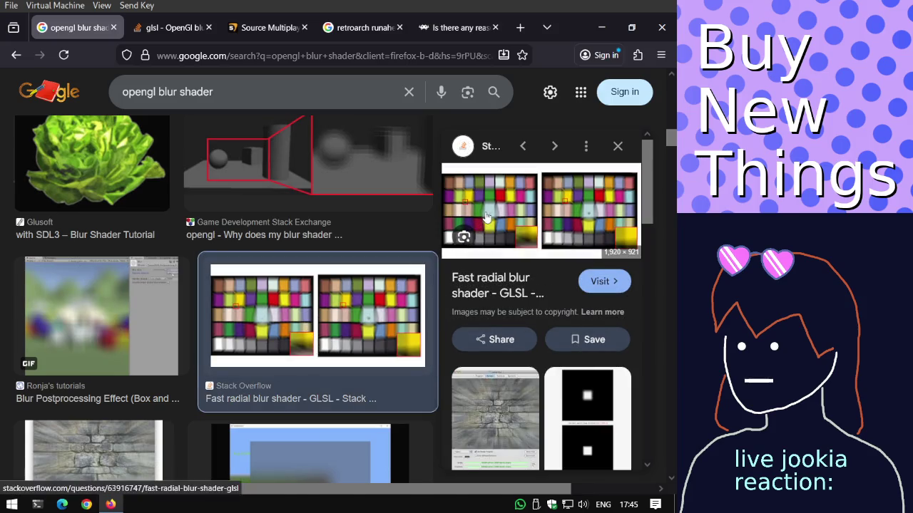
middle_click(264, 228)
left_click(146, 27)
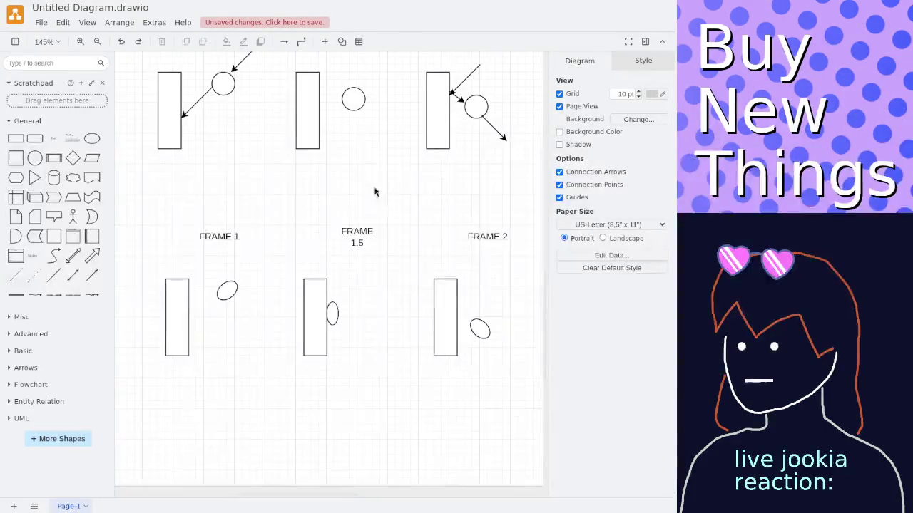
left_click(212, 244)
left_click(228, 294)
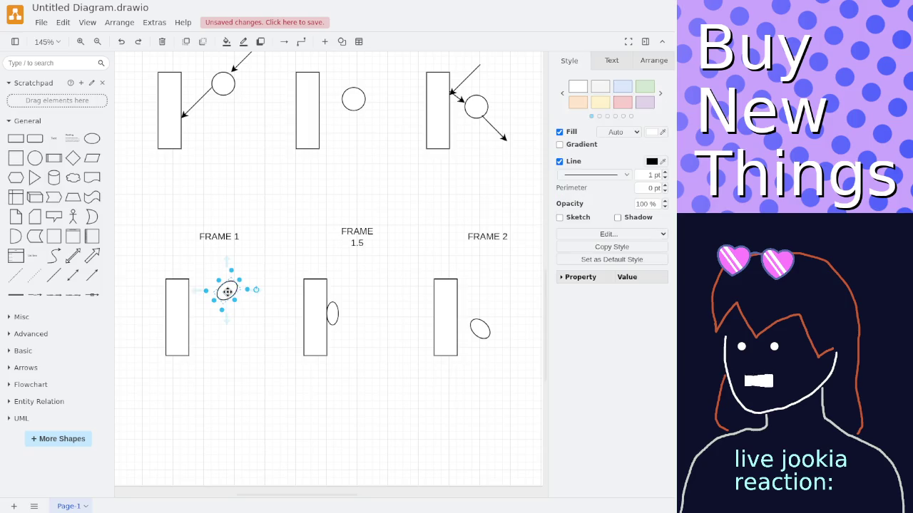
key("ctrl+d")
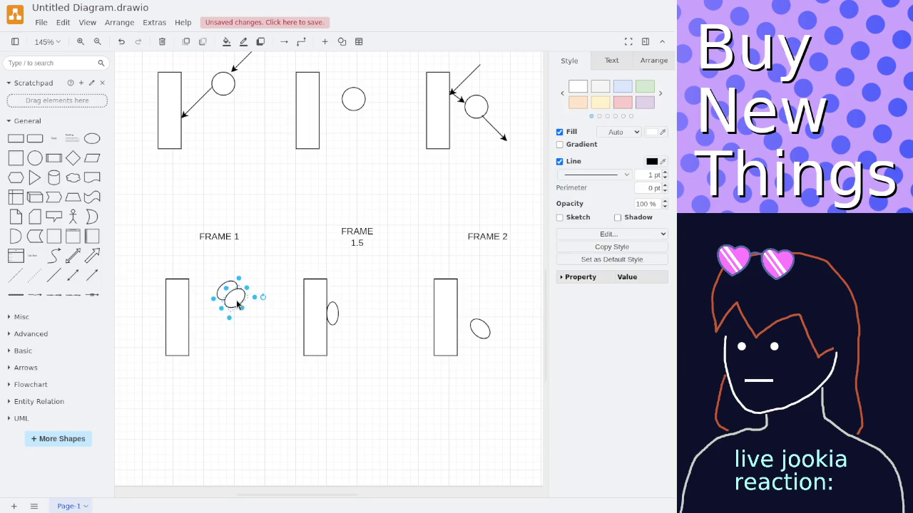
left_click_drag(236, 299, 233, 285)
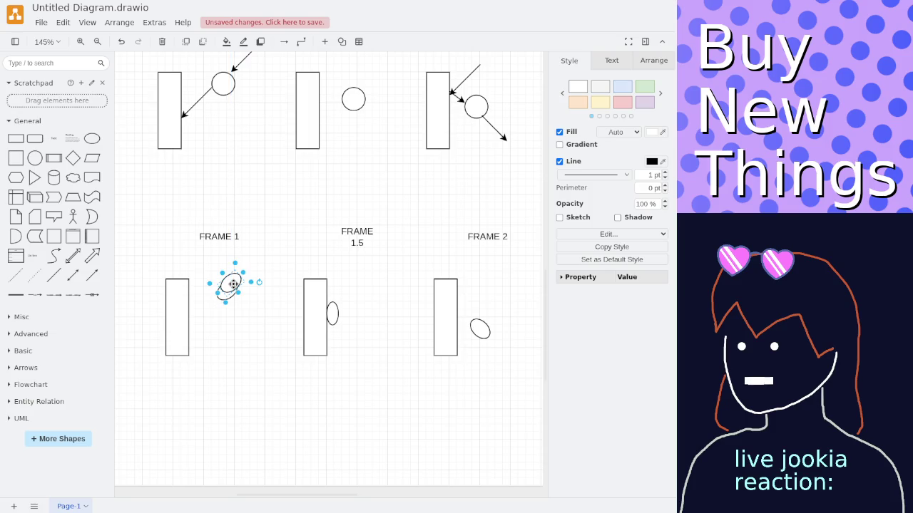
left_click(233, 307)
scroll(233, 307, "up", 3)
left_click(227, 269)
mouse_move(228, 276)
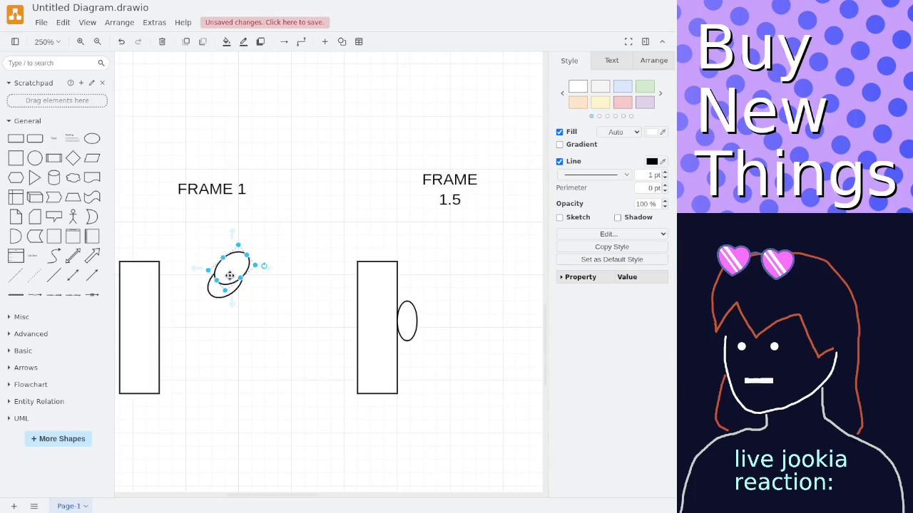
left_click(219, 293)
mouse_move(219, 294)
left_mouse_down()
mouse_move(228, 274)
mouse_move(216, 288)
left_mouse_up()
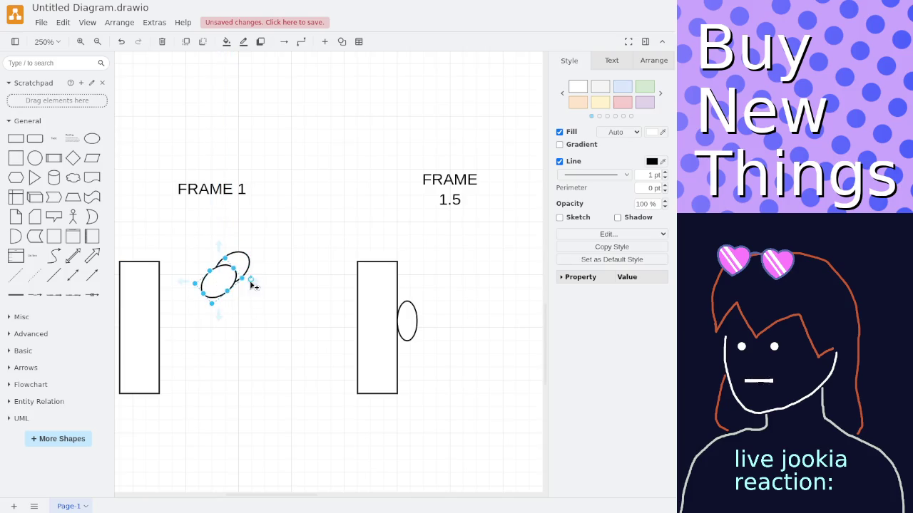
left_click(282, 281)
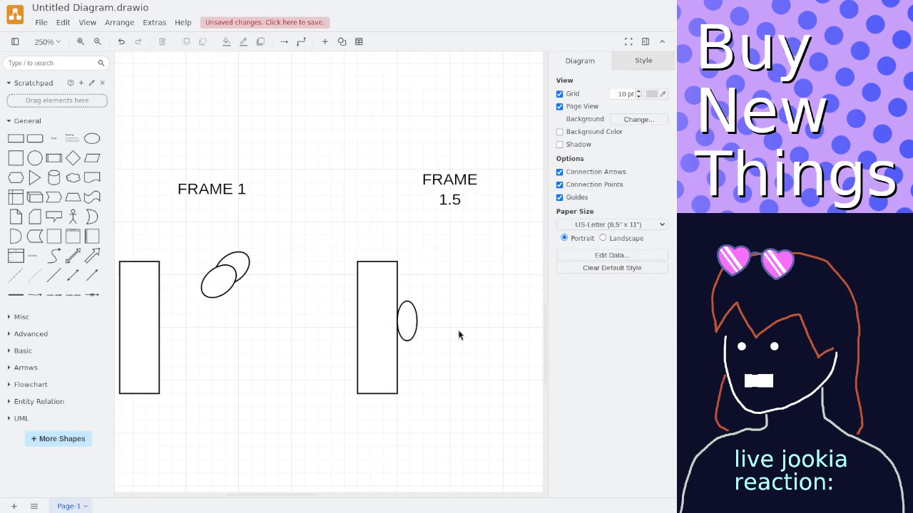
scroll(424, 319, "down", 2, "ctrl")
mouse_move(416, 323)
left_mouse_down()
mouse_move(393, 310)
mouse_move(361, 309)
left_mouse_up()
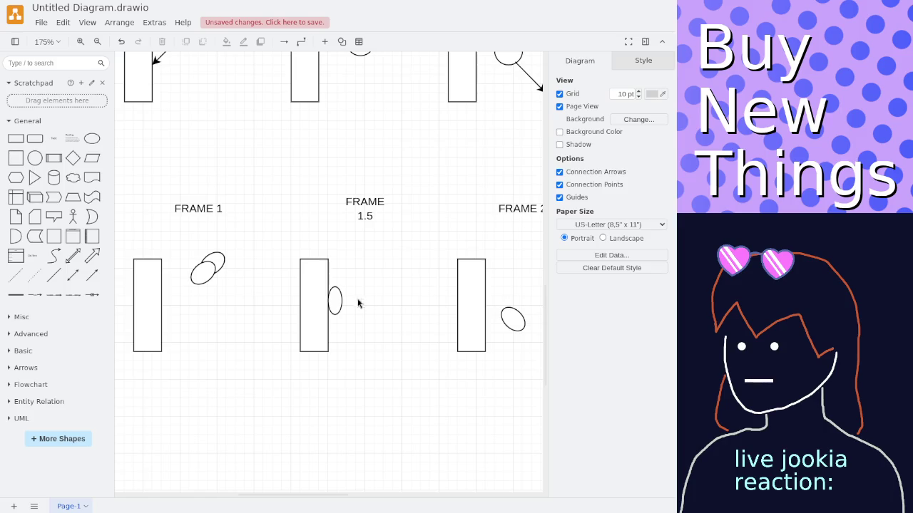
left_click(216, 258)
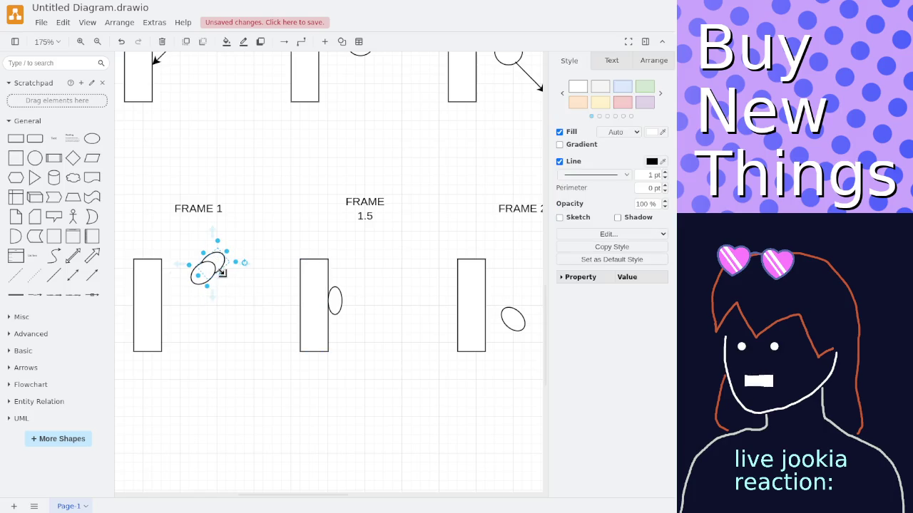
left_click(231, 294)
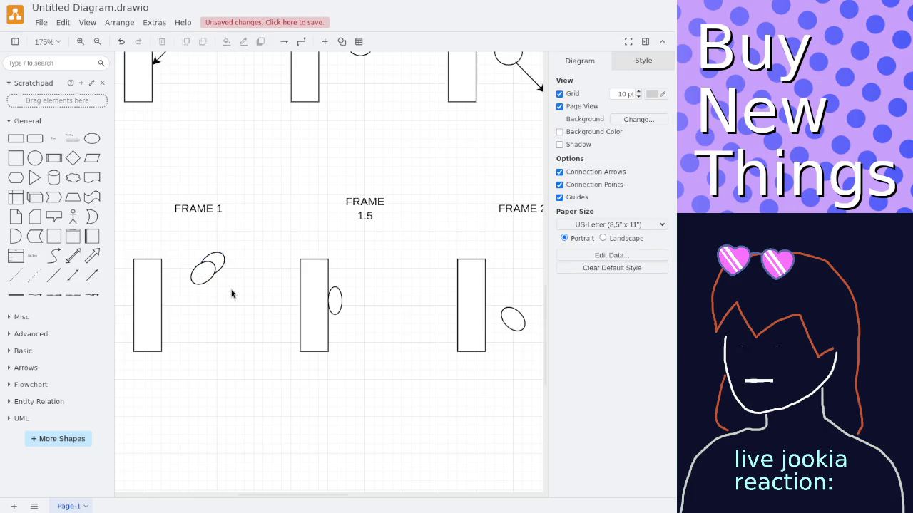
left_click(231, 287)
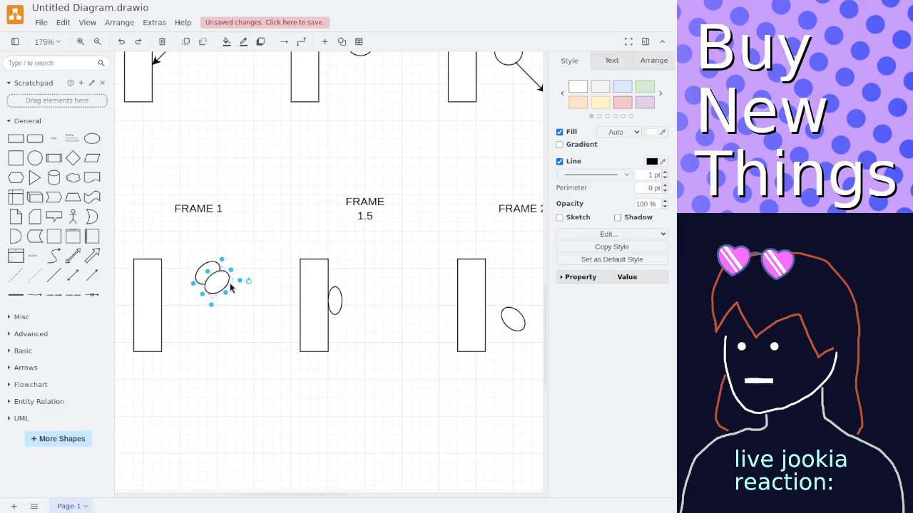
left_click(230, 287)
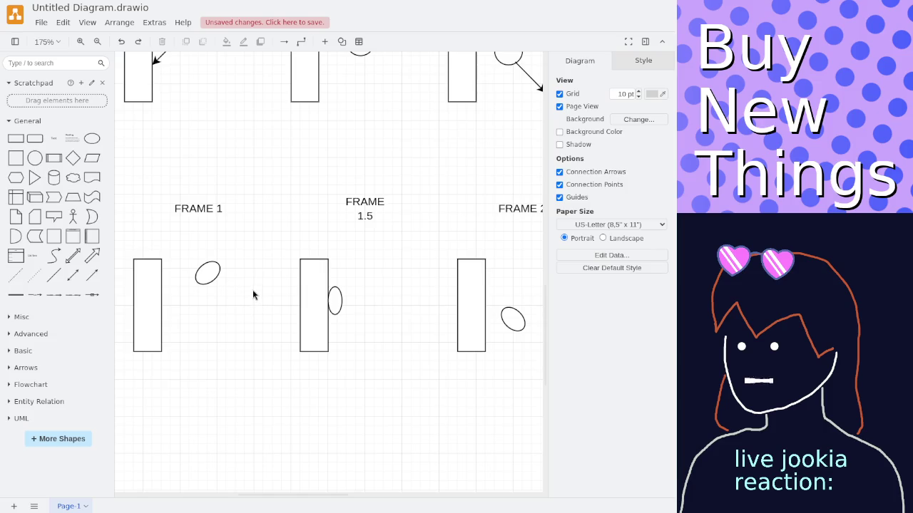
scroll(251, 293, "down", 3, "ctrl")
scroll(251, 291, "down", 2, "ctrl")
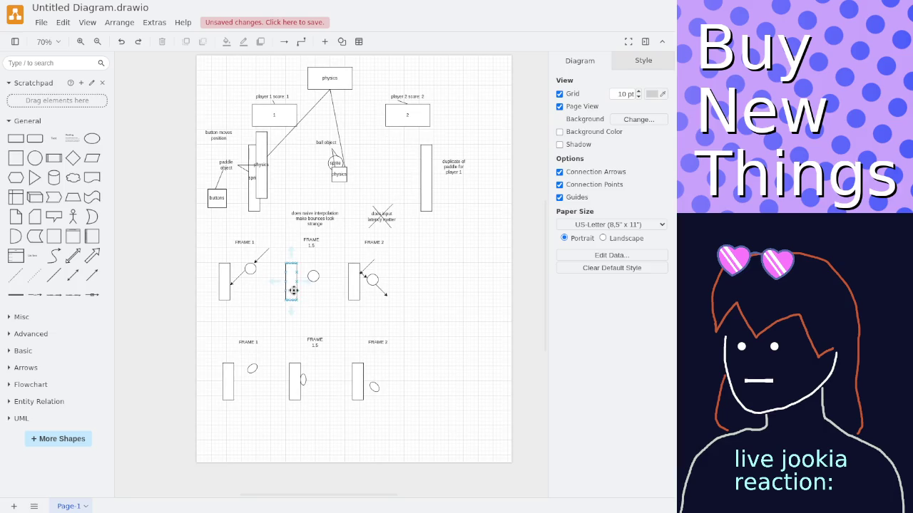
scroll(312, 291, "up", 4)
mouse_move(313, 276)
scroll(317, 267, "down", 4)
scroll(322, 240, "up", 2)
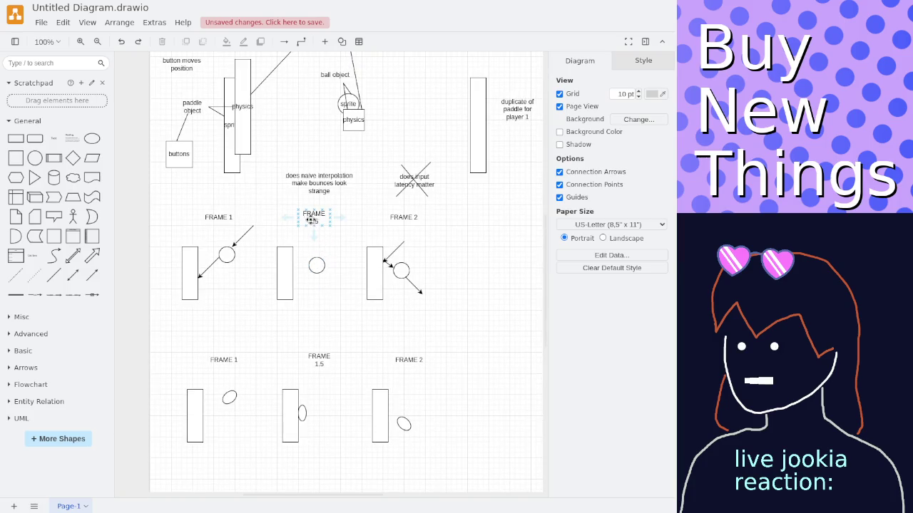
scroll(236, 224, "up", 4)
scroll(356, 228, "right", 3)
scroll(313, 222, "left", 2)
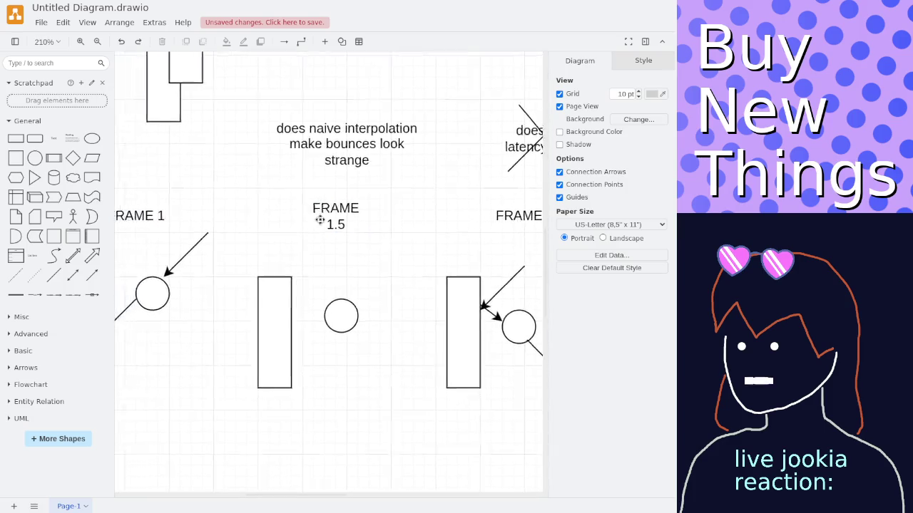
scroll(285, 217, "left", 1)
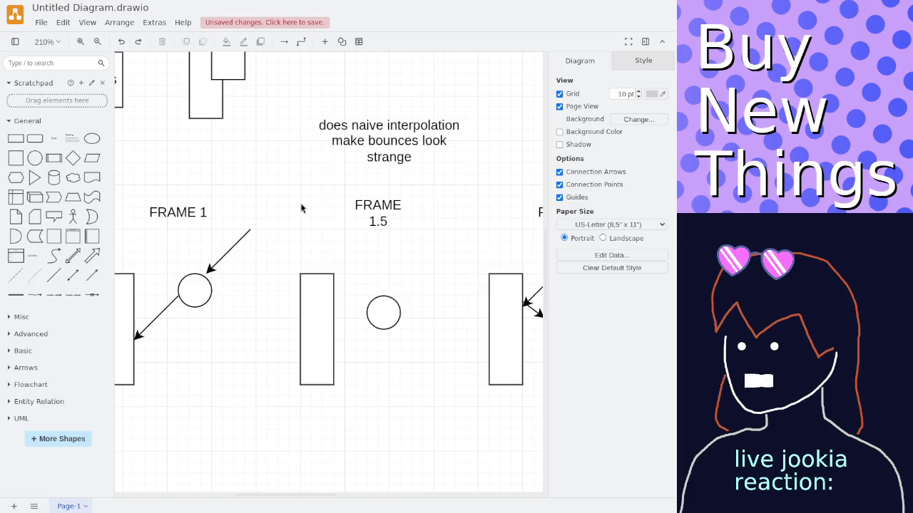
scroll(301, 207, "down", 2)
scroll(301, 207, "down", 3)
scroll(301, 208, "up", 3)
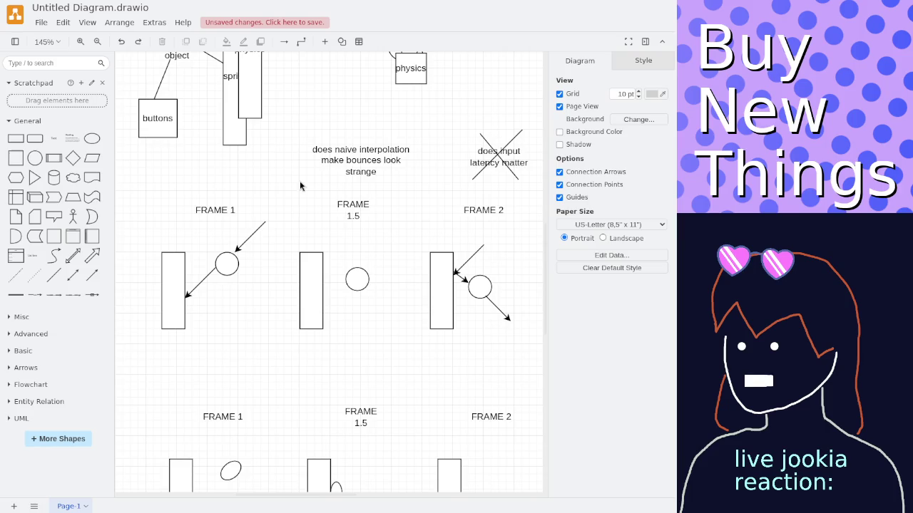
Step: Delete the lower FRAME 1.5 label, paddle and ball, then undo to restore them
left_click_drag(292, 181, 389, 328)
scroll(332, 226, "down", 5)
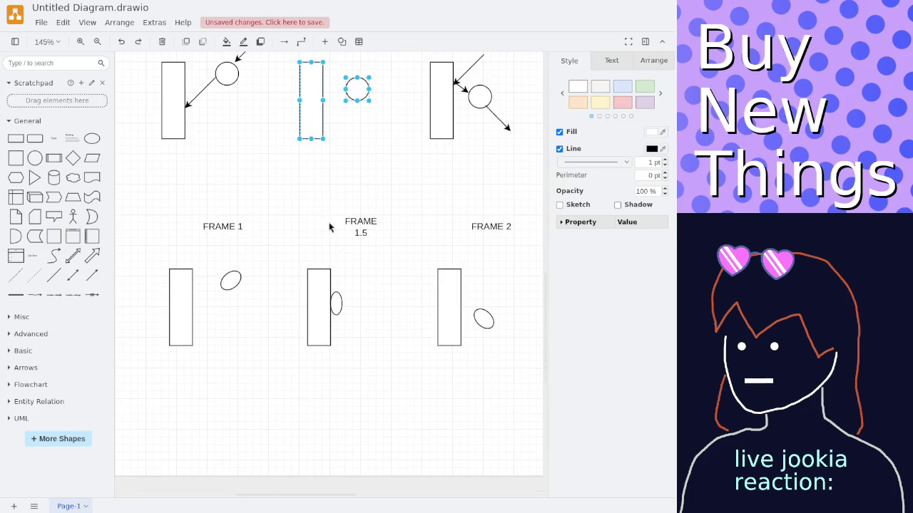
left_click_drag(285, 188, 404, 414)
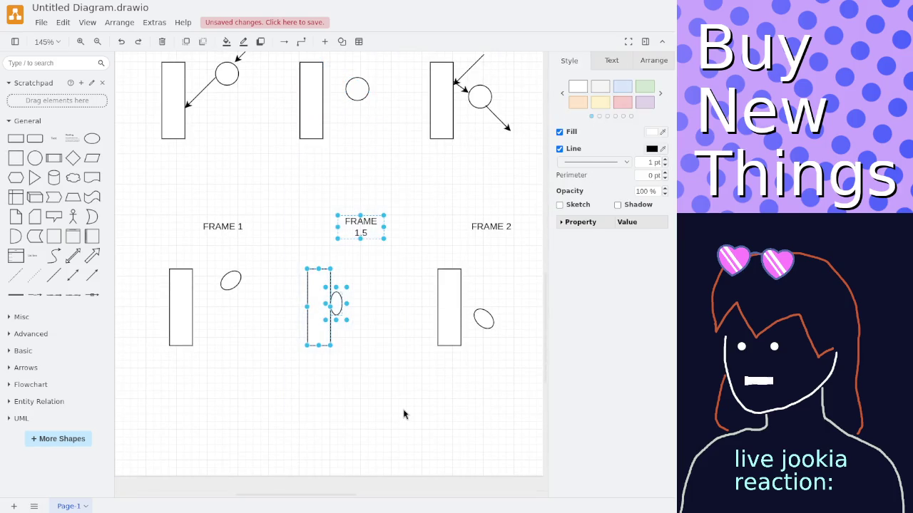
key("Delete")
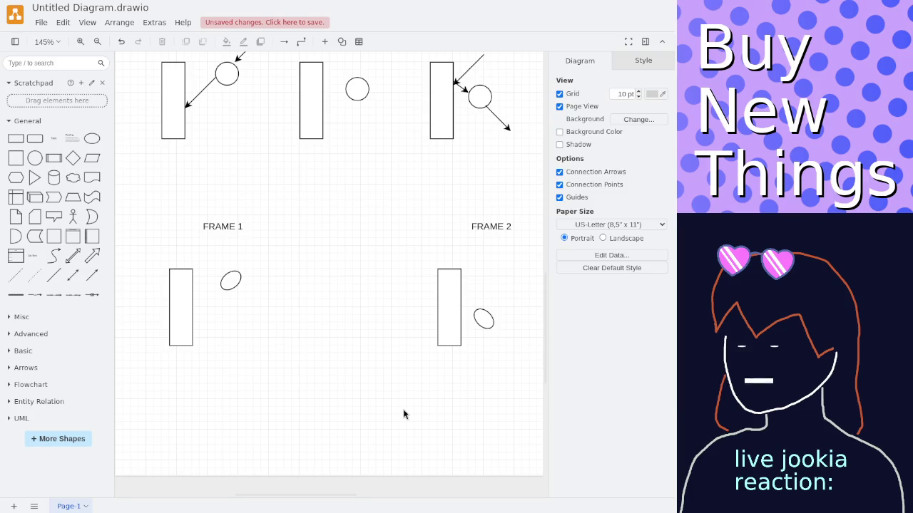
key("ctrl+z")
left_click(366, 364)
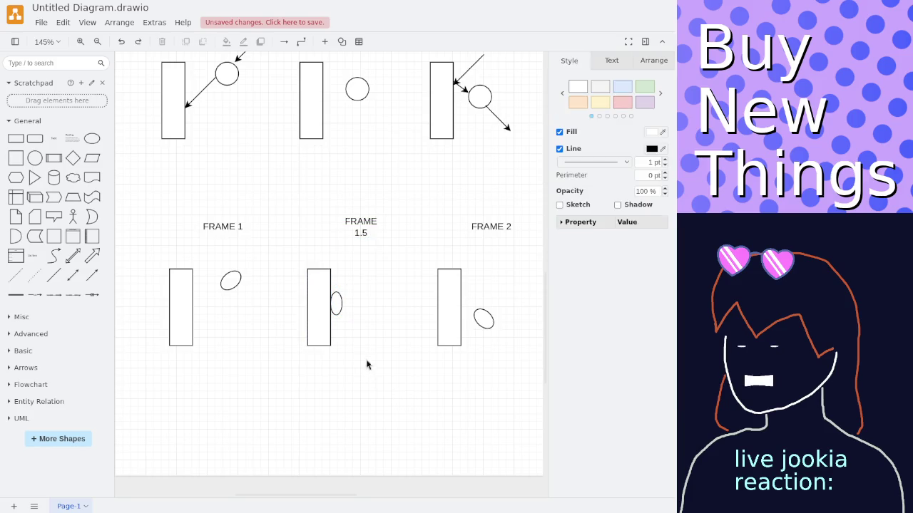
Step: Shift the lower FRAME 1.5 ball right, leaving a small gap from the paddle
left_click_drag(335, 303, 357, 305)
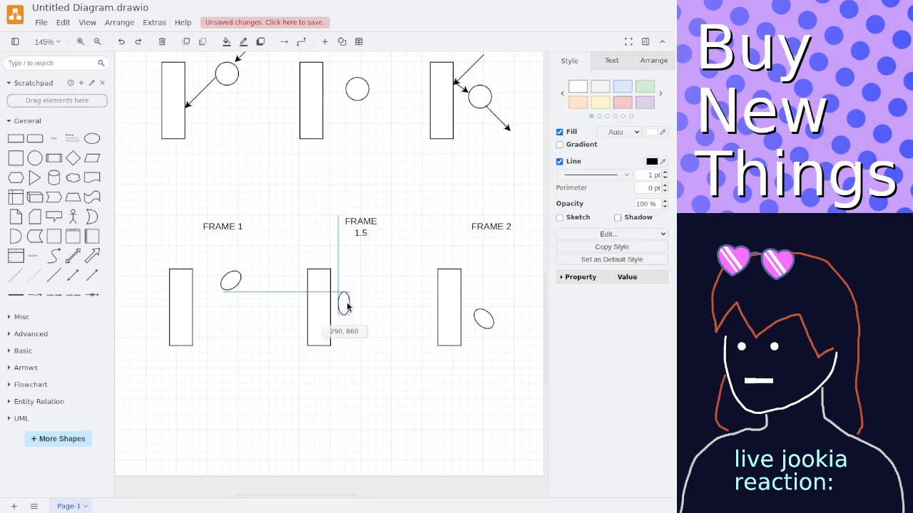
left_click(416, 378)
left_click_drag(415, 377, 377, 359)
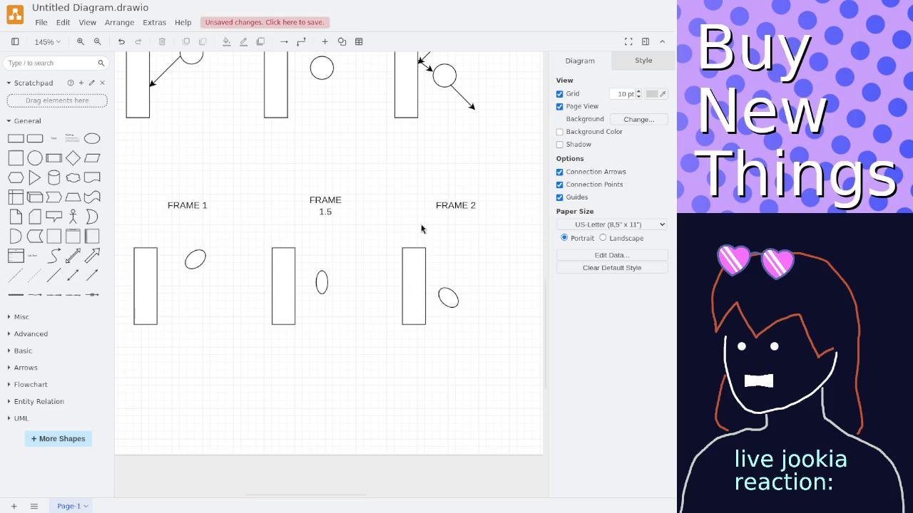
scroll(374, 231, "up", 1)
left_click(306, 243)
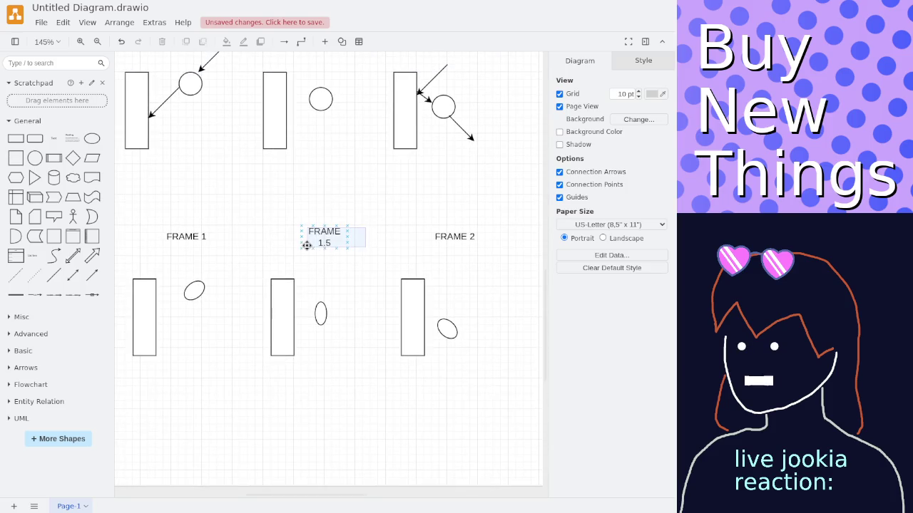
left_click(271, 255)
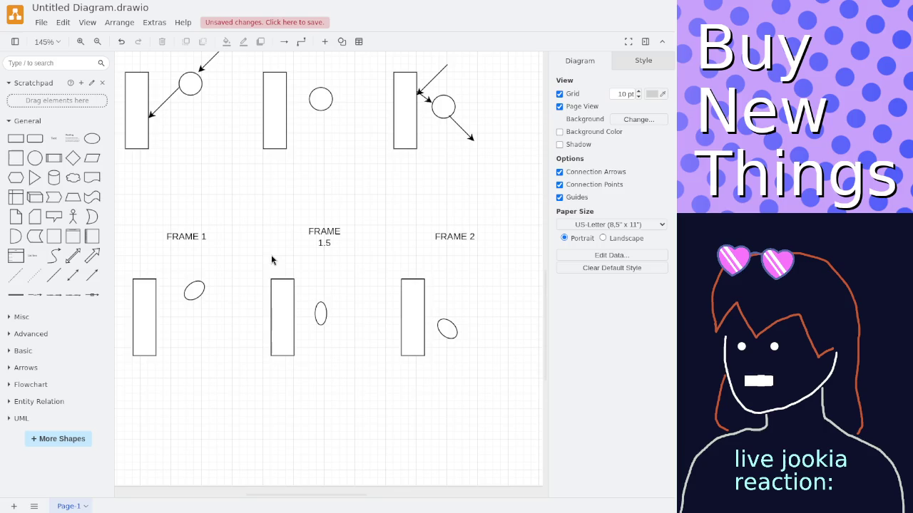
left_click(194, 286)
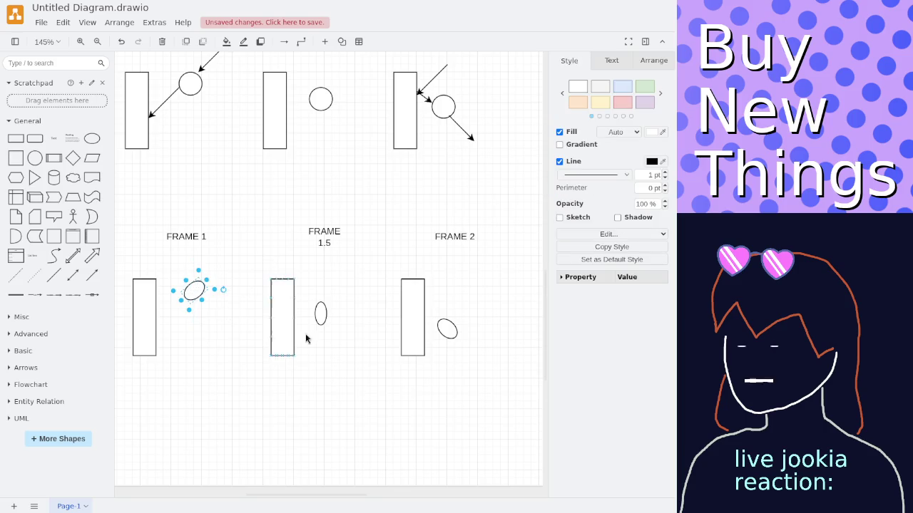
left_click(445, 328)
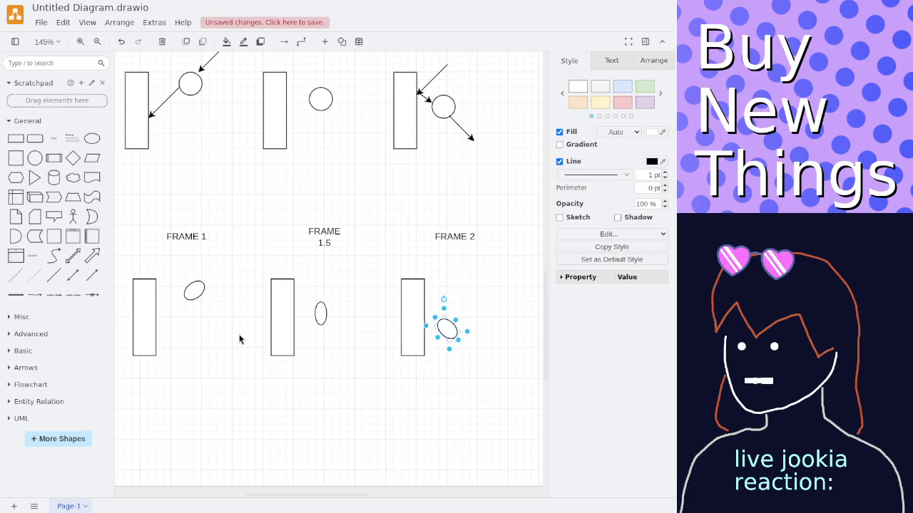
left_click(320, 314)
left_click_drag(176, 256, 219, 328)
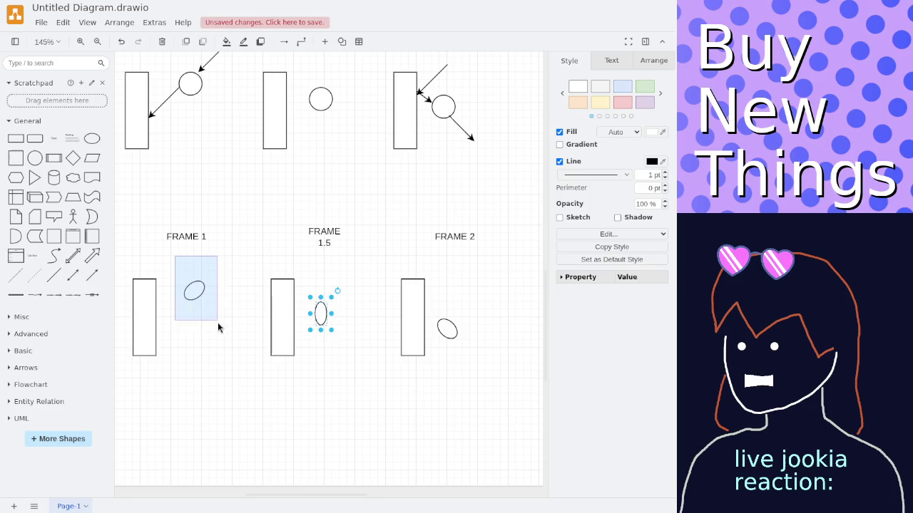
left_click_drag(431, 266, 470, 377)
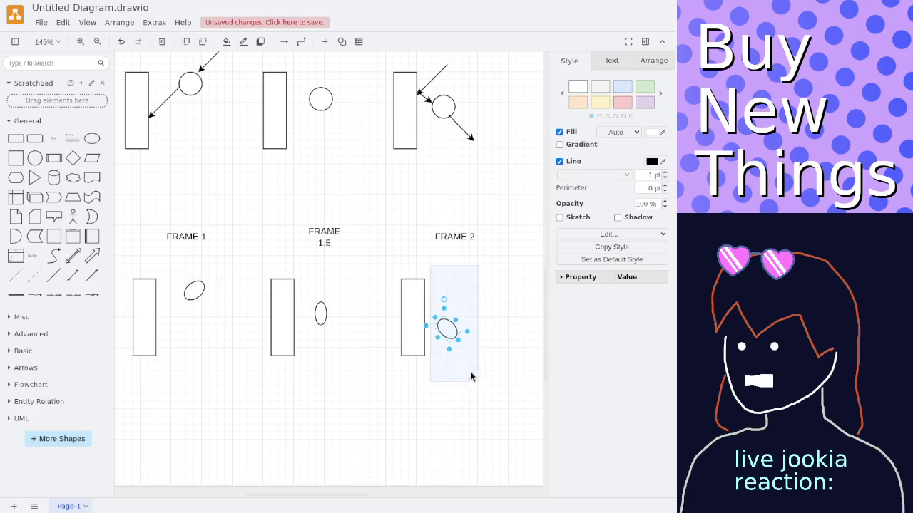
left_click_drag(363, 342, 309, 289)
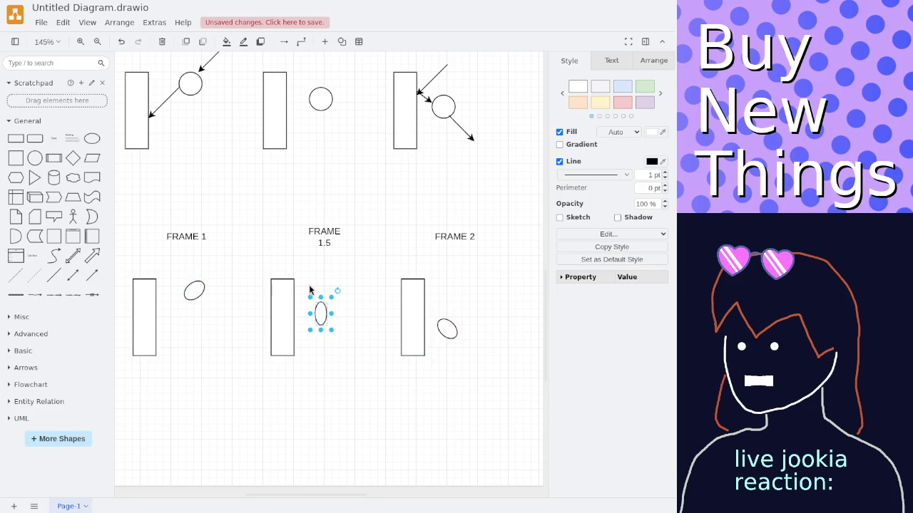
left_click(309, 289)
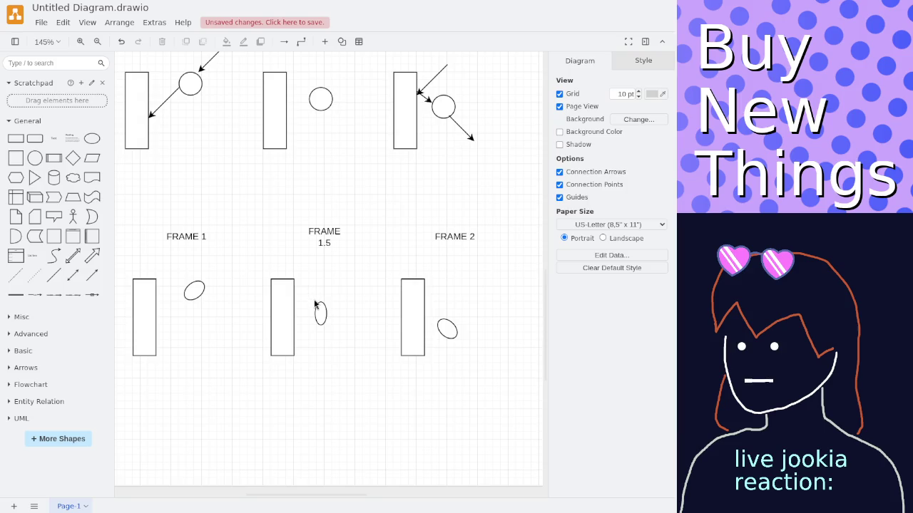
mouse_move(321, 313)
left_click(321, 313)
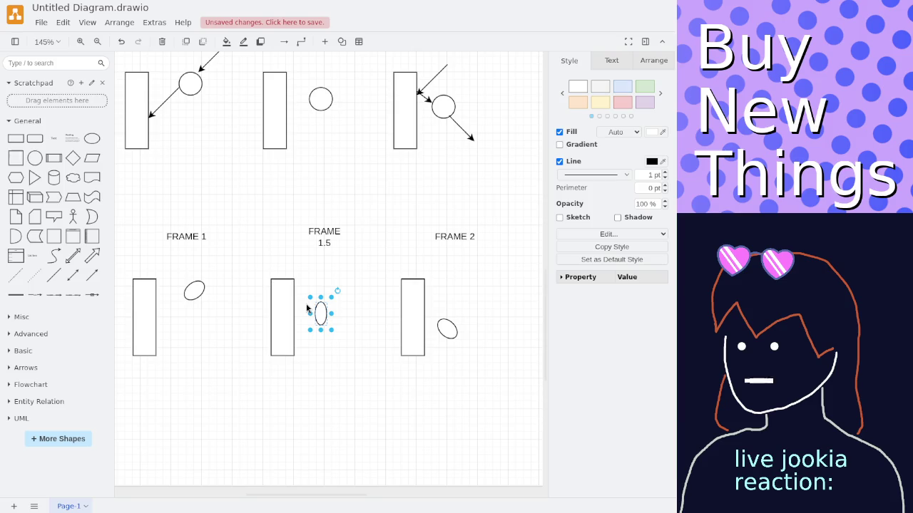
left_click(287, 258)
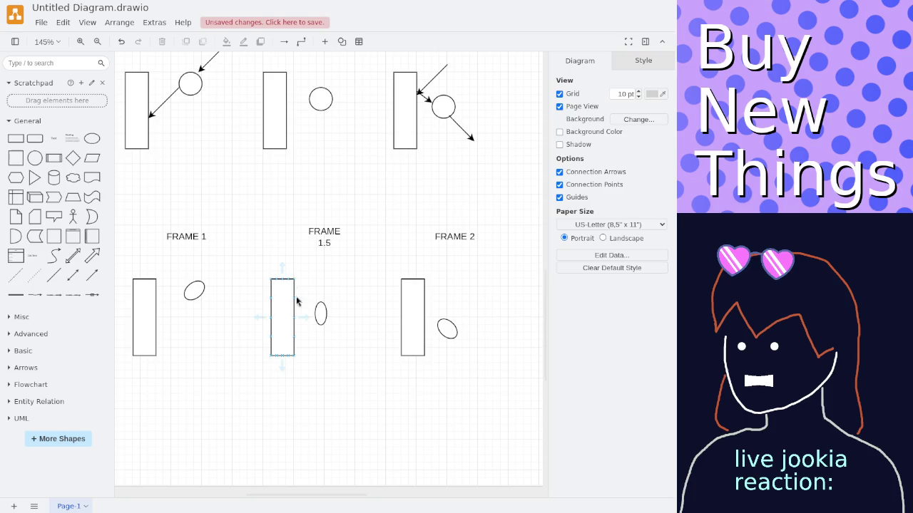
scroll(326, 339, "up", 2, "ctrl")
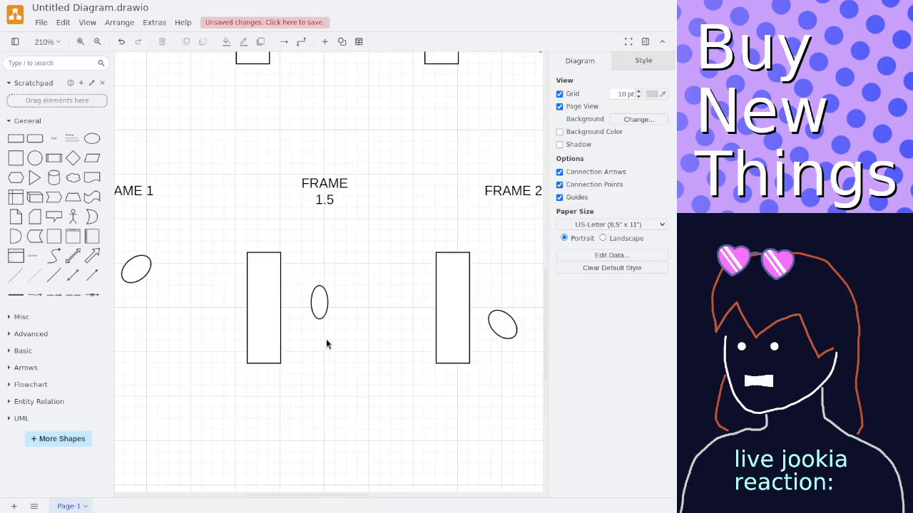
left_click(313, 300)
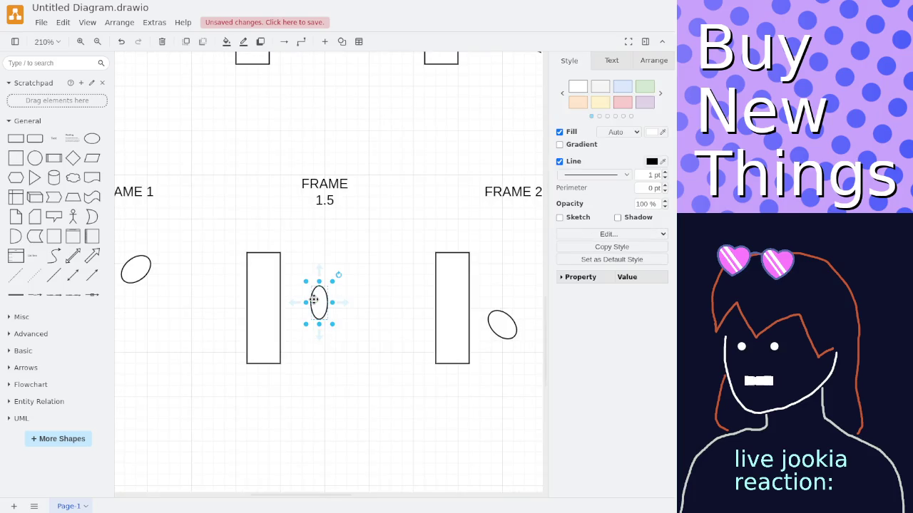
scroll(313, 300, "down", 1, "ctrl")
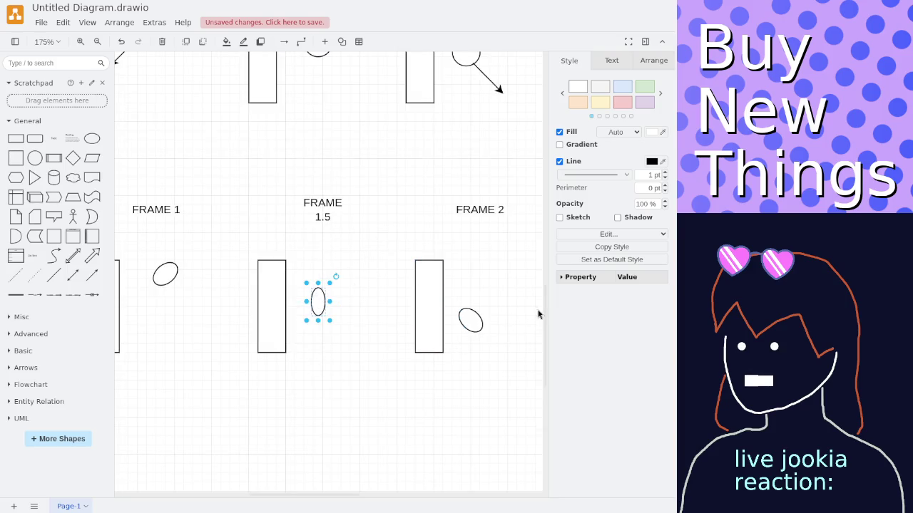
left_click_drag(197, 285, 211, 300)
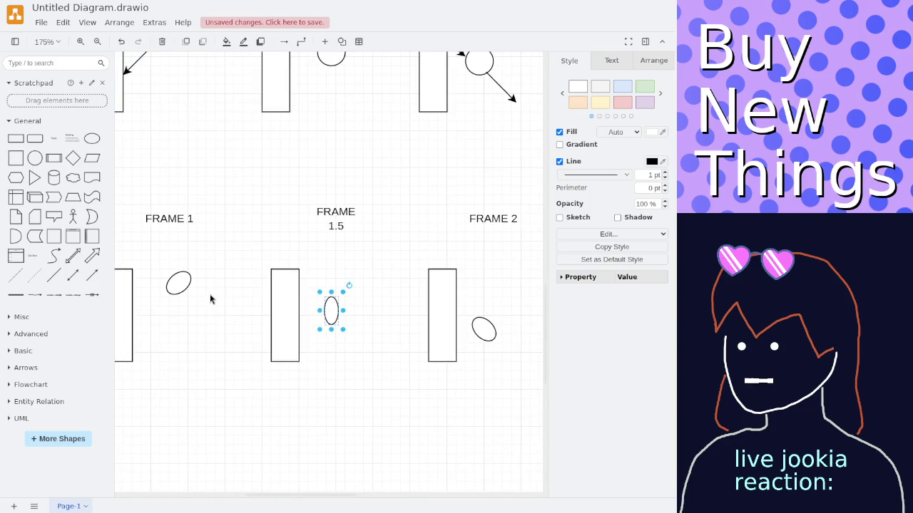
left_click(210, 299)
scroll(209, 294, "down", 5)
scroll(210, 300, "up", 2)
scroll(225, 292, "up", 1)
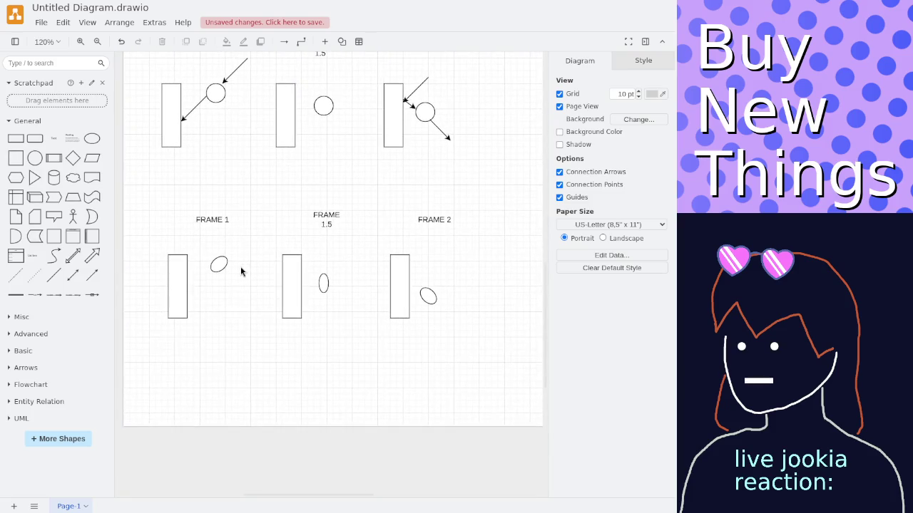
scroll(240, 266, "up", 1)
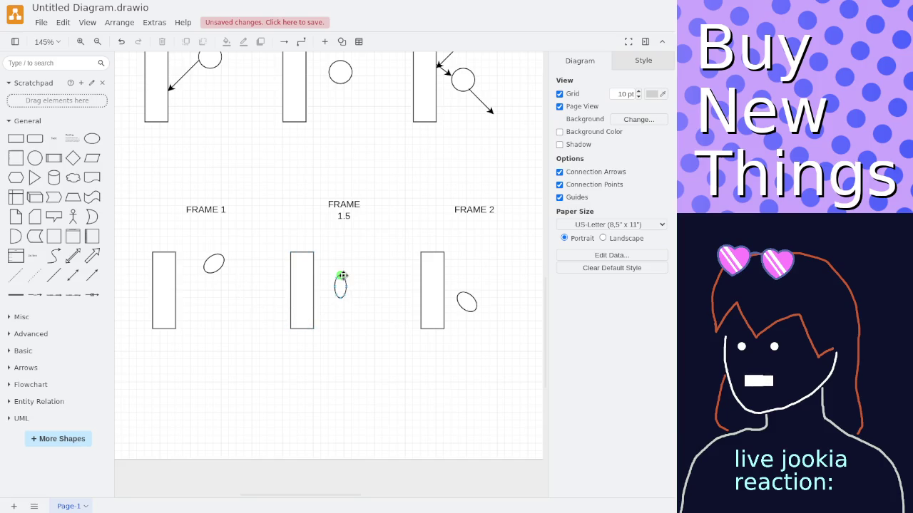
Step: Duplicate the lower FRAME 1 ball and place the copy beside the FRAME 1.5 ball
scroll(342, 299, "up", 3)
scroll(338, 321, "up", 2)
scroll(287, 317, "up", 3)
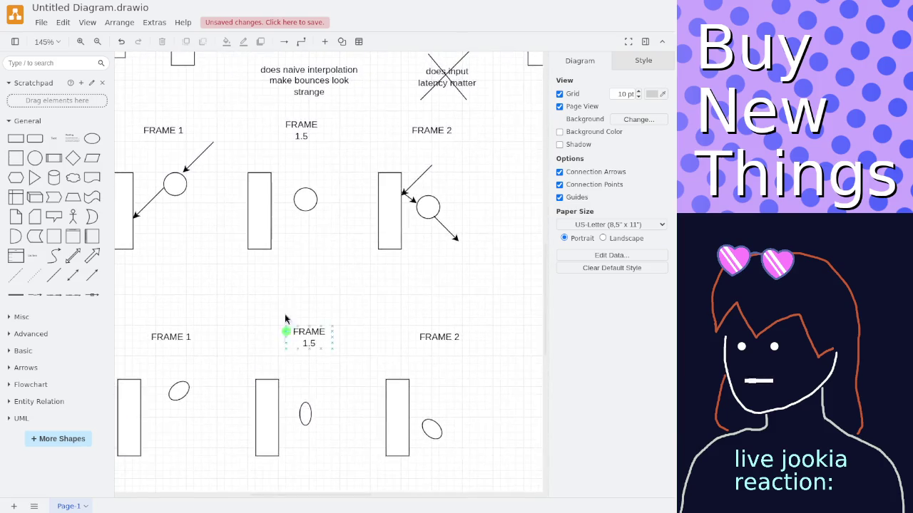
scroll(314, 357, "up", 8)
scroll(296, 328, "up", 1)
scroll(285, 335, "up", 1)
scroll(286, 335, "right", 1)
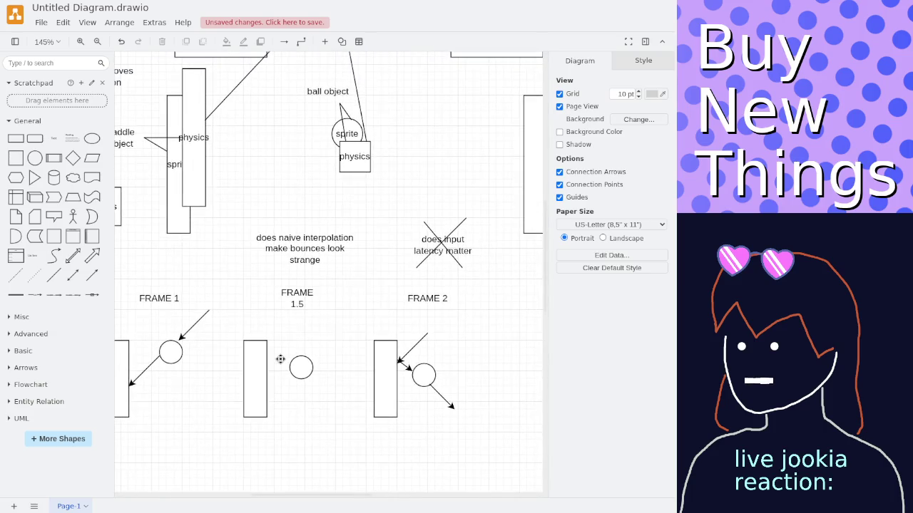
scroll(270, 346, "down", 1)
scroll(278, 328, "down", 2)
scroll(278, 328, "left", 1)
scroll(300, 285, "down", 3)
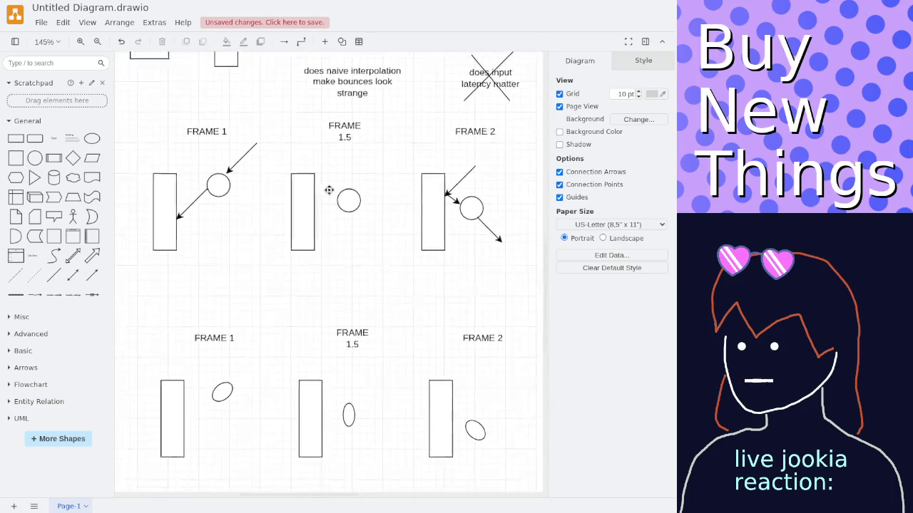
scroll(314, 250, "down", 1)
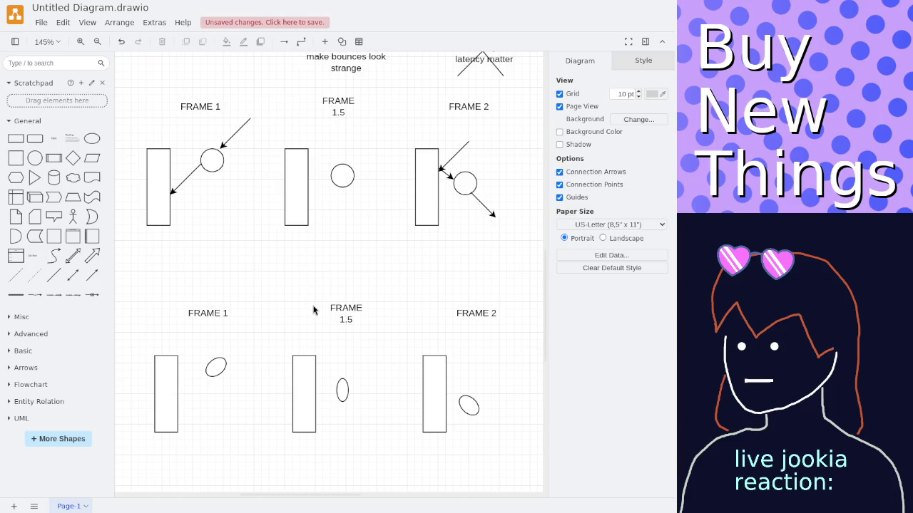
left_click(216, 367)
scroll(219, 366, "up", 2)
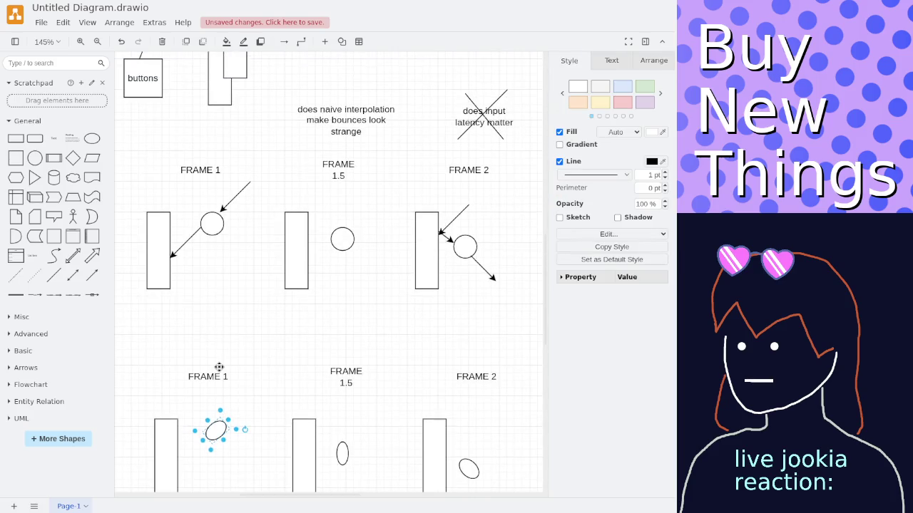
mouse_move(219, 366)
left_mouse_down()
mouse_move(250, 394)
mouse_move(349, 440)
left_mouse_up()
Step: Move the FRAME 2 ball ellipse left toward its paddle, then undo the recent ellipse edits
scroll(350, 440, "down", 2)
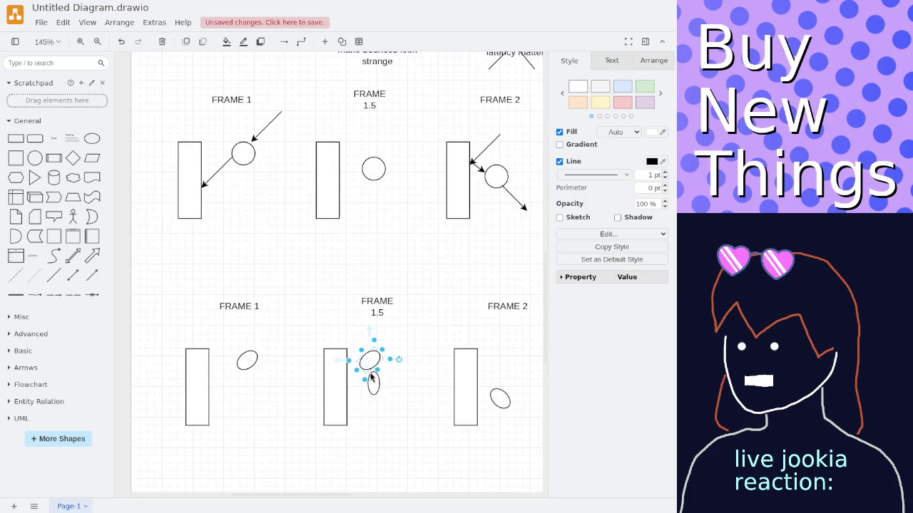
left_click(503, 400)
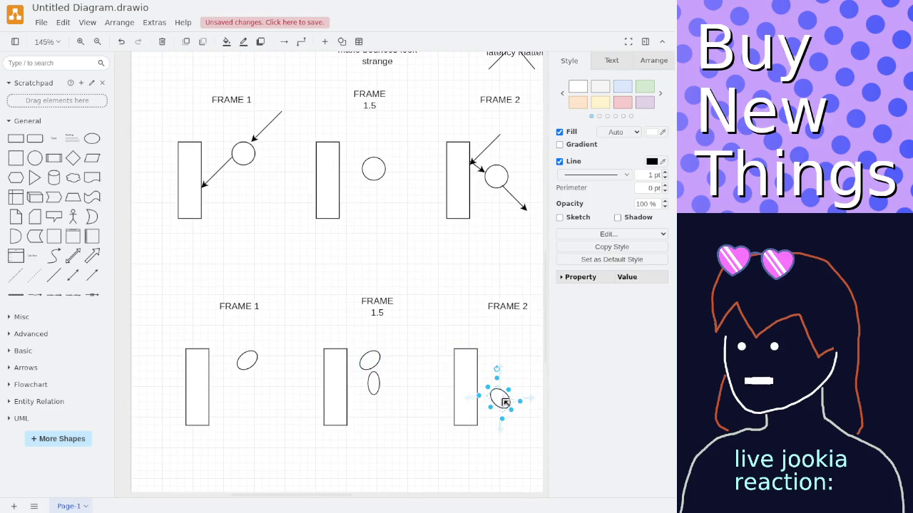
mouse_move(503, 400)
left_mouse_down()
mouse_move(432, 385)
mouse_move(364, 401)
left_mouse_up()
left_click(401, 373)
left_click(374, 376)
left_click(372, 377)
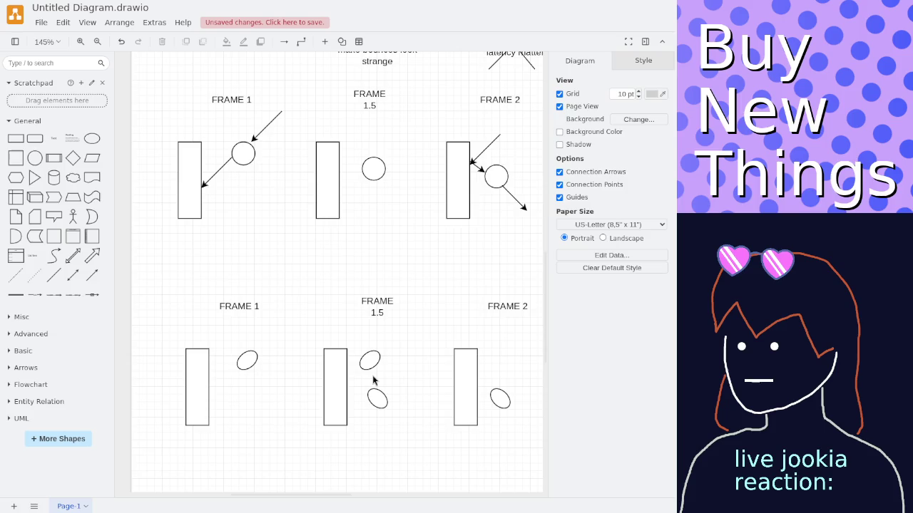
scroll(364, 342, "down", 1)
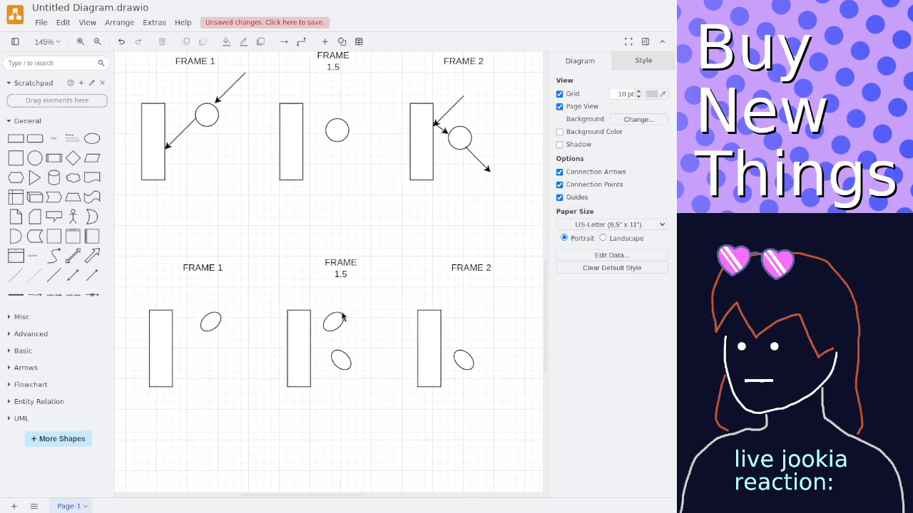
scroll(340, 315, "up", 1)
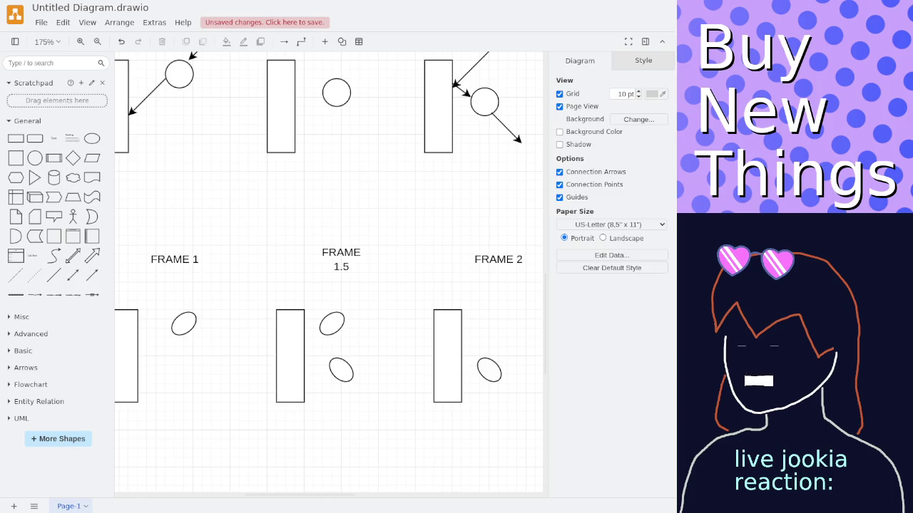
key("ctrl+z")
key("ctrl+z")
key("ctrl+z")
key("ctrl+z")
key("ctrl+z")
Step: Save the diagram and search Google for 'pong interpolation high framerate'
key("ctrl+s")
key("Escape")
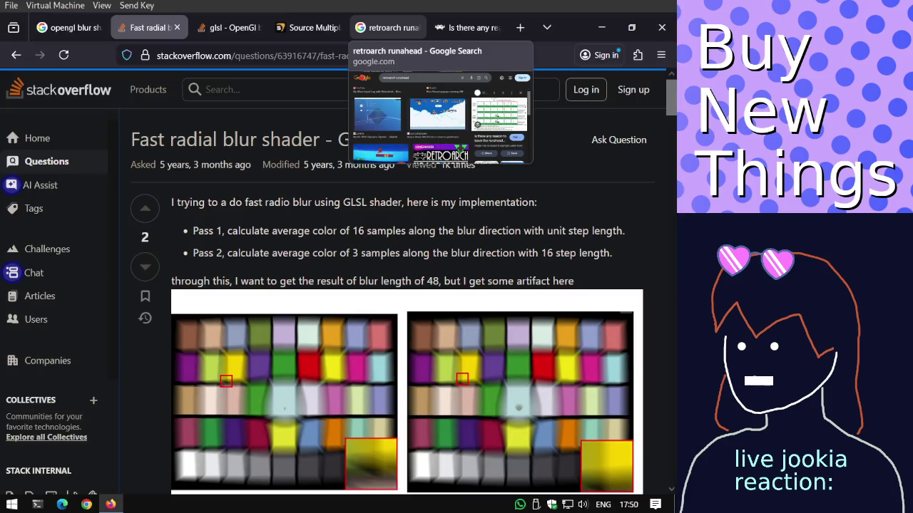
scroll(406, 299, "down", 5)
left_click(278, 55)
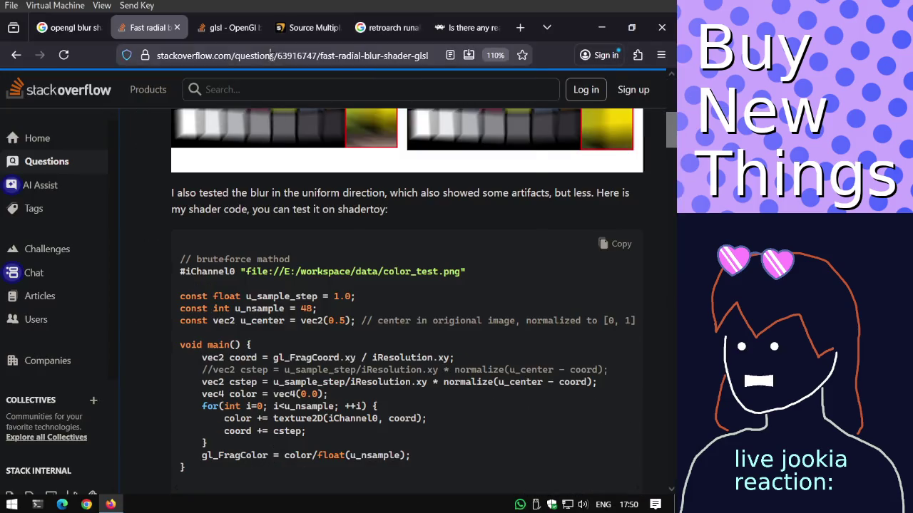
left_click(389, 28)
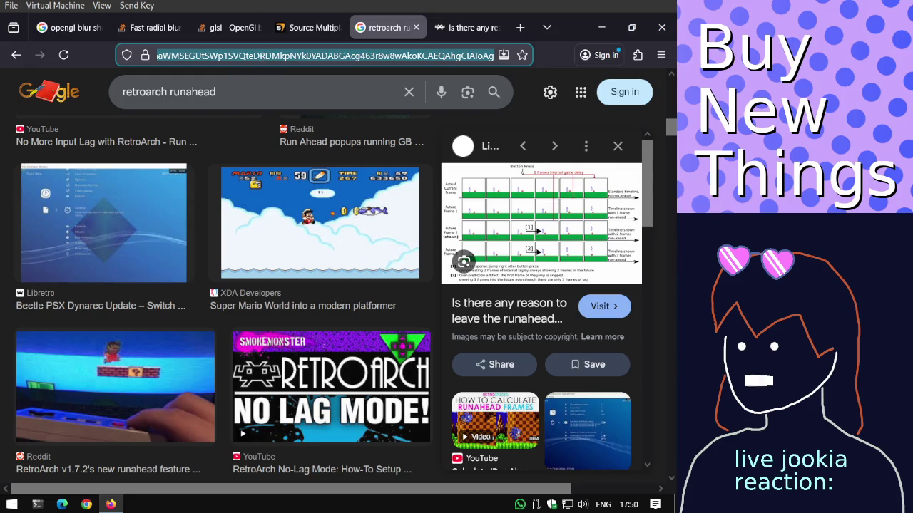
type("pong in")
type("terpolation high framerate")
key("Return")
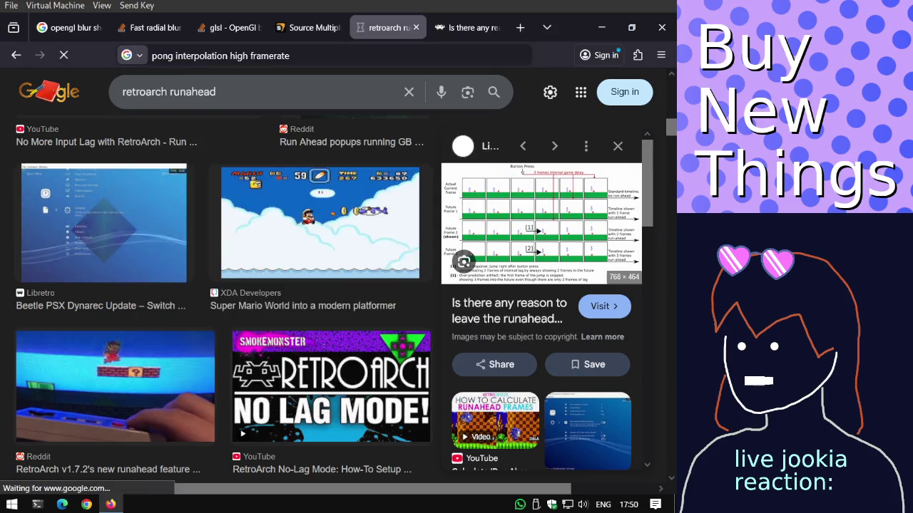
Step: Open the low-framerate interpolated rendering answer in a background tab
scroll(191, 187, "down", 3)
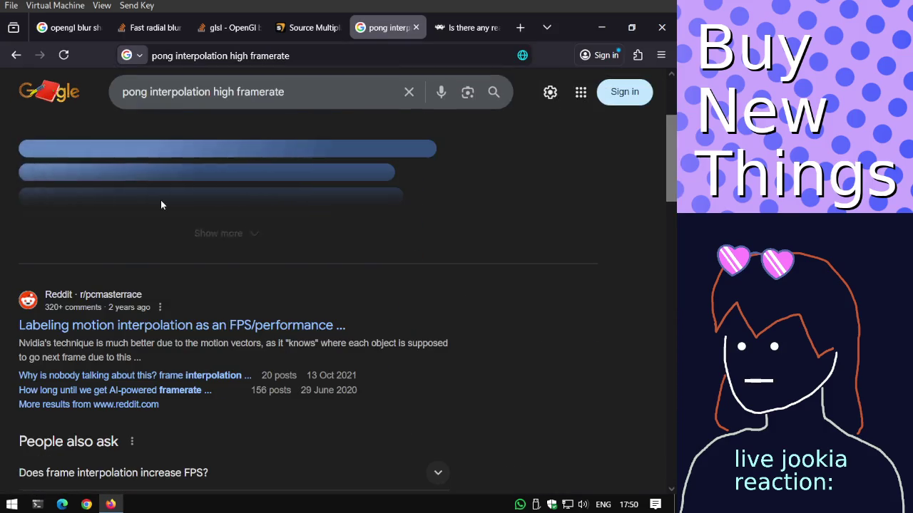
scroll(161, 200, "down", 4)
scroll(161, 196, "down", 1)
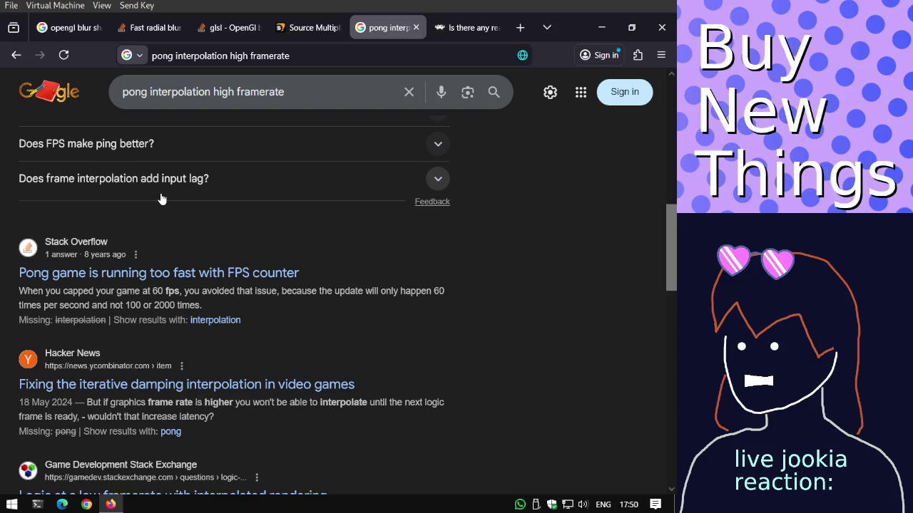
scroll(161, 199, "down", 2)
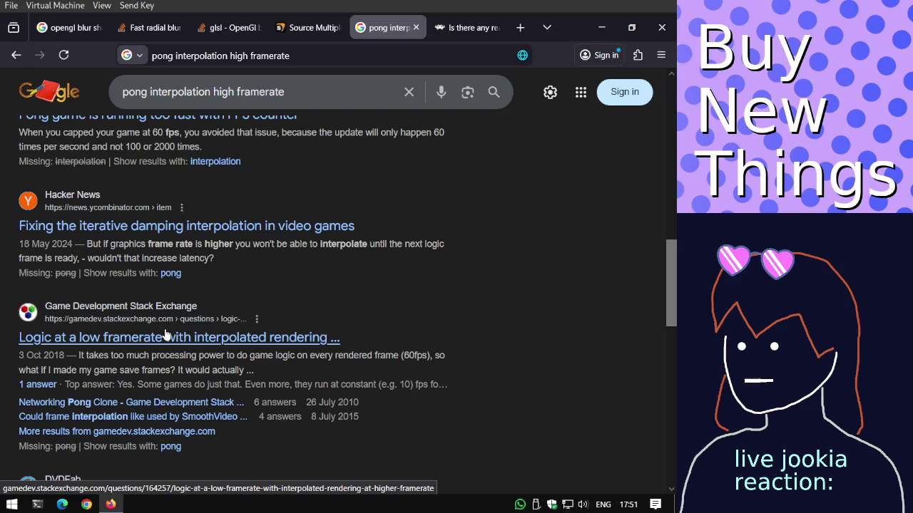
middle_click(164, 333)
scroll(164, 334, "down", 4)
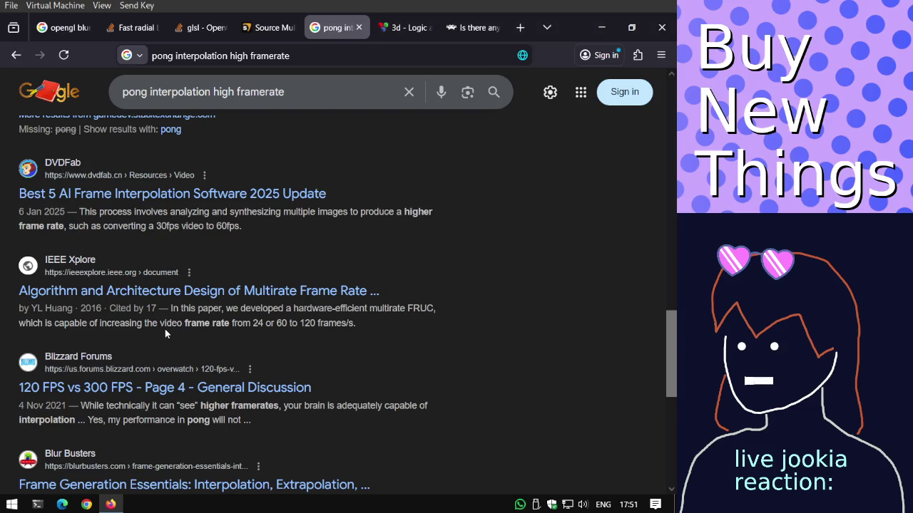
scroll(164, 330, "down", 2)
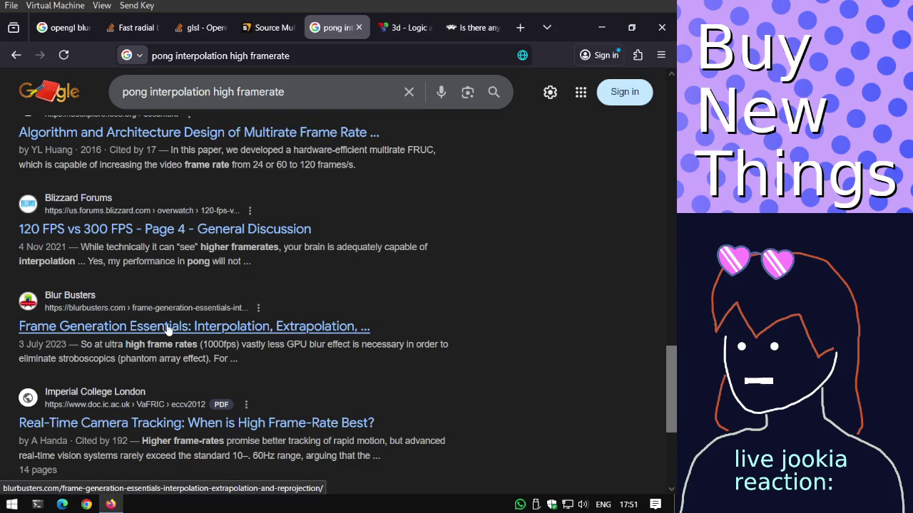
scroll(166, 328, "down", 2)
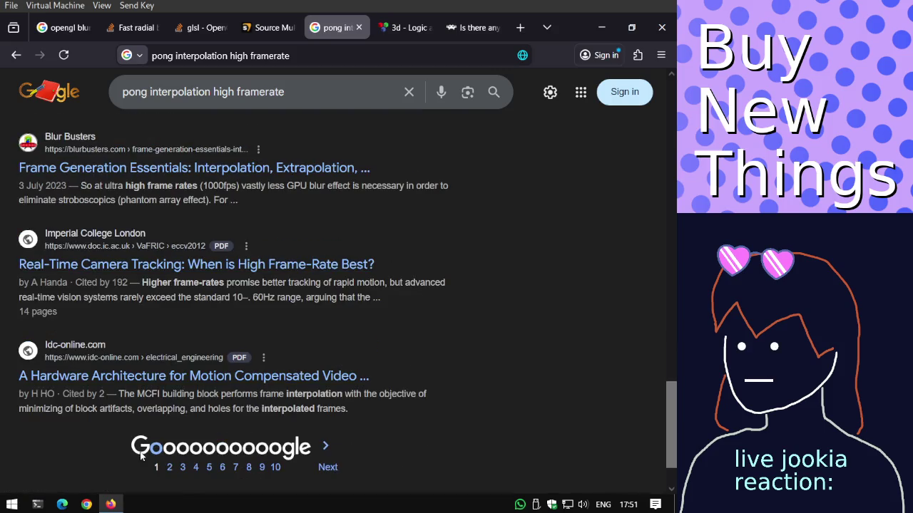
Step: Browse the second and third pages of search results
left_click(169, 465)
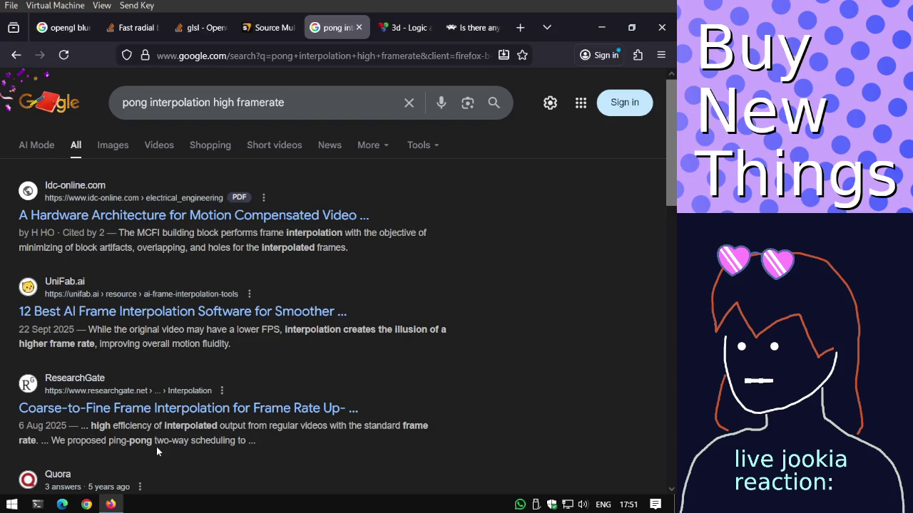
scroll(128, 365, "down", 3)
scroll(126, 357, "down", 3)
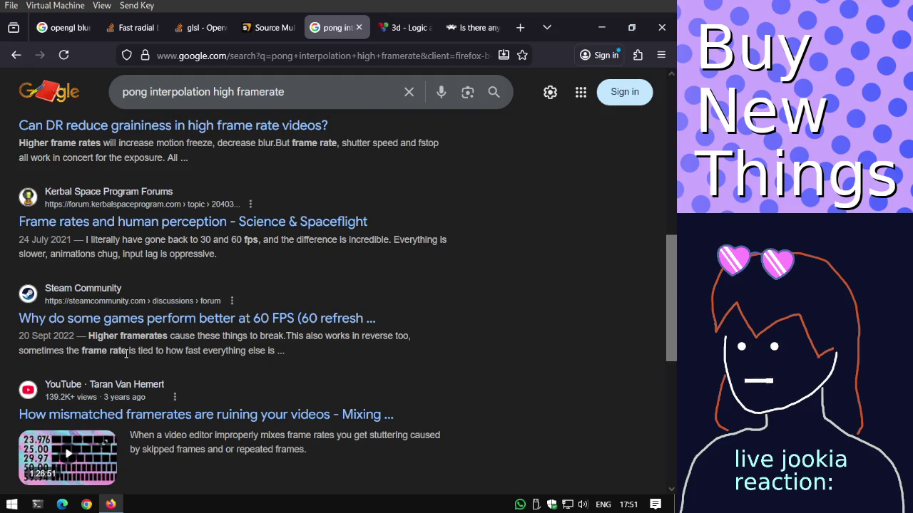
scroll(126, 354, "down", 2)
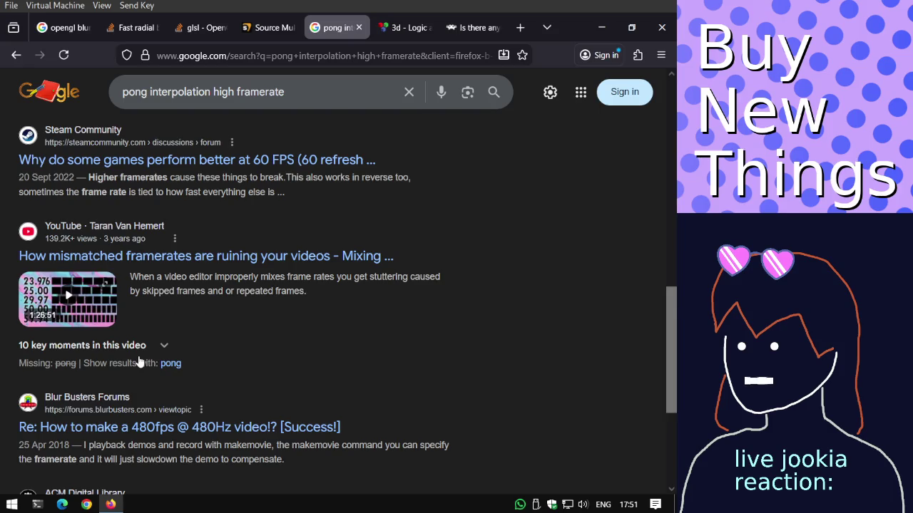
scroll(141, 361, "down", 1)
scroll(140, 360, "down", 2)
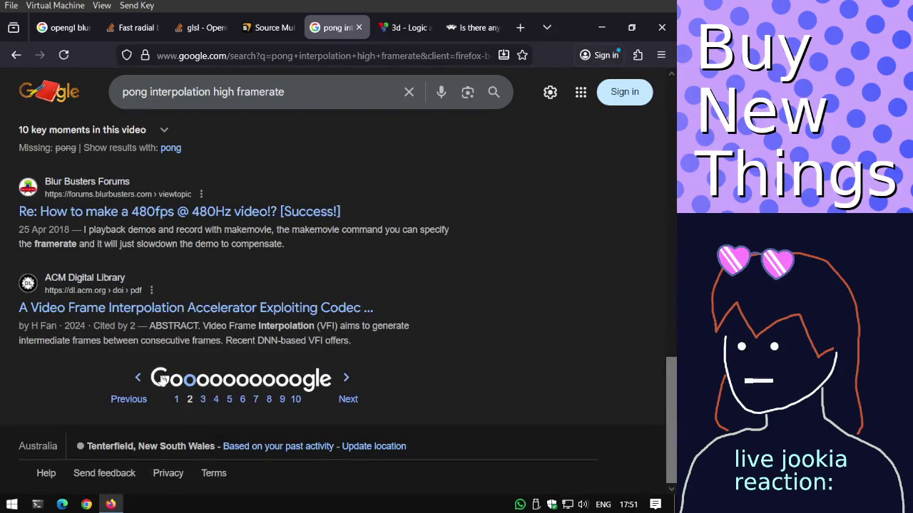
left_click(203, 396)
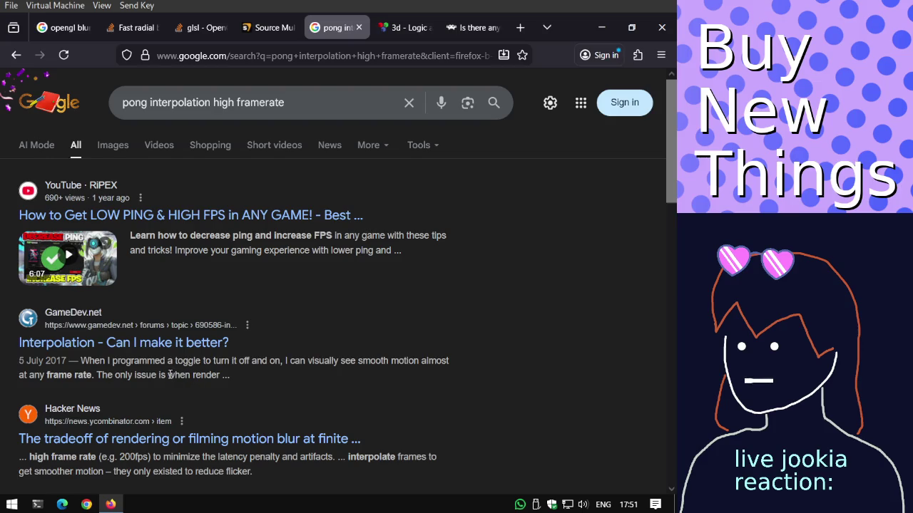
scroll(140, 335, "down", 2)
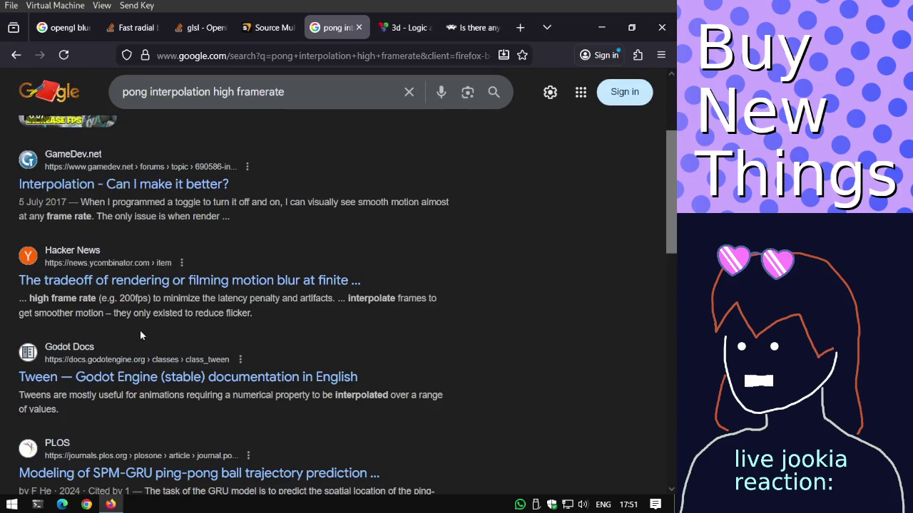
scroll(141, 332, "down", 2)
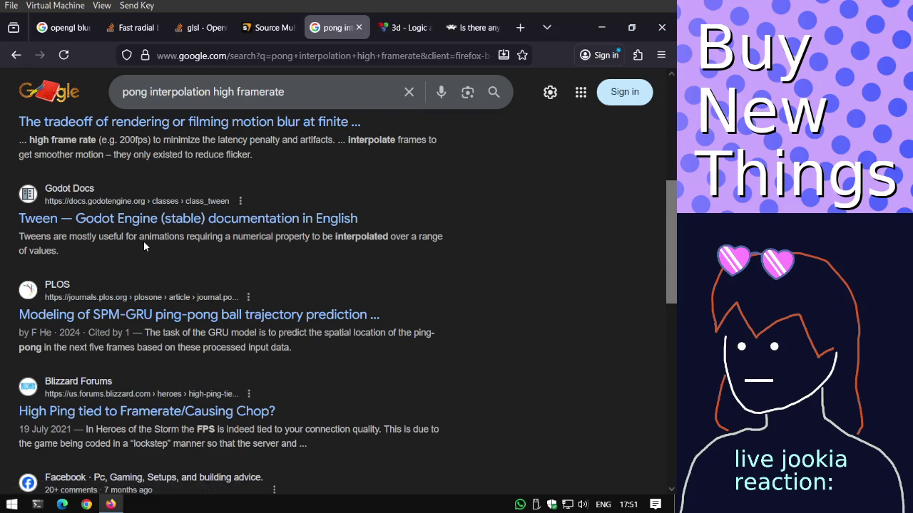
scroll(143, 244, "down", 2)
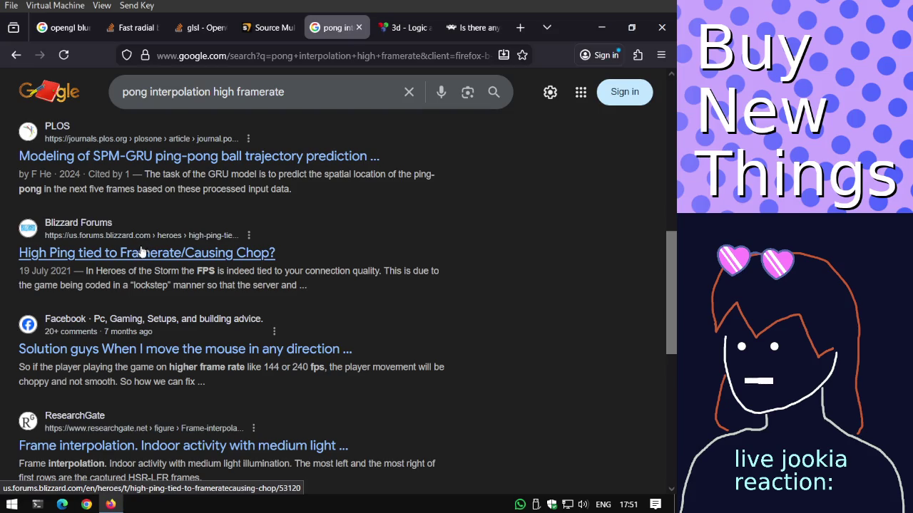
scroll(127, 261, "down", 1)
scroll(127, 260, "down", 2)
scroll(127, 260, "down", 2)
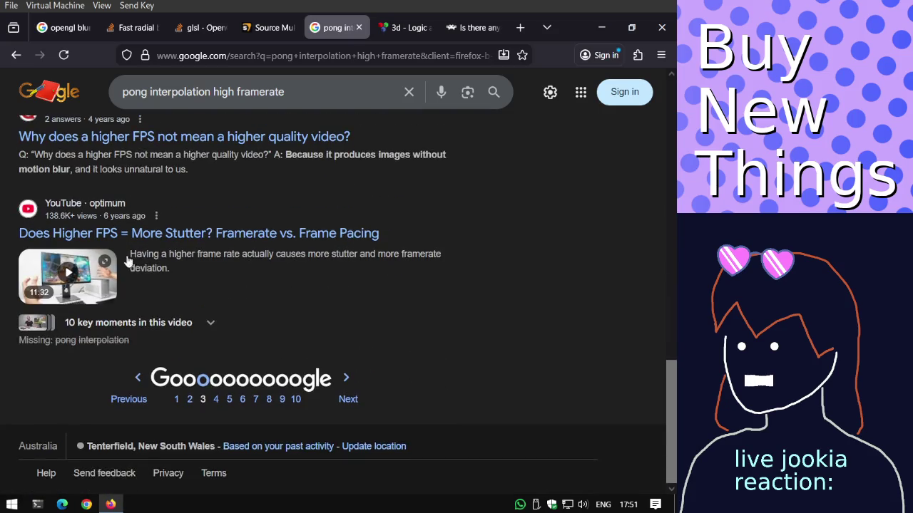
Step: Browse pages 4 and 5, then open the Hacker News '240Hz is the new 120Hz' thread
left_click(213, 401)
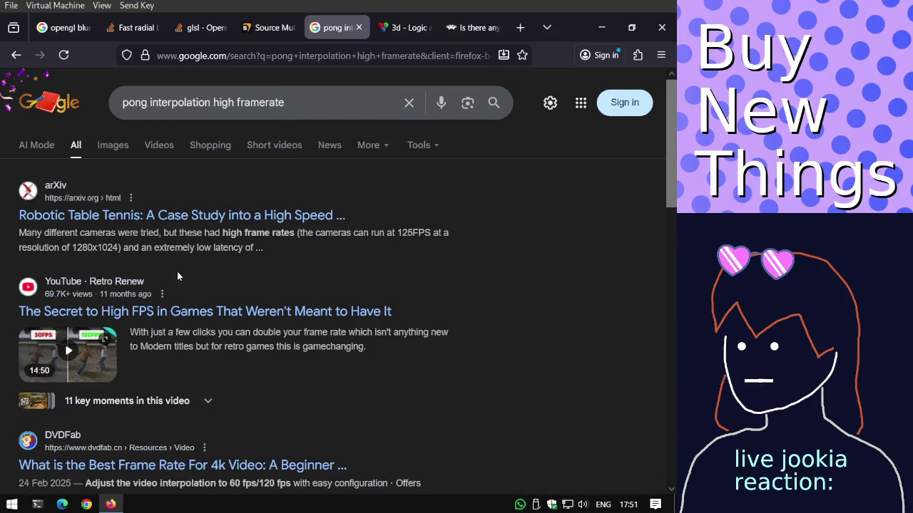
scroll(177, 275, "down", 3)
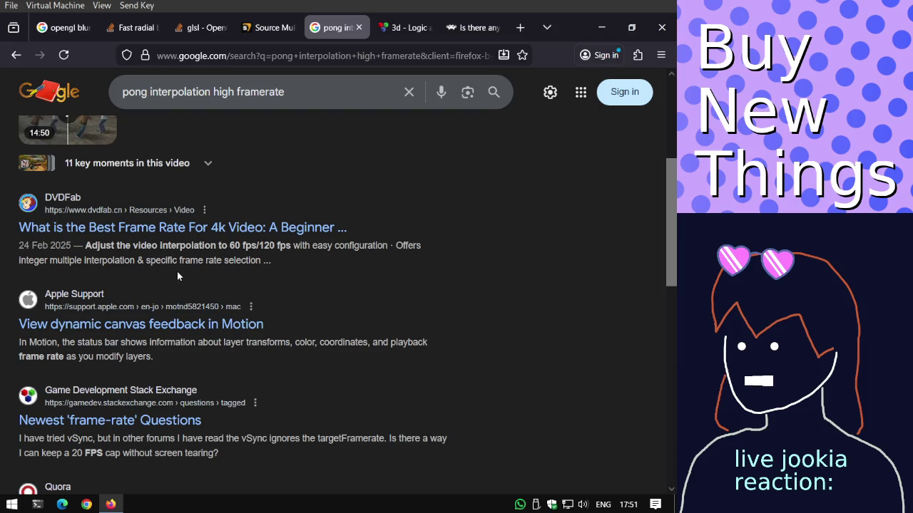
scroll(177, 276, "down", 2)
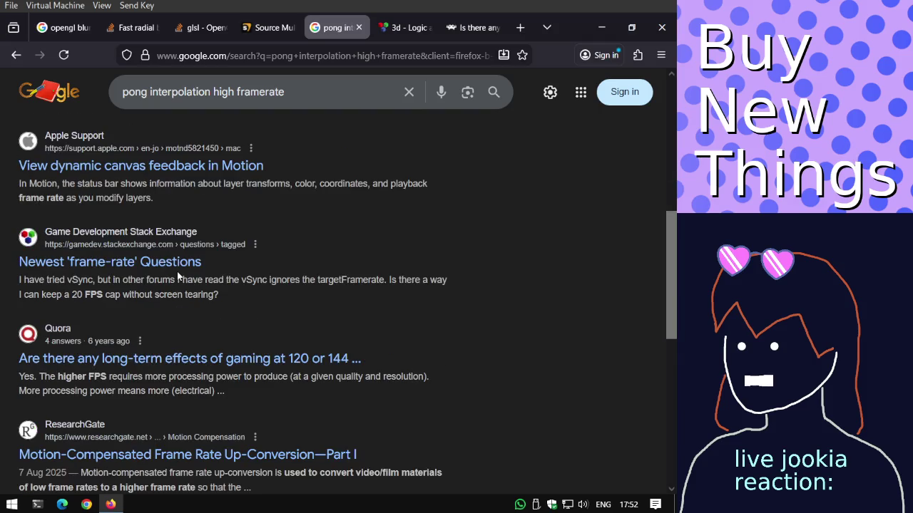
scroll(177, 276, "down", 2)
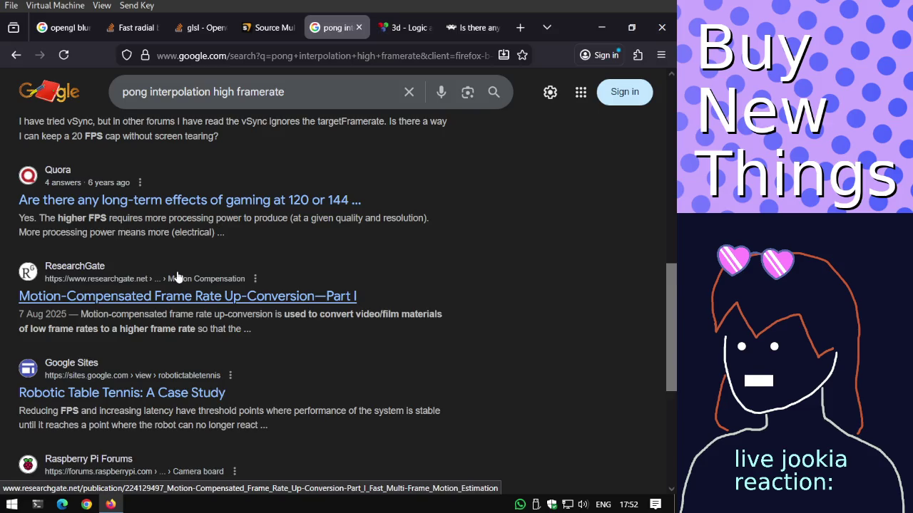
scroll(177, 276, "down", 2)
scroll(178, 276, "down", 1)
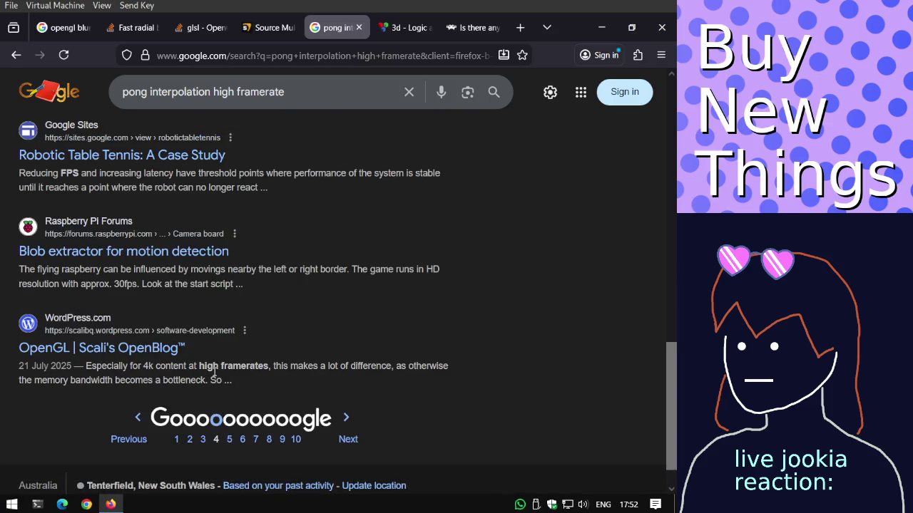
left_click(229, 421)
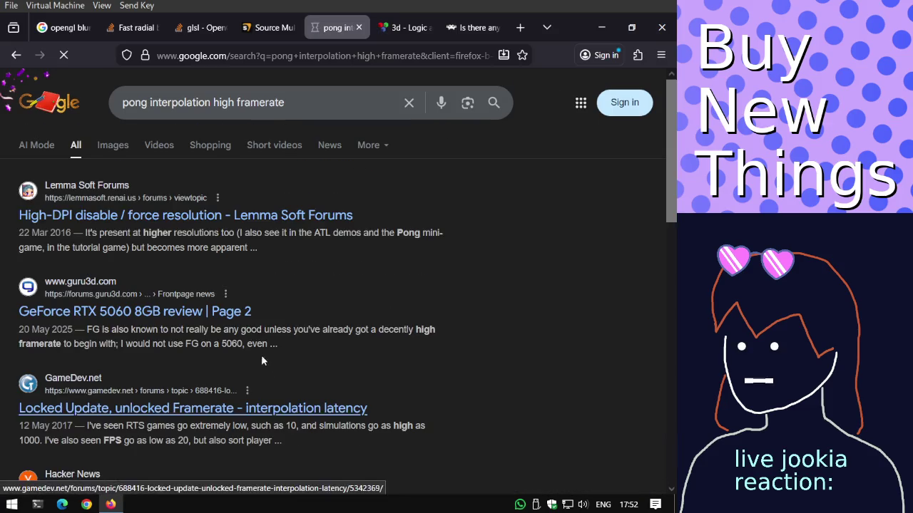
scroll(246, 249, "down", 2)
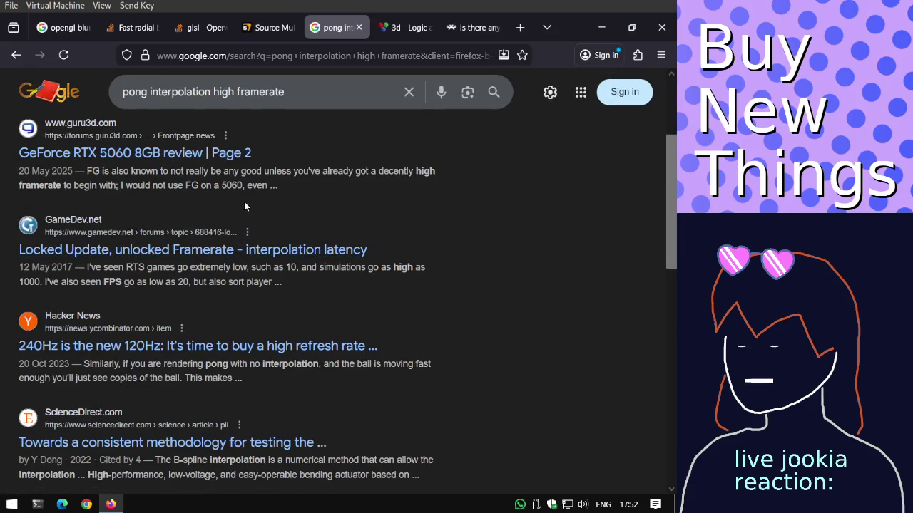
left_click(225, 350)
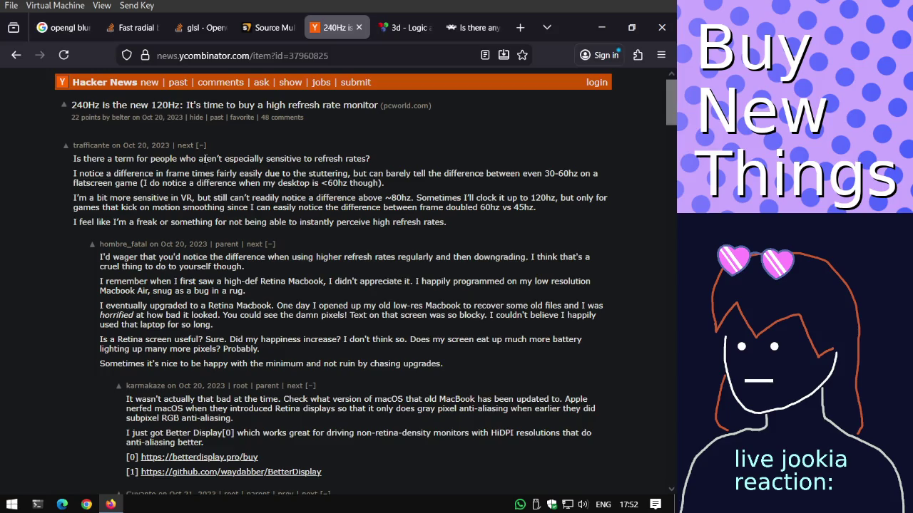
Step: Go back to the pong interpolation search results and close that tab
left_click(16, 54)
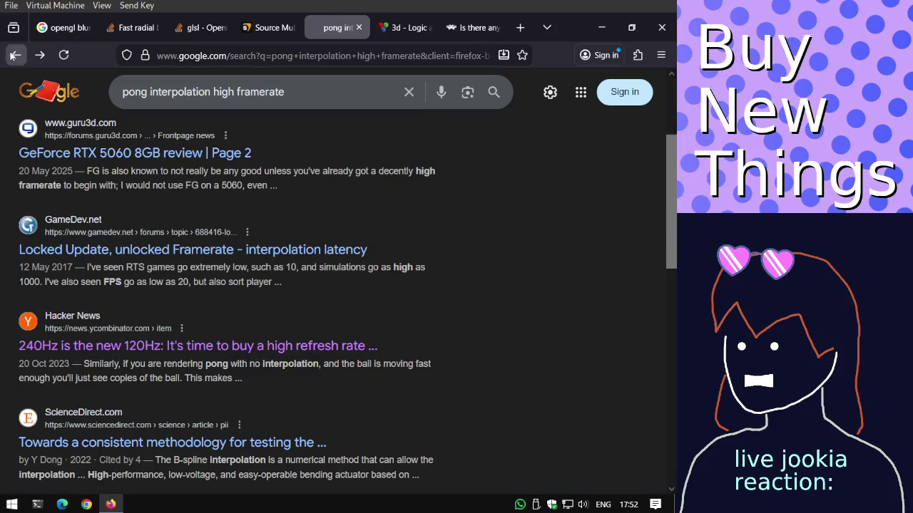
scroll(125, 163, "down", 3)
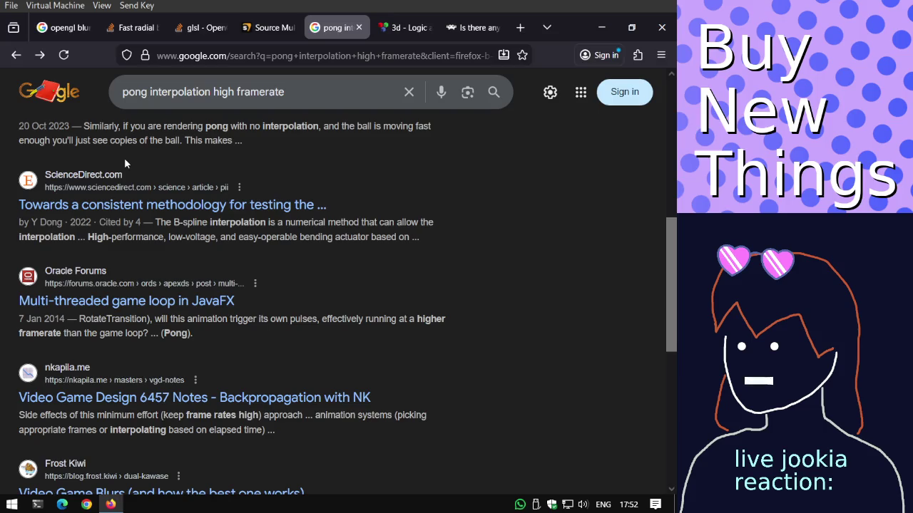
scroll(124, 158, "down", 3)
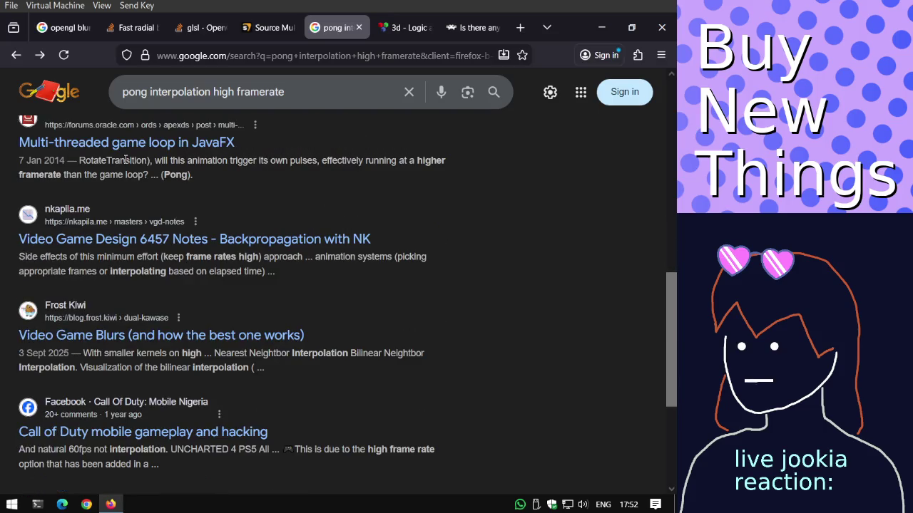
scroll(126, 161, "down", 3)
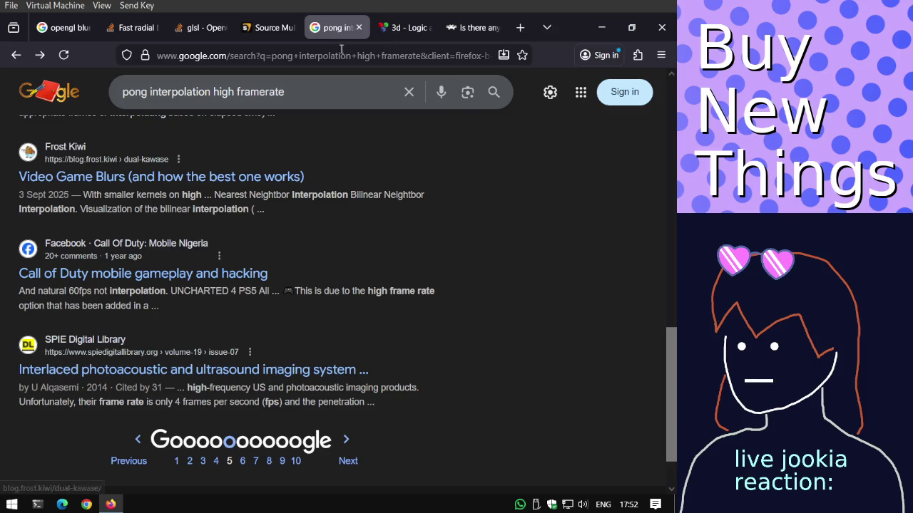
left_click(358, 28)
Step: Read the Game Development answer on low-framerate game logic, then close the question
scroll(307, 161, "down", 3)
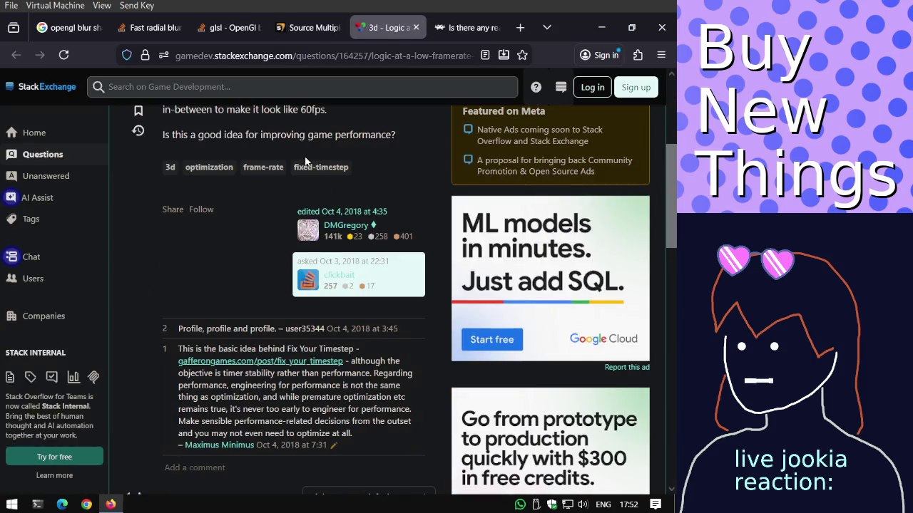
scroll(305, 161, "down", 2)
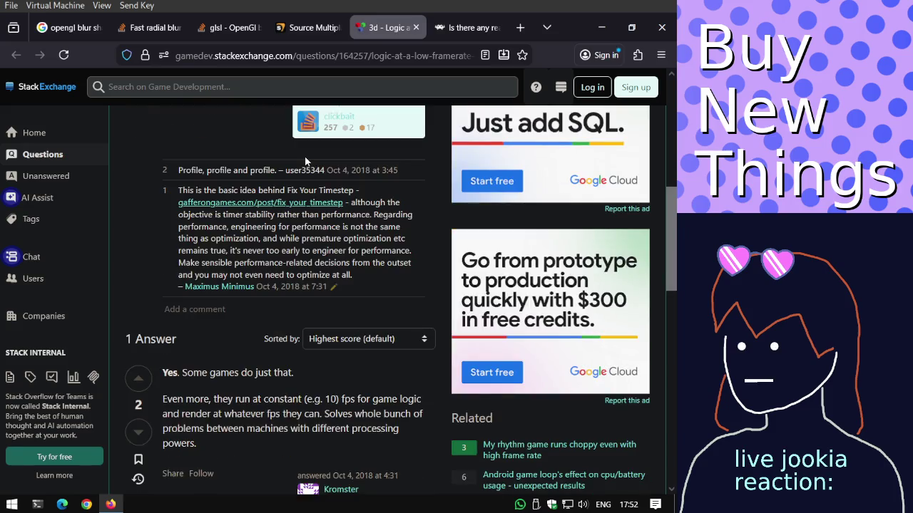
scroll(305, 161, "down", 3)
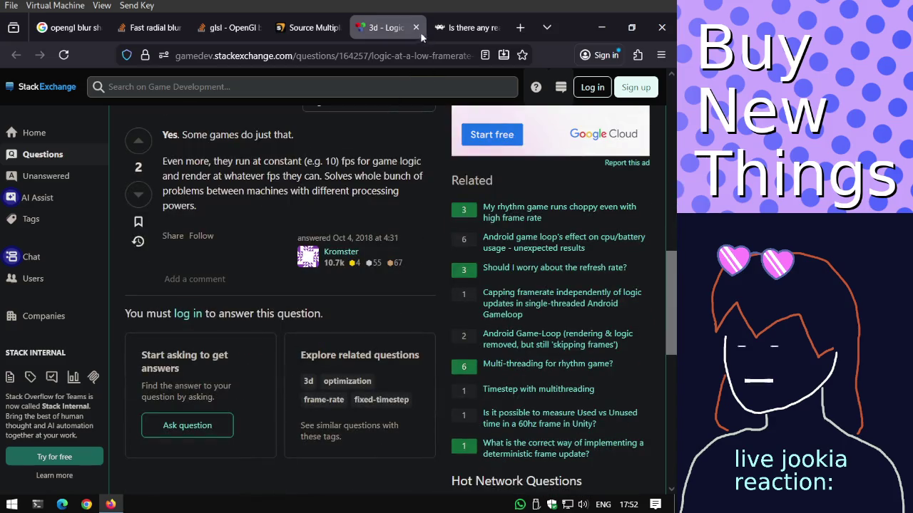
left_click(416, 27)
Step: Close the leftover question tab and review the draw.io frame diagrams and court layout
left_click(415, 27)
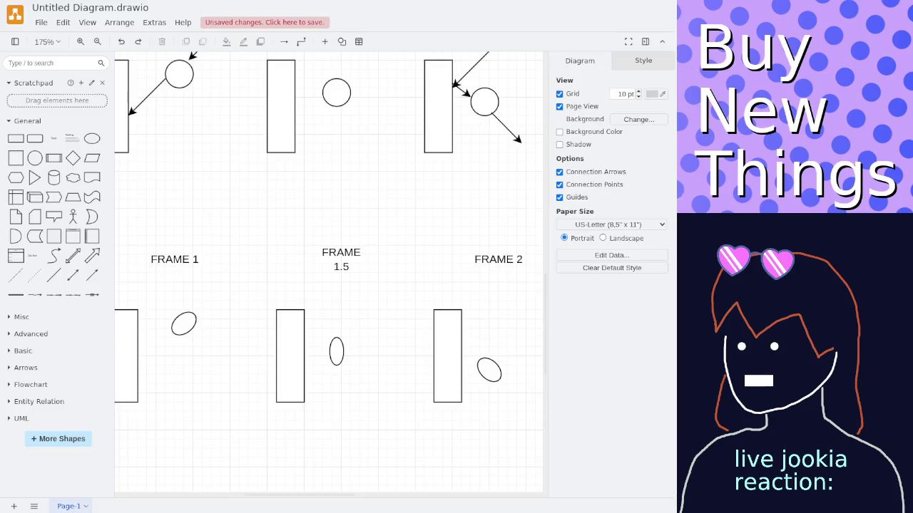
scroll(288, 179, "down", 3)
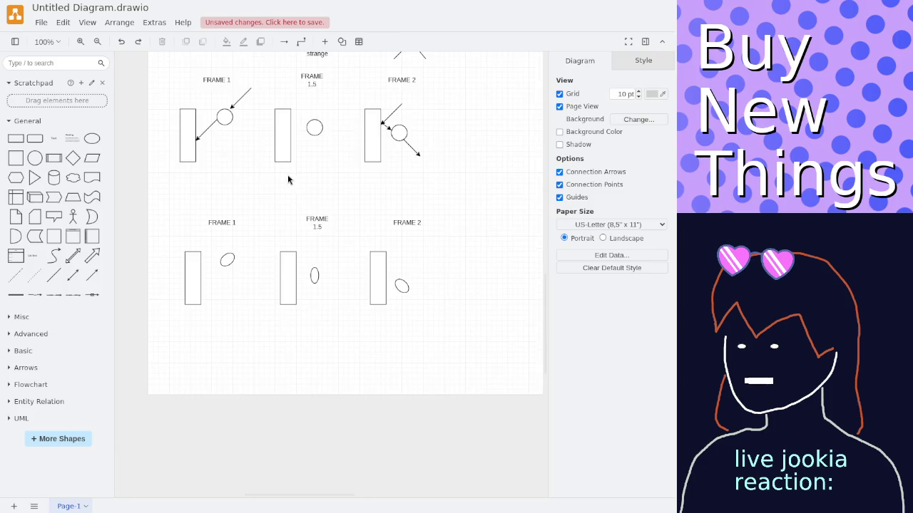
scroll(288, 180, "up", 2)
scroll(400, 214, "up", 3)
scroll(375, 212, "right", 2)
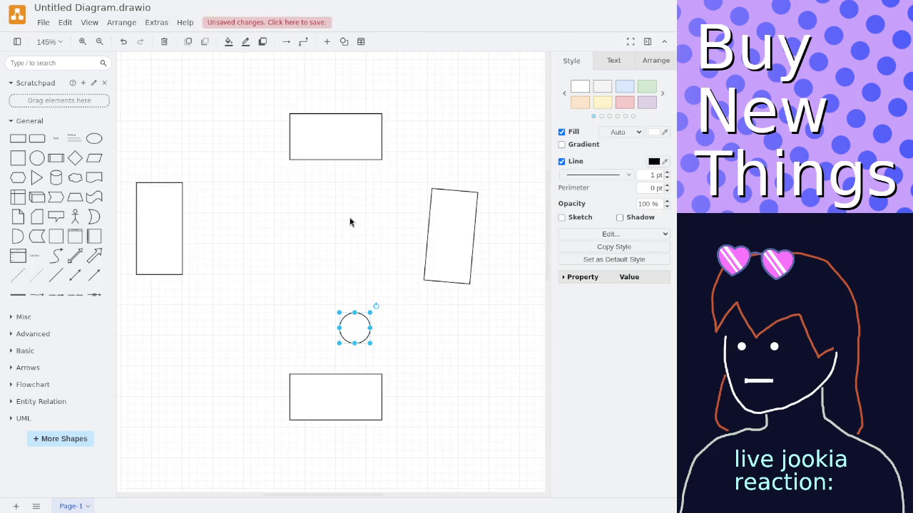
left_click(371, 242)
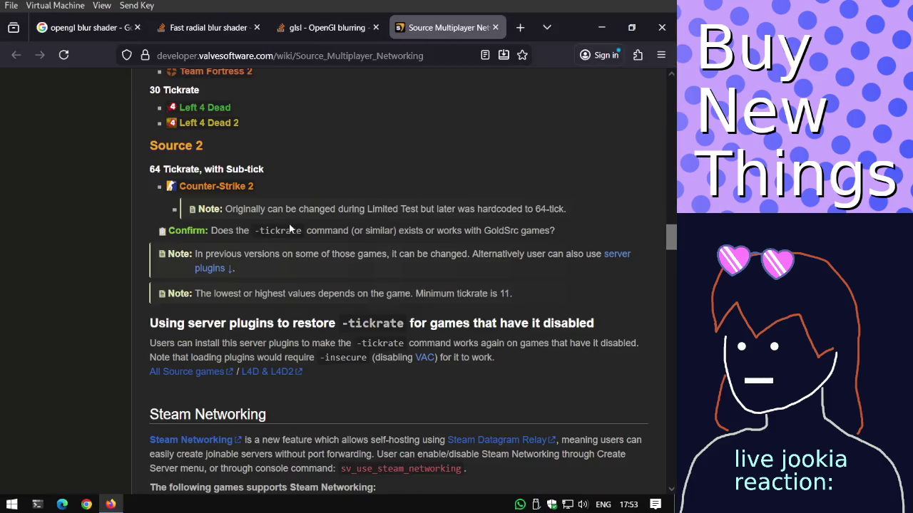
Step: Open the Steam Datagram Relay documentation and begin reading it
scroll(339, 207, "down", 2)
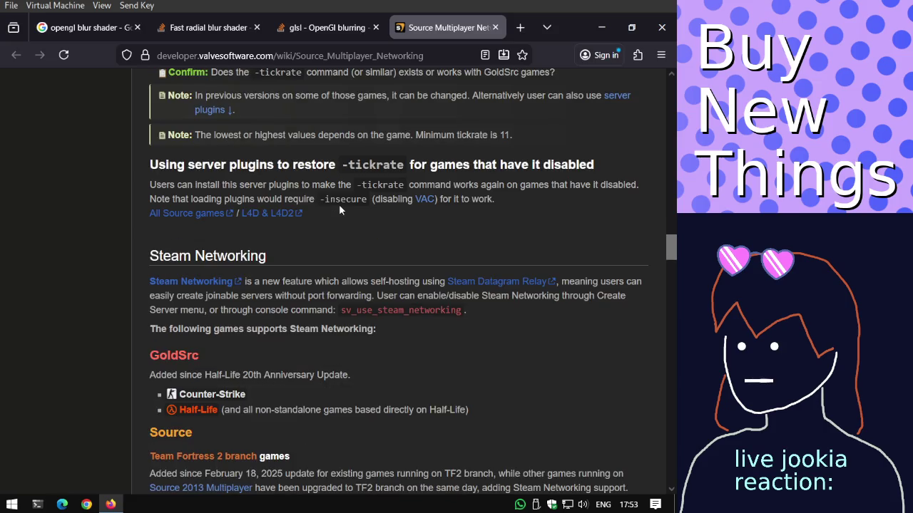
left_click(490, 282)
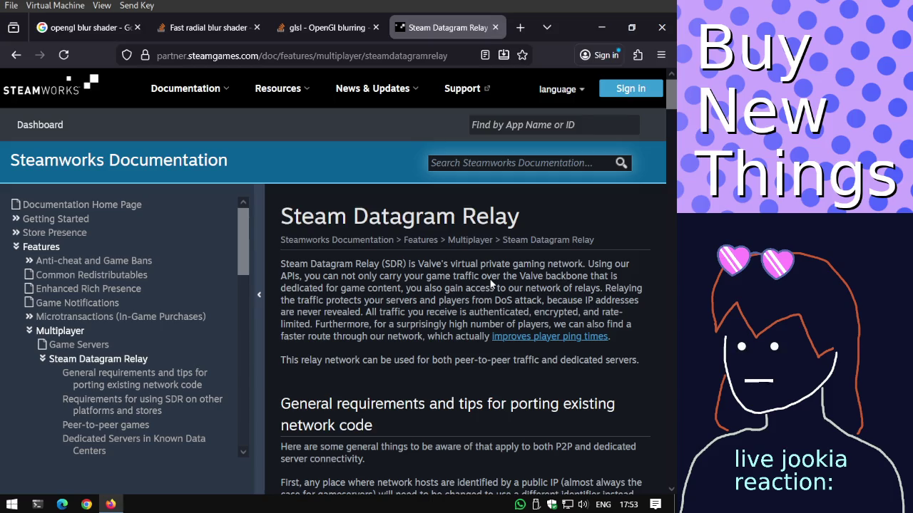
scroll(490, 283, "down", 3)
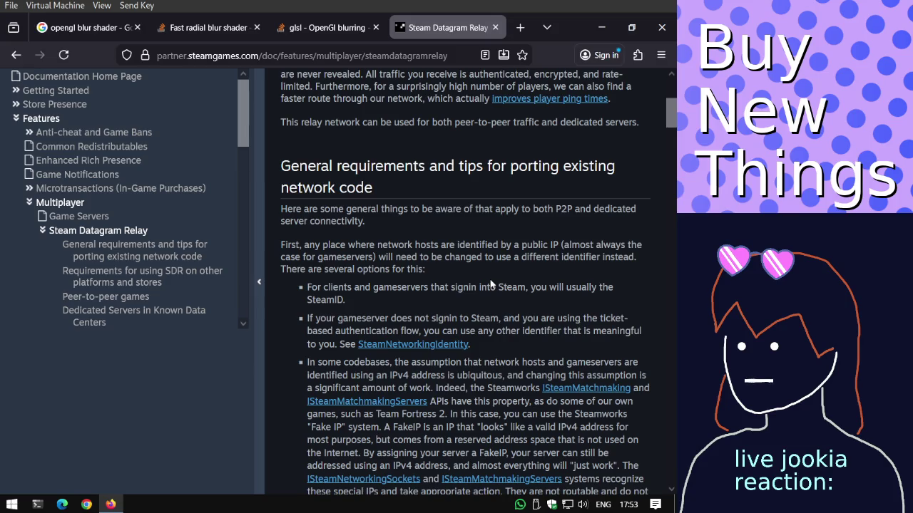
scroll(490, 284, "down", 2)
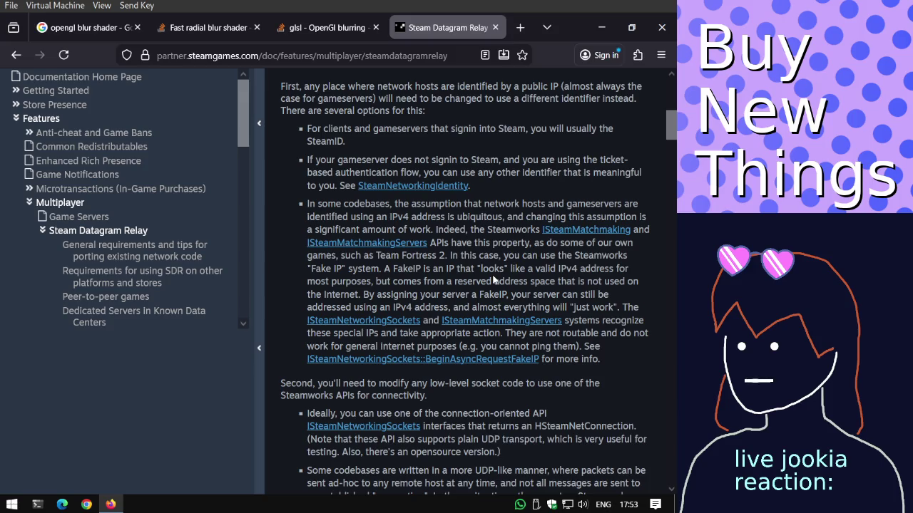
scroll(493, 280, "down", 3)
scroll(493, 277, "down", 4)
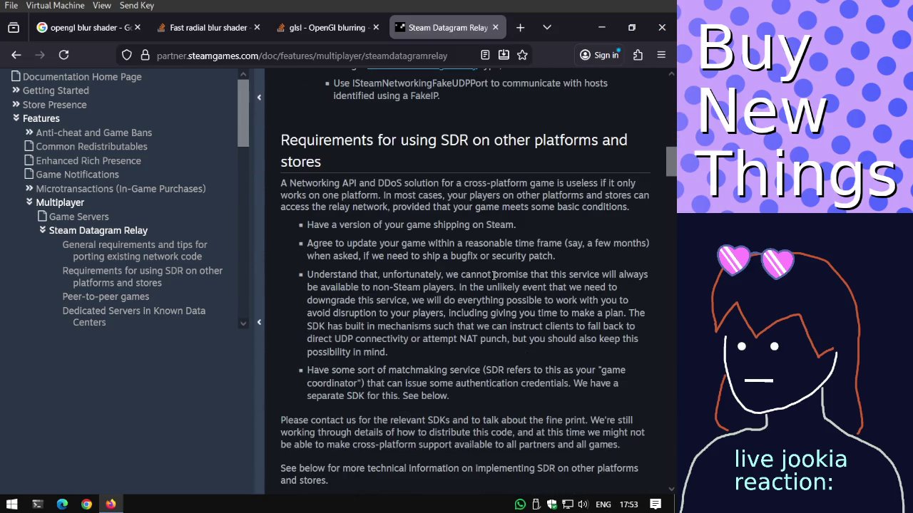
scroll(493, 276, "down", 5)
scroll(493, 277, "up", 3)
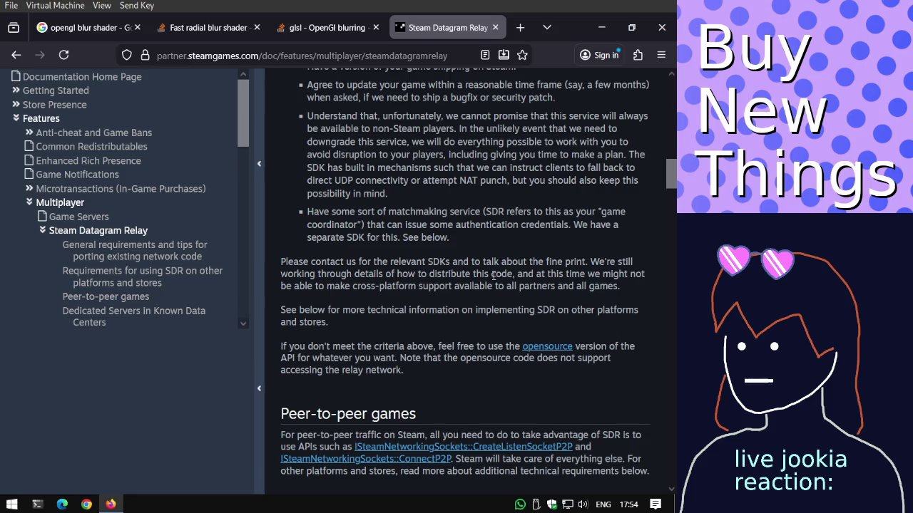
Step: Finish reading the Steam Datagram Relay docs, then close it and the OpenGL blurring tab
scroll(494, 277, "down", 5)
scroll(494, 277, "down", 5)
scroll(494, 278, "down", 2)
scroll(493, 280, "down", 4)
scroll(494, 278, "down", 4)
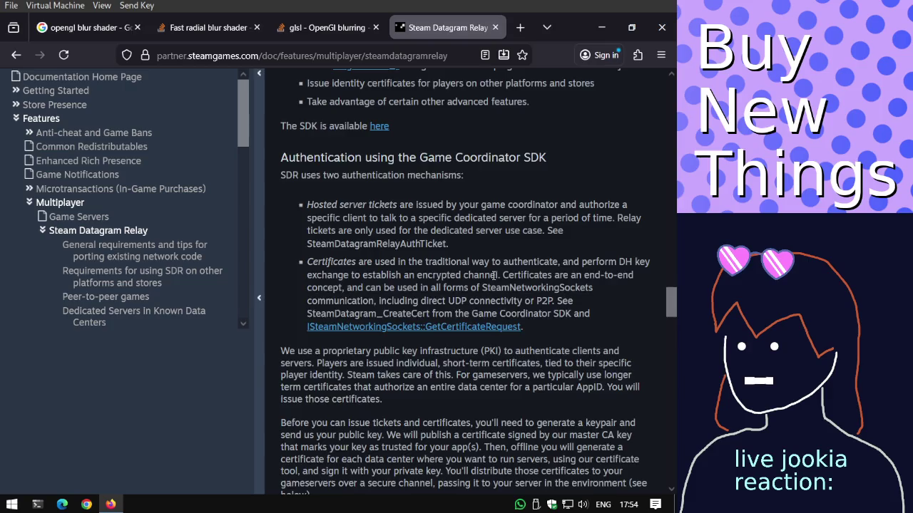
scroll(493, 276, "down", 5)
scroll(492, 276, "down", 5)
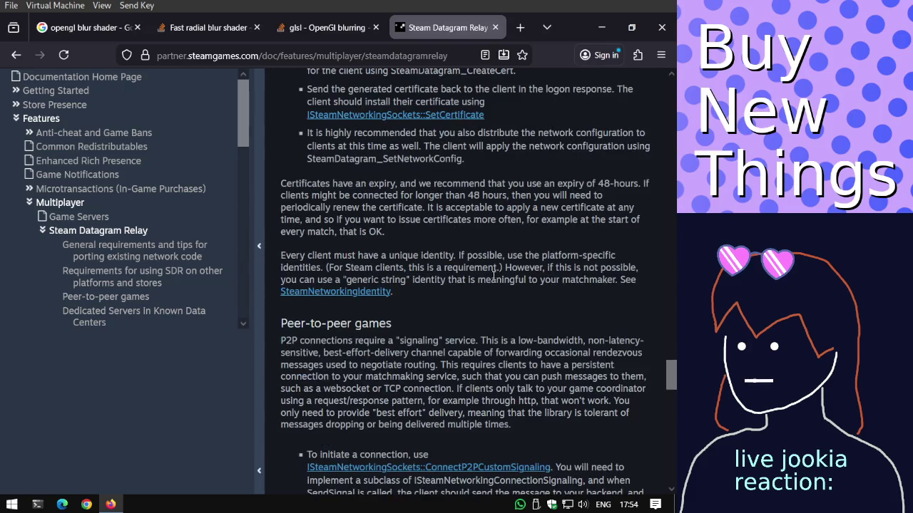
key("ctrl+w")
key("ctrl+w")
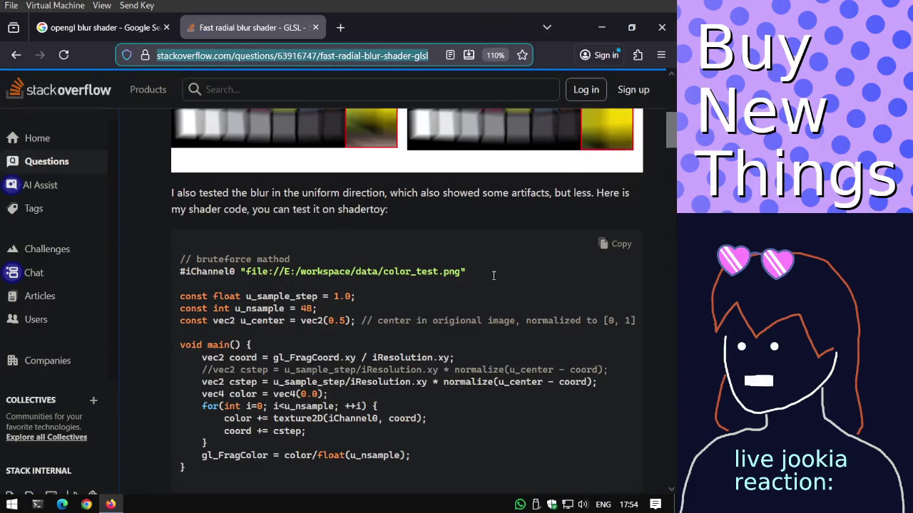
key("ctrl+w")
Step: Preview the Geeks3D Gaussian blur image result and open its article
scroll(292, 290, "down", 3)
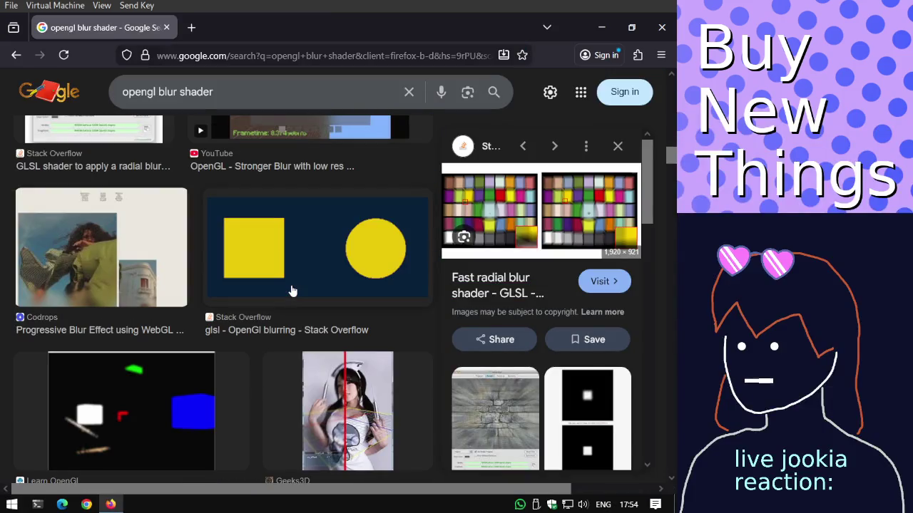
scroll(292, 291, "down", 4)
scroll(292, 290, "up", 3)
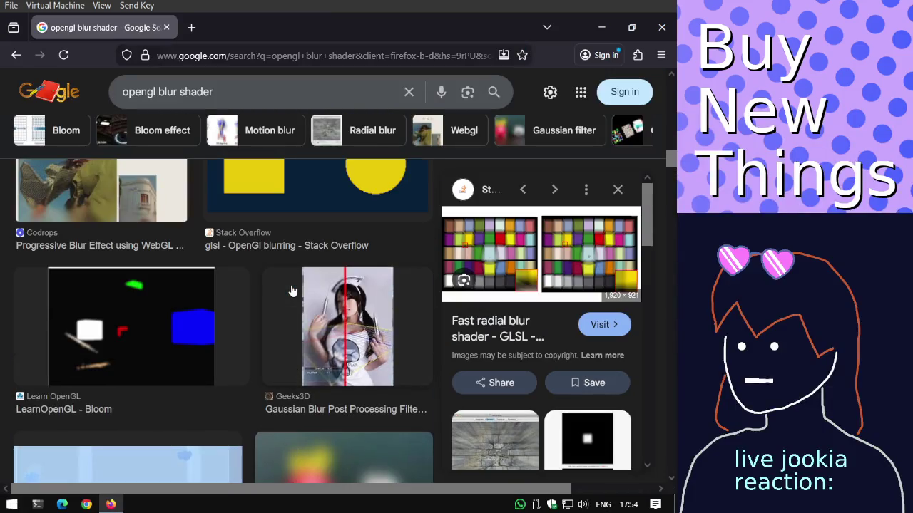
left_click(292, 291)
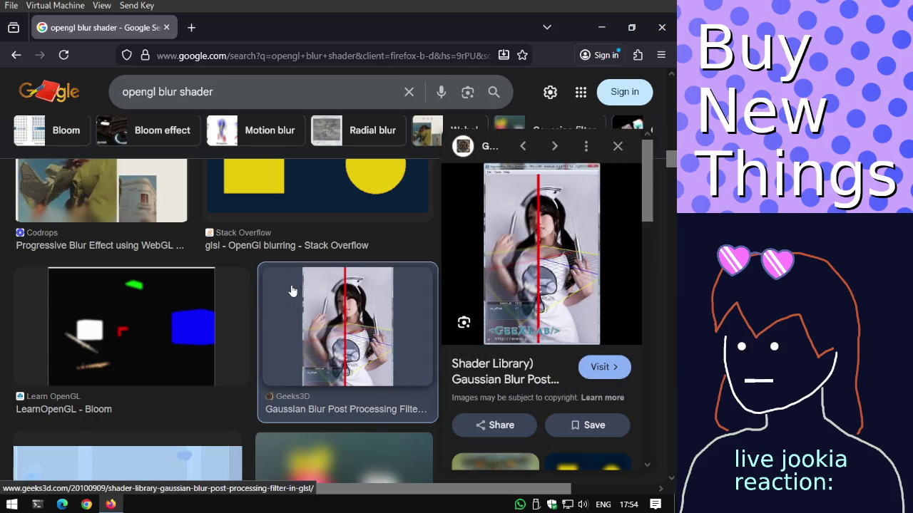
left_click(502, 372)
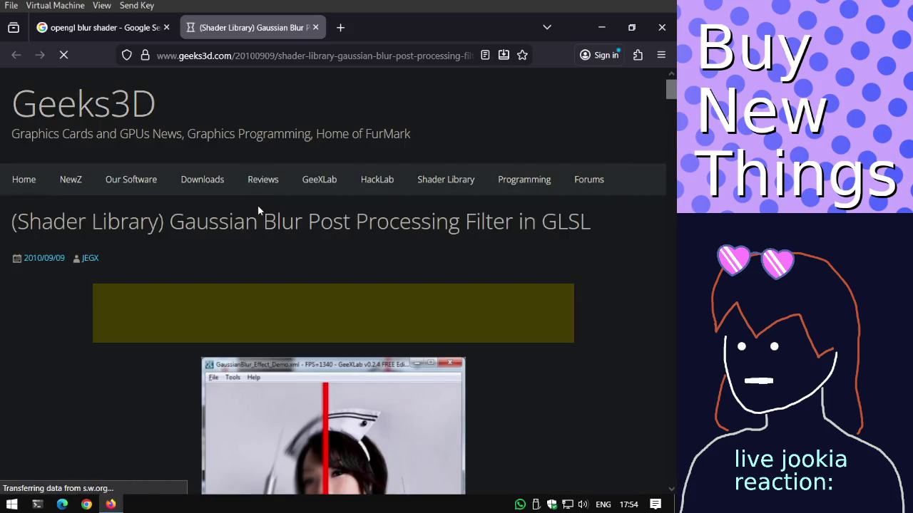
Step: Read through the Geeks3D Gaussian blur article and close it
scroll(259, 209, "down", 3)
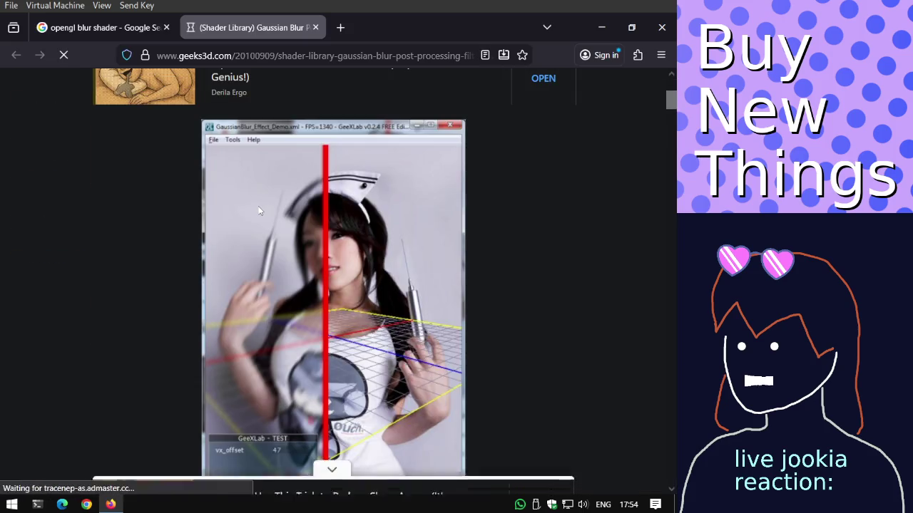
scroll(258, 211, "down", 1)
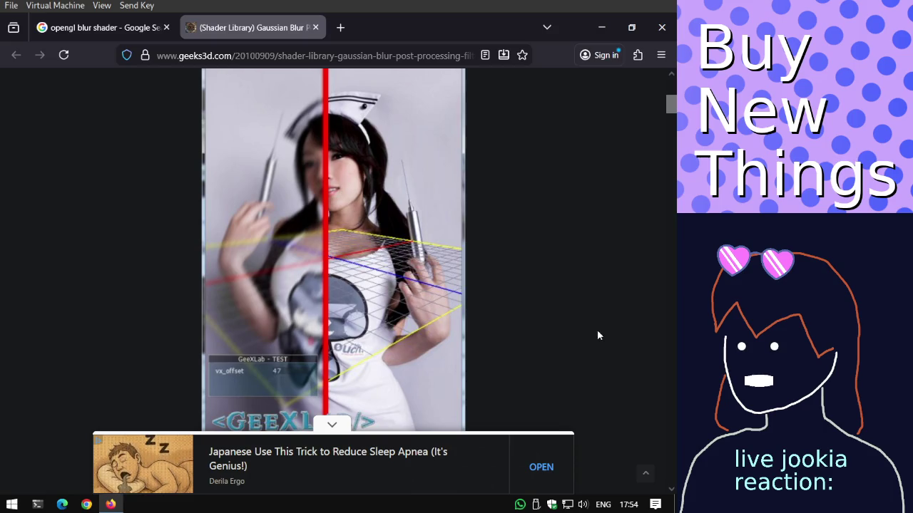
scroll(598, 335, "down", 1)
scroll(597, 335, "down", 1)
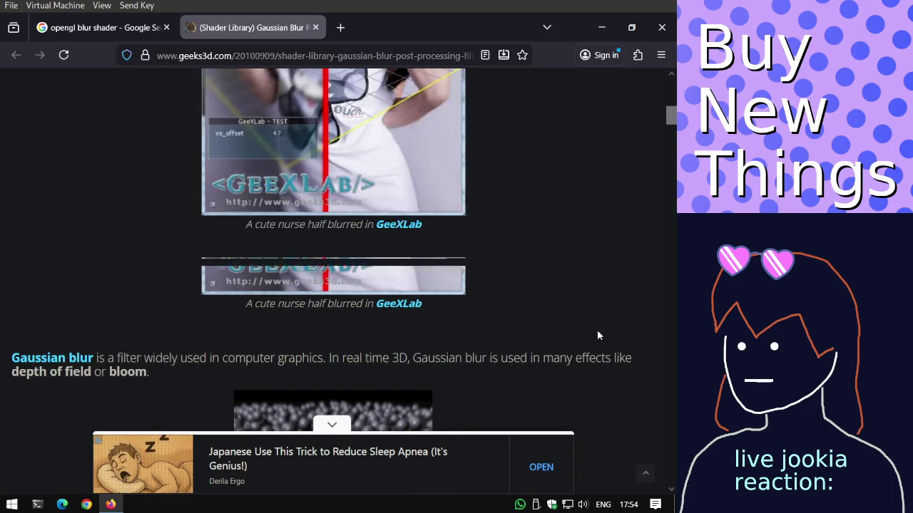
scroll(597, 335, "down", 3)
scroll(597, 335, "down", 2)
scroll(597, 335, "down", 1)
scroll(598, 335, "down", 1)
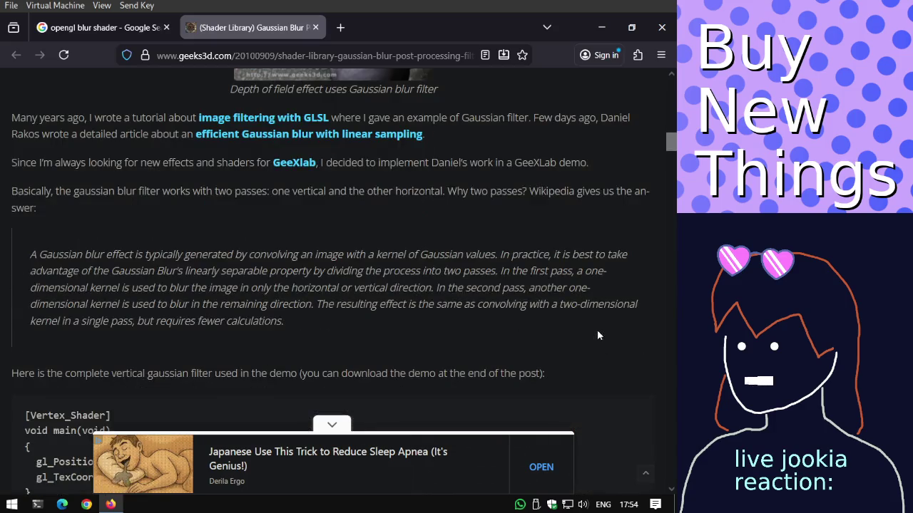
scroll(597, 335, "down", 1)
scroll(598, 335, "down", 2)
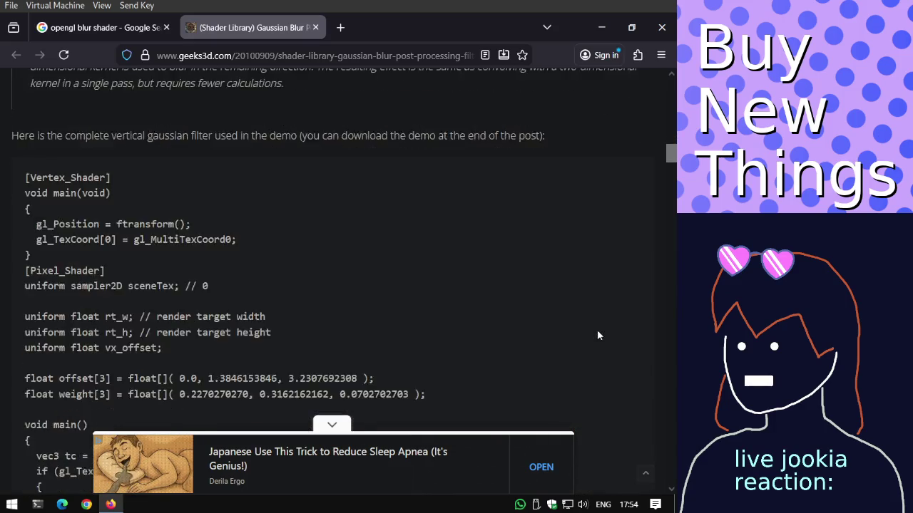
scroll(598, 336, "down", 1)
key("ctrl+w")
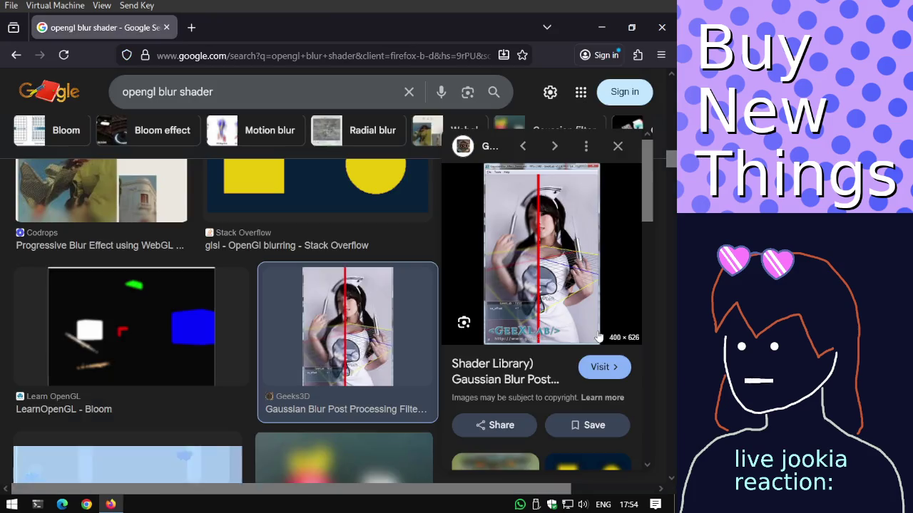
Step: Browse further down the image results and preview the Sonic motion blur result
scroll(245, 321, "down", 4)
scroll(245, 321, "down", 2)
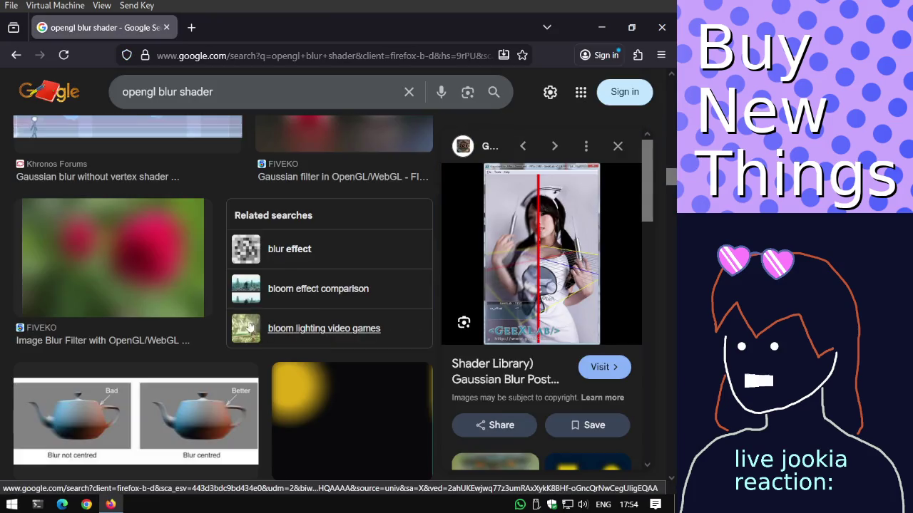
scroll(245, 321, "down", 2)
scroll(225, 280, "down", 2)
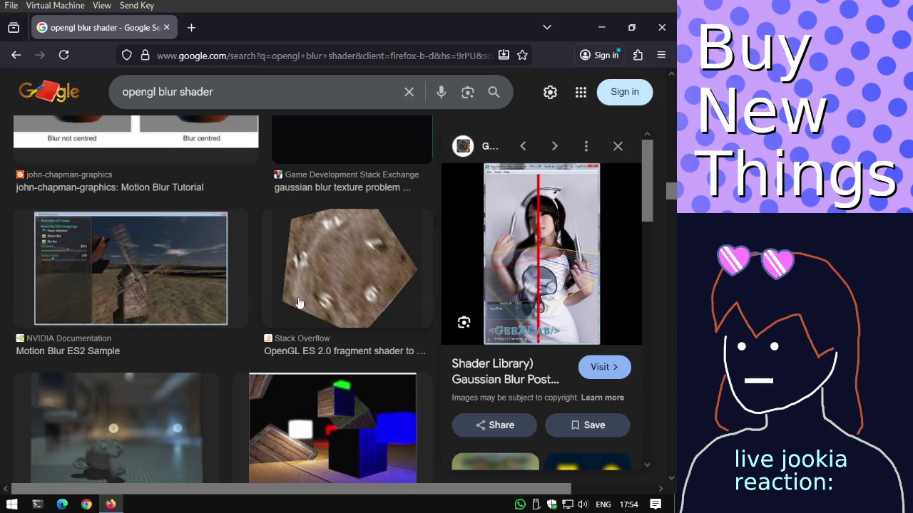
scroll(218, 254, "down", 3)
scroll(218, 255, "down", 2)
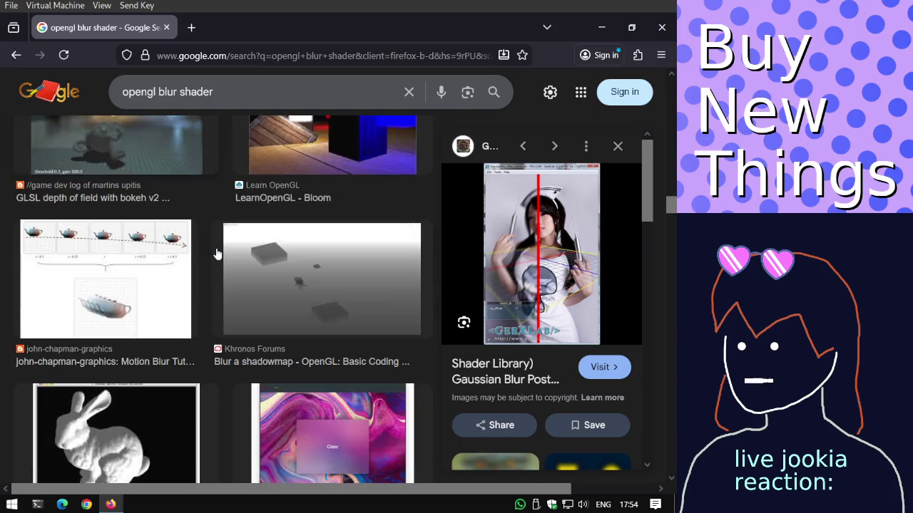
scroll(217, 254, "down", 1)
scroll(217, 255, "down", 4)
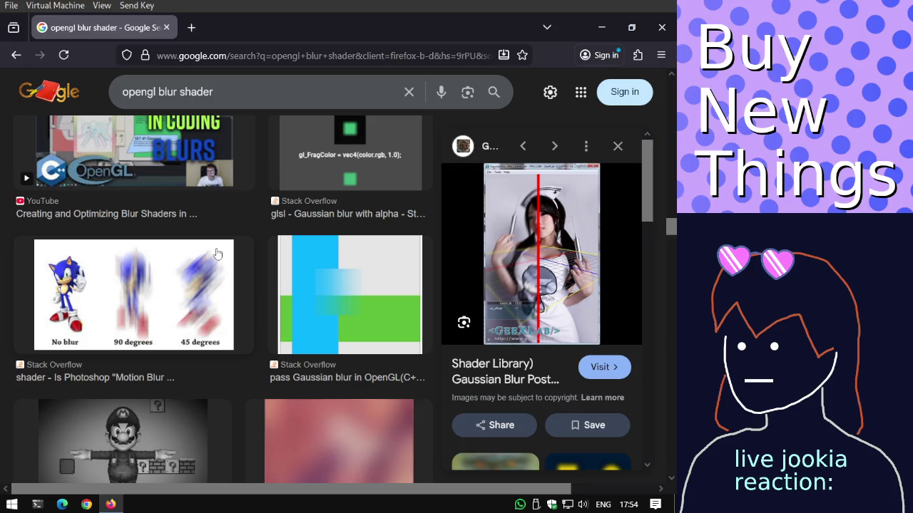
left_click(210, 276)
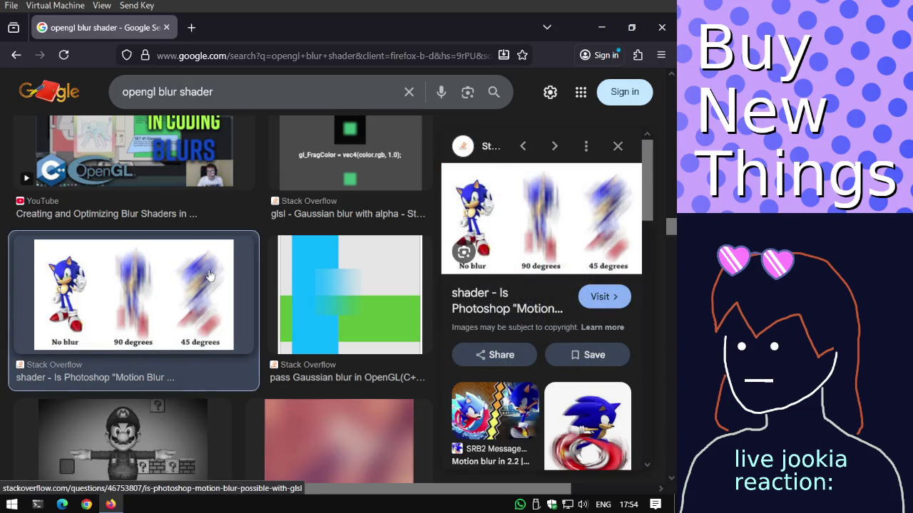
scroll(214, 276, "down", 2)
scroll(218, 276, "down", 1)
scroll(220, 277, "down", 1)
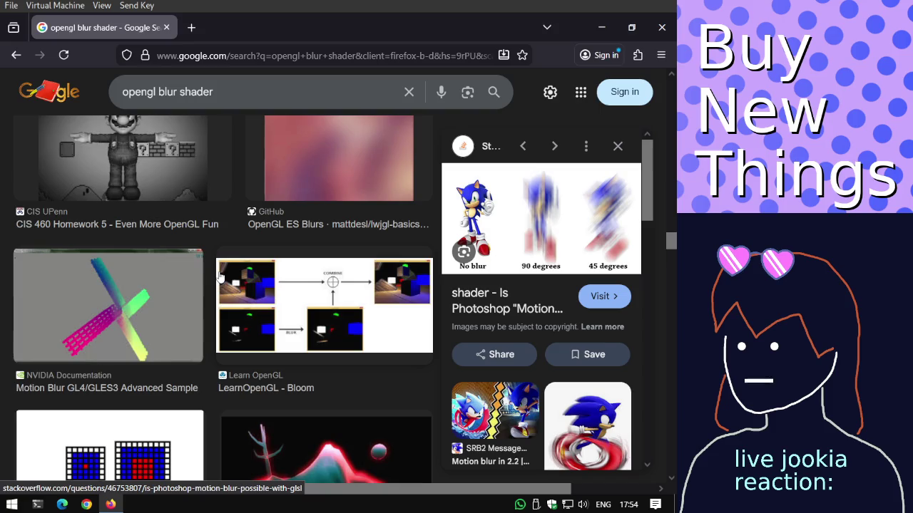
scroll(219, 276, "down", 3)
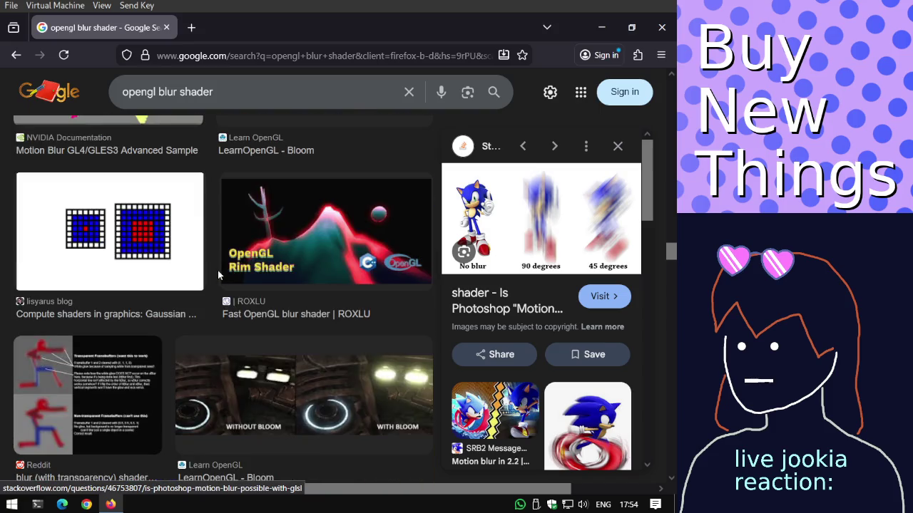
scroll(218, 274, "down", 1)
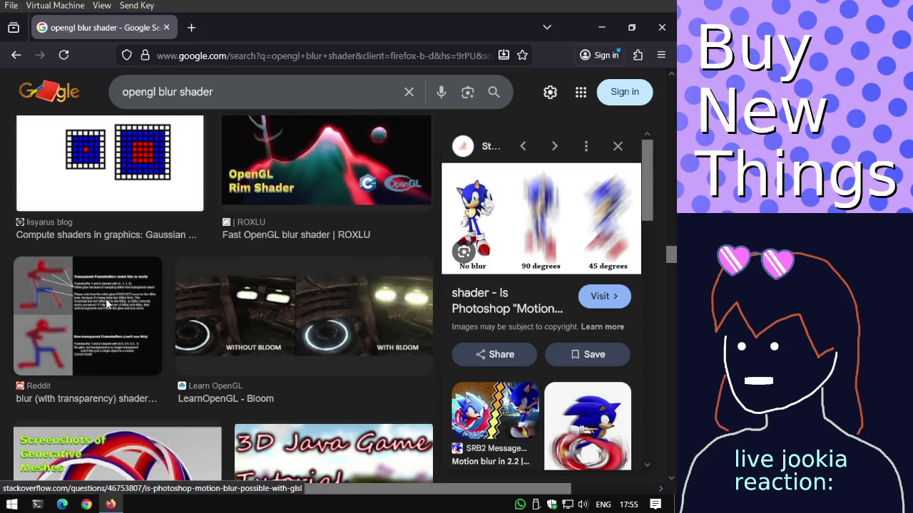
Step: Preview the Reddit 'blur (with transparency) shader' image result
left_click(106, 305)
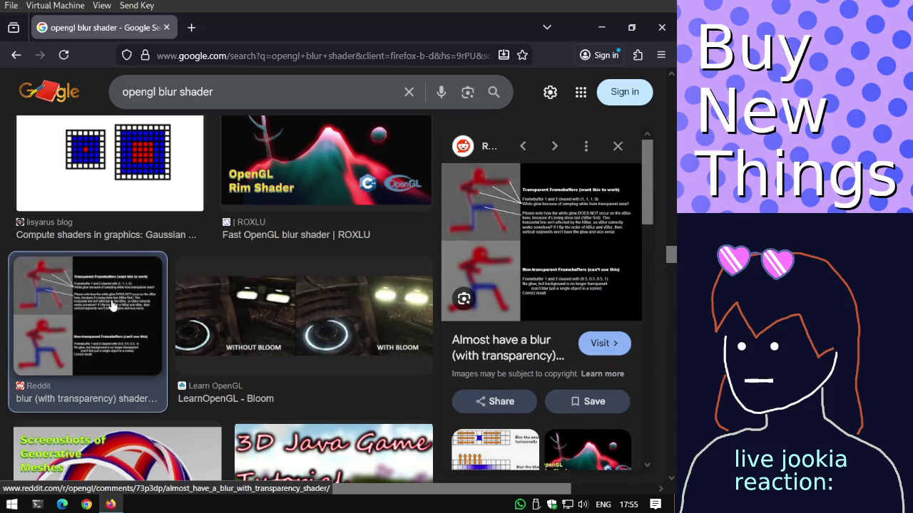
scroll(112, 306, "down", 3)
scroll(112, 307, "down", 3)
scroll(112, 306, "down", 3)
scroll(218, 266, "down", 1)
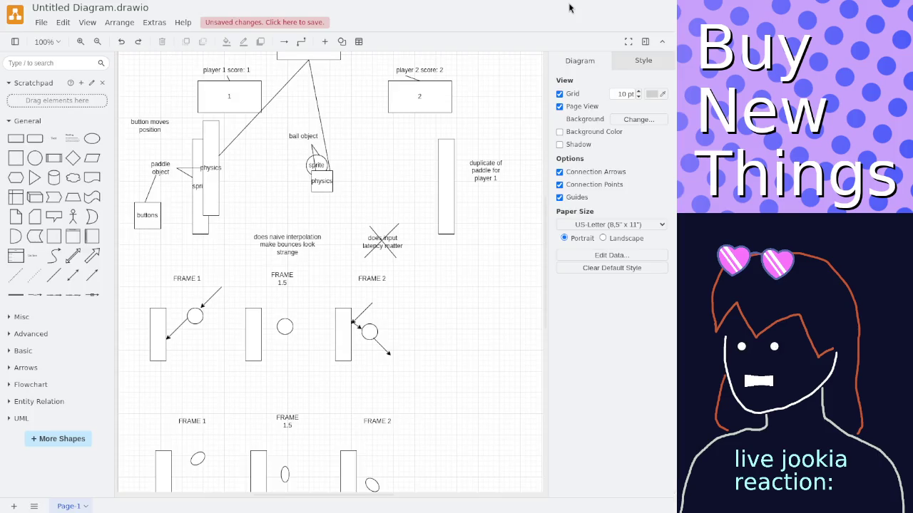
Step: Pan the canvas to reveal the top edge of the Pong diagram
left_click_drag(345, 128, 355, 245)
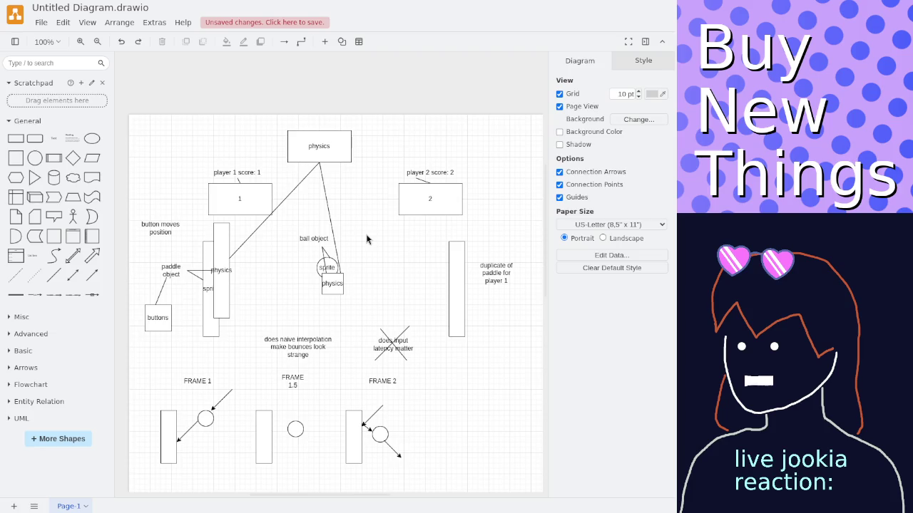
Step: Drag the tall physics rectangle over the ball object area
mouse_move(221, 282)
left_mouse_down()
mouse_move(338, 258)
mouse_move(297, 249)
left_mouse_up()
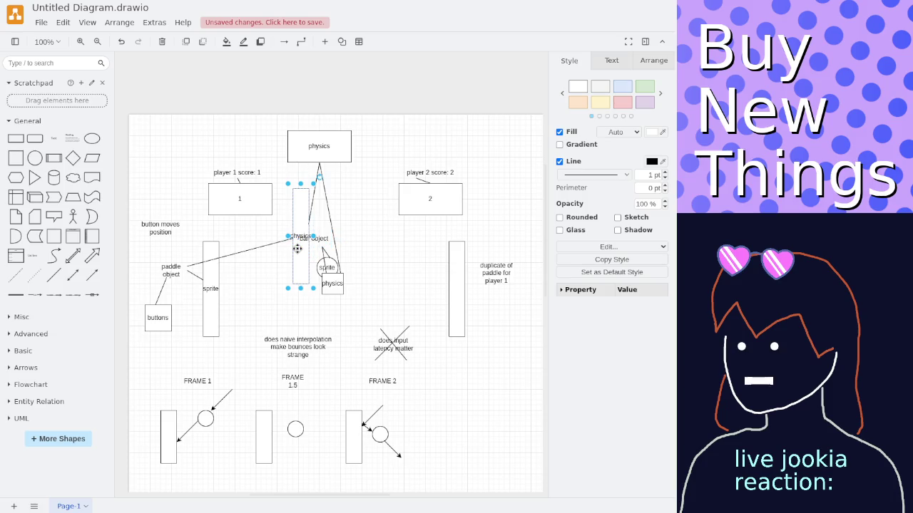
Step: Undo the physics box move so it sits over the left paddle again, then review FRAME 1–2
key("ctrl+z")
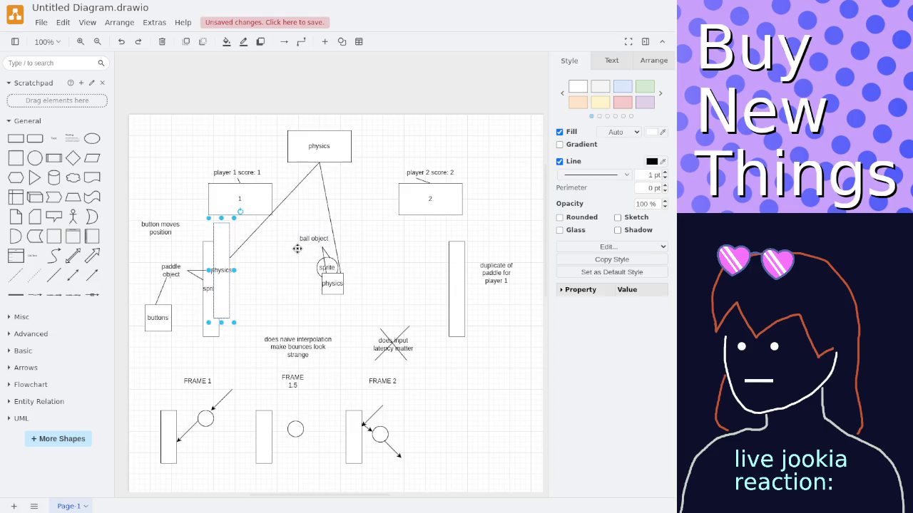
left_click(312, 291)
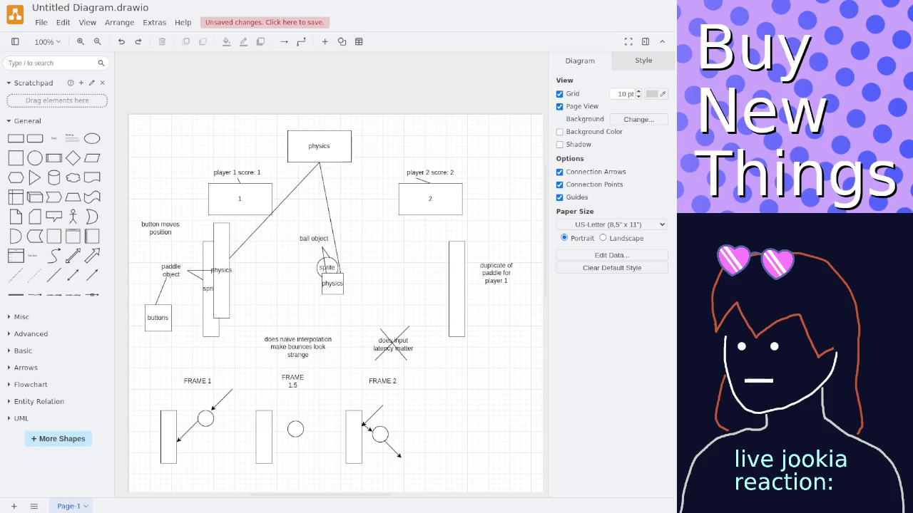
left_click(223, 232)
left_click(224, 246)
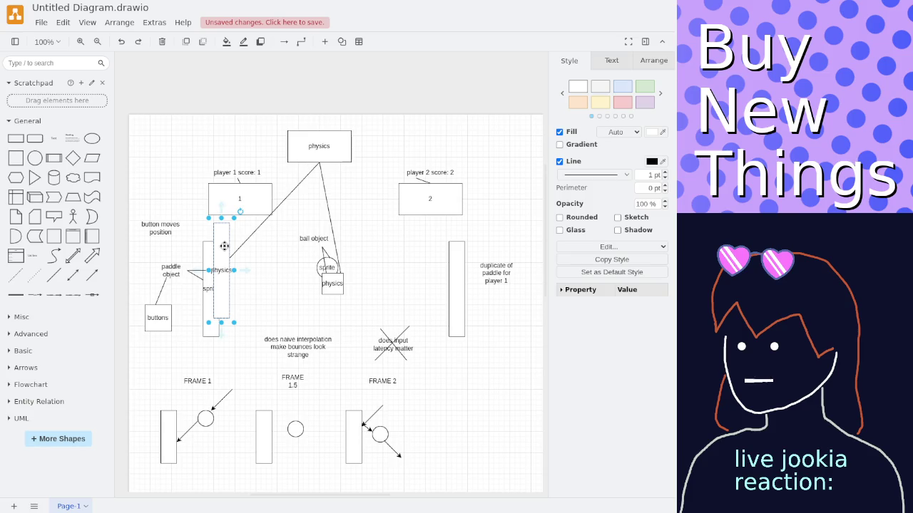
left_click(190, 254)
scroll(190, 254, "down", 3)
scroll(191, 254, "down", 5)
scroll(192, 255, "up", 2)
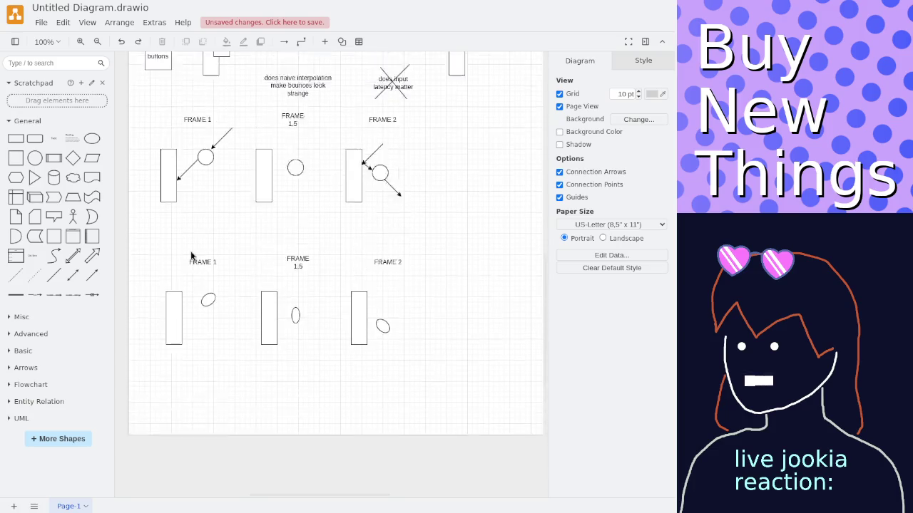
scroll(193, 256, "up", 2)
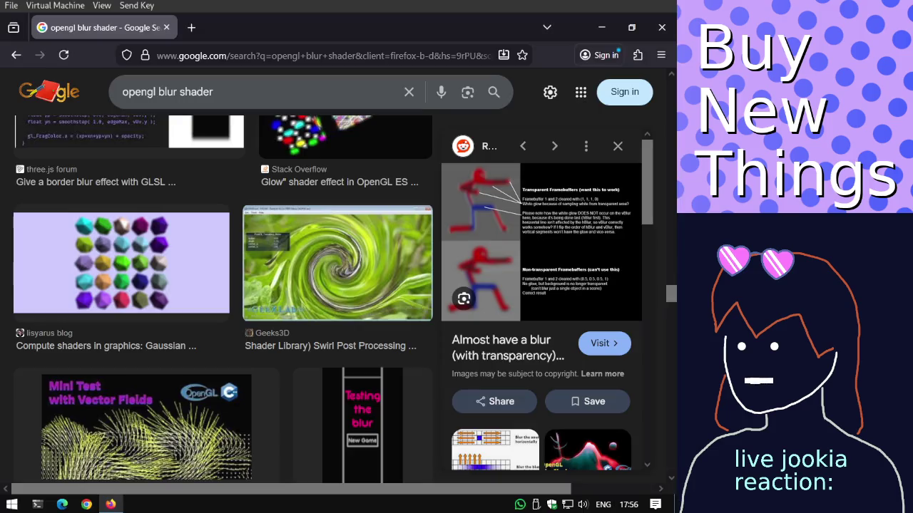
Step: Preview the NVIDIA motion blur windmill result and open its sample page
scroll(267, 265, "down", 3)
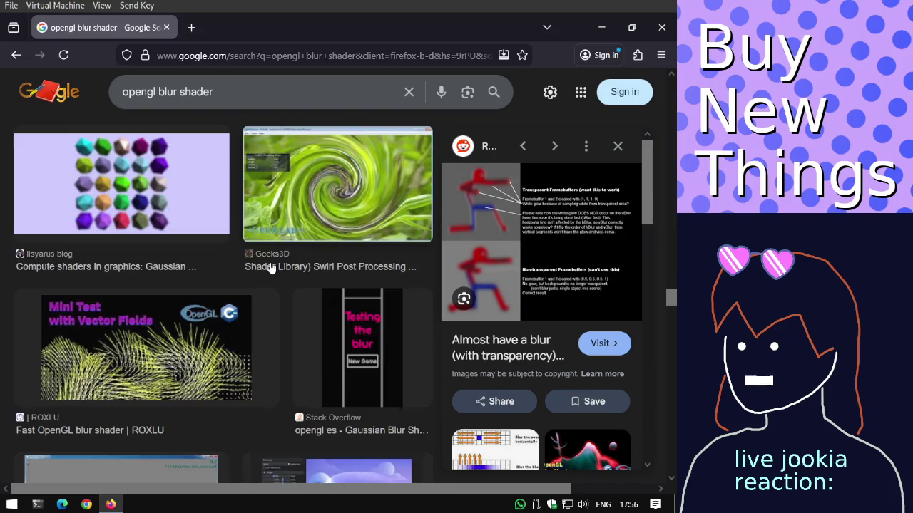
scroll(271, 268, "down", 3)
scroll(271, 268, "down", 5)
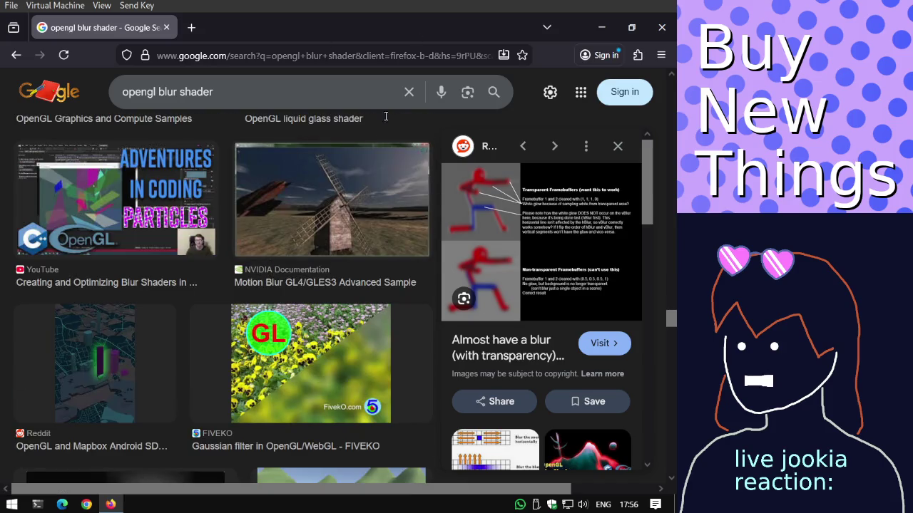
left_click(348, 209)
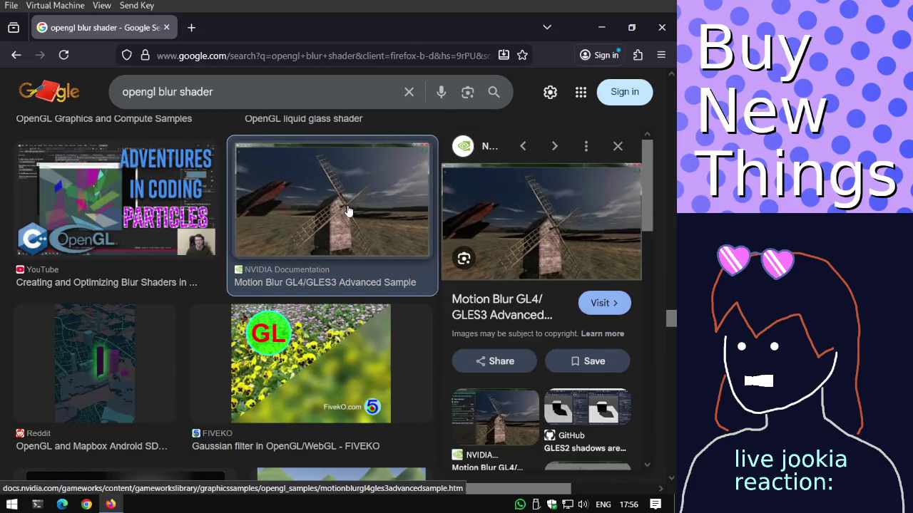
left_click(495, 402)
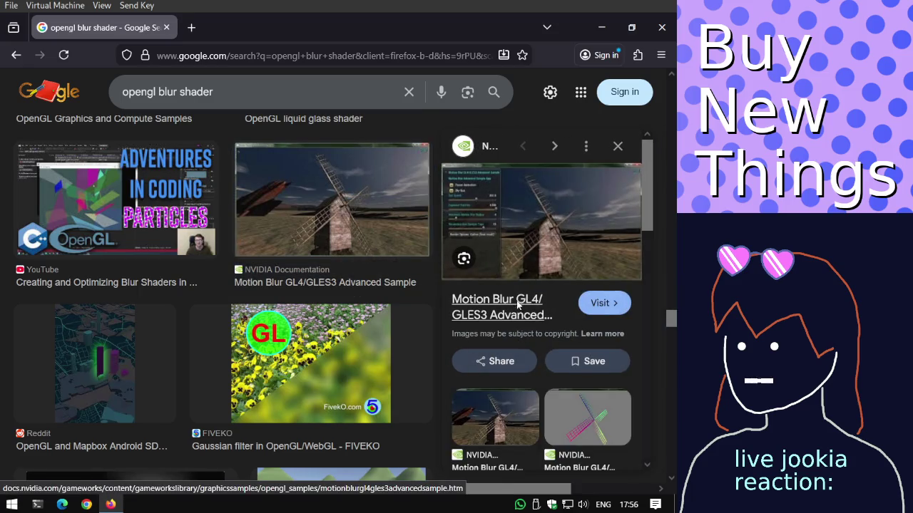
left_click(516, 300)
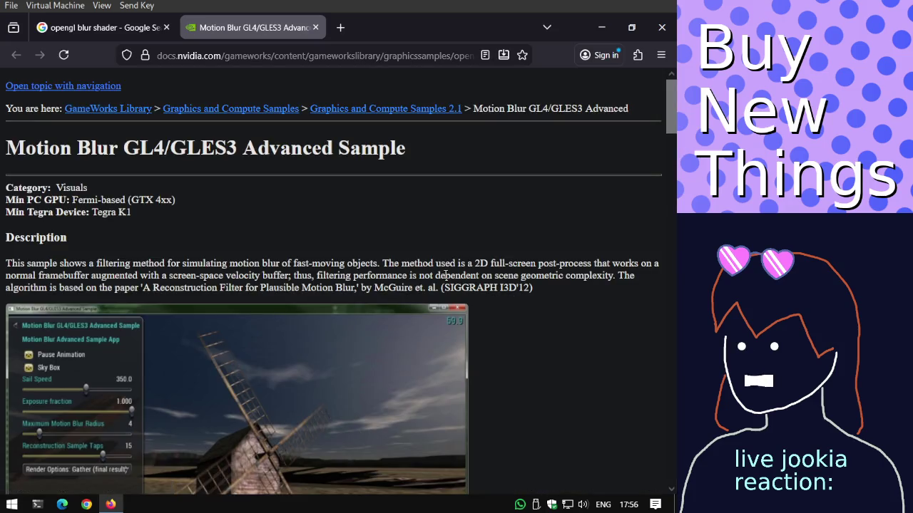
Step: Read NVIDIA's Motion Blur GL4/GLES3 Advanced Sample page to the bottom and close it
scroll(445, 277, "down", 3)
scroll(445, 277, "down", 1)
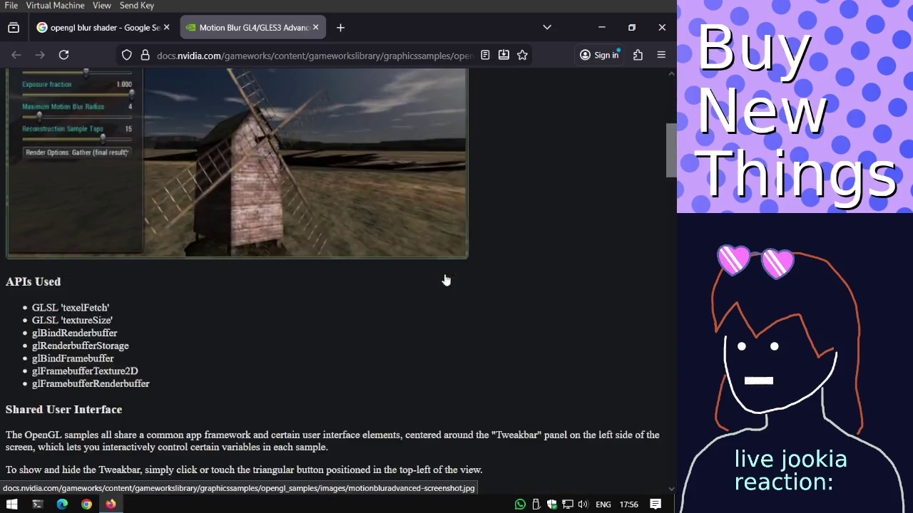
scroll(445, 276, "down", 4)
scroll(445, 276, "down", 2)
scroll(445, 278, "down", 4)
scroll(445, 279, "down", 5)
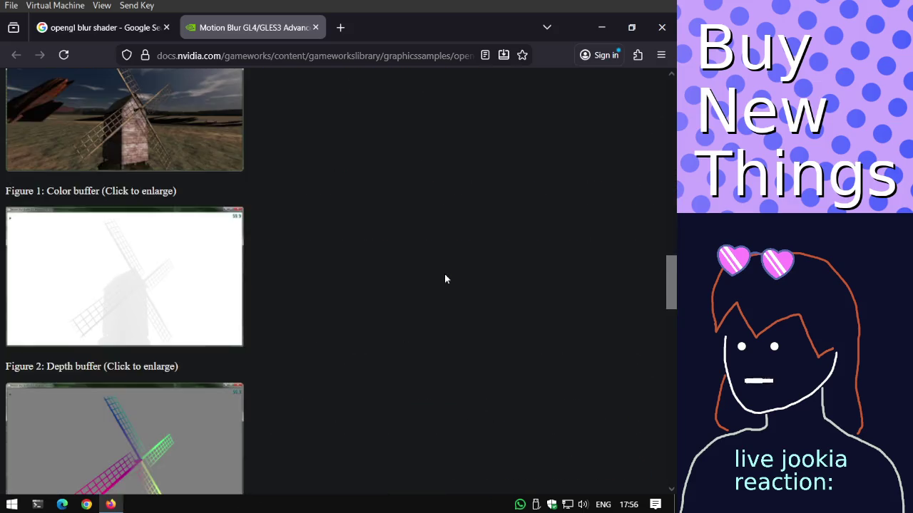
scroll(445, 279, "down", 3)
scroll(444, 278, "up", 2)
scroll(444, 279, "up", 2)
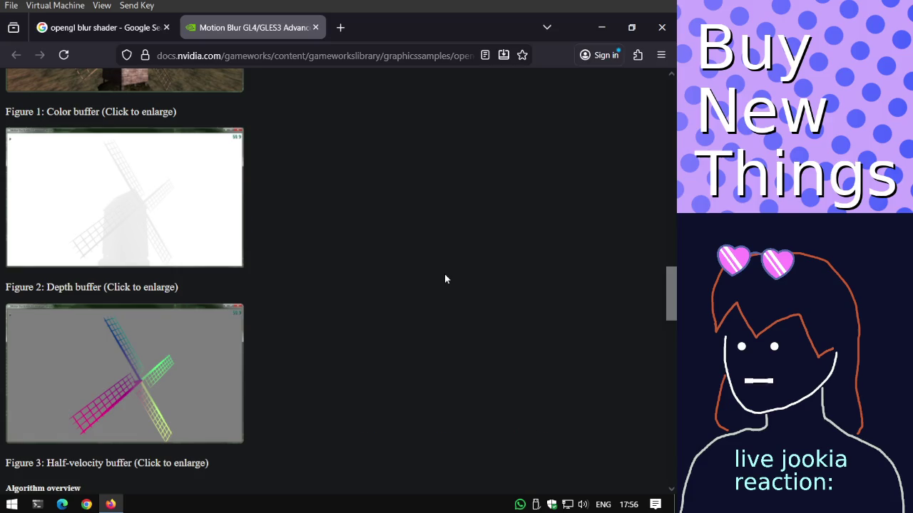
scroll(444, 279, "down", 2)
scroll(444, 278, "down", 4)
scroll(444, 279, "down", 4)
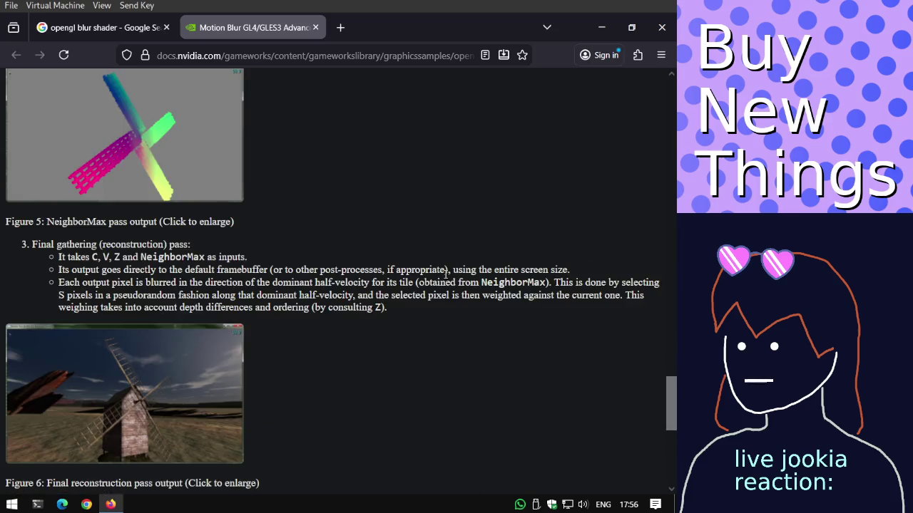
scroll(445, 277, "down", 2)
scroll(445, 277, "down", 3)
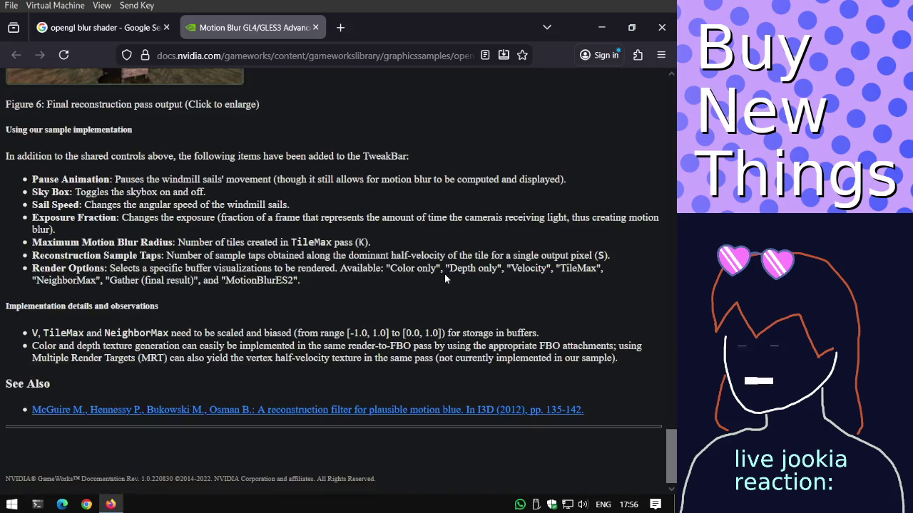
key("ctrl+w")
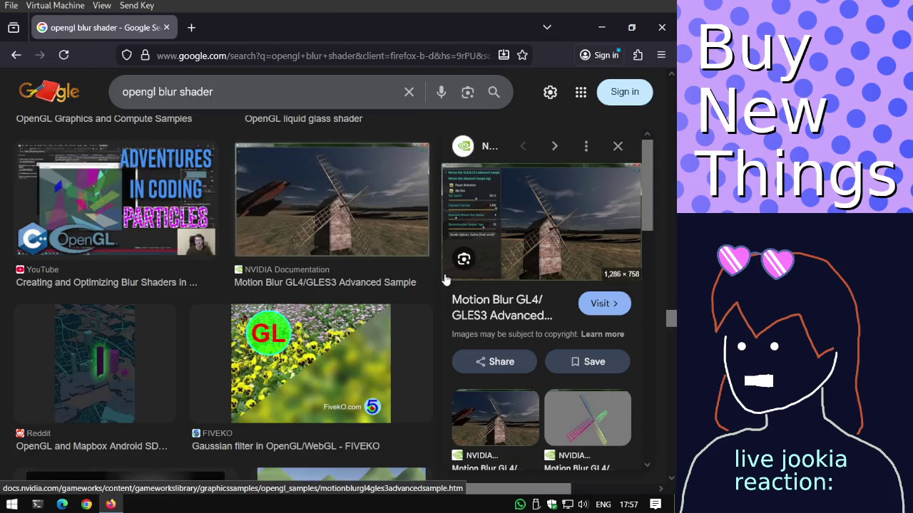
Step: Preview the Blur Postprocessing Effect result and open the tutorial
scroll(302, 329, "down", 1)
scroll(301, 329, "down", 1)
scroll(301, 329, "down", 4)
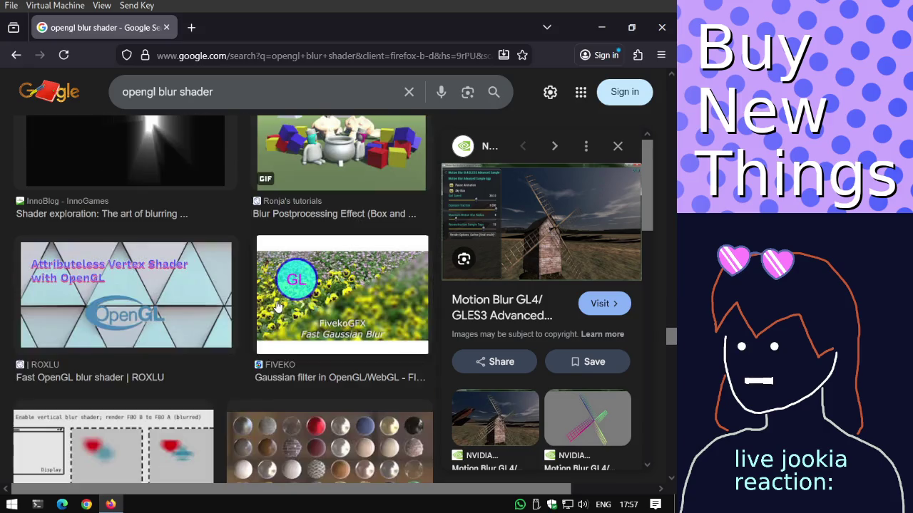
scroll(298, 290, "up", 3)
left_click(298, 291)
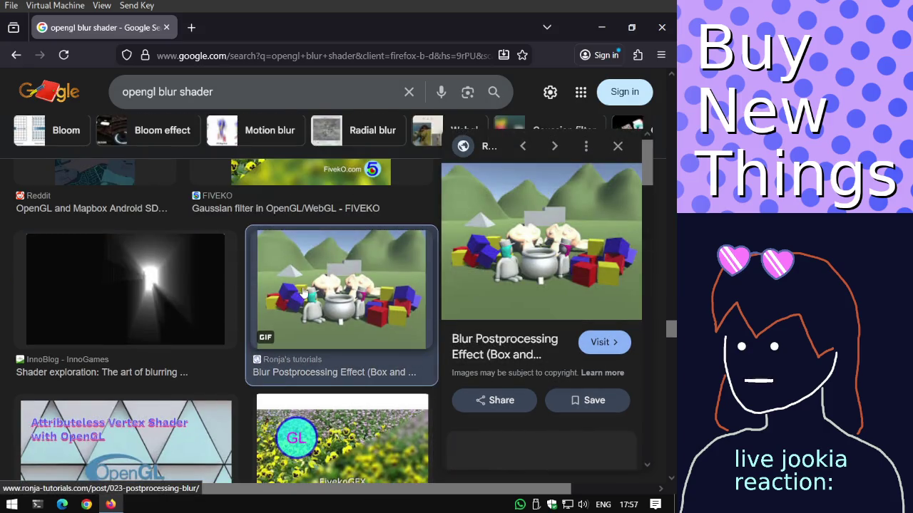
left_click(561, 301)
Step: Read the tutorial's opening and box blur sections
scroll(364, 277, "down", 1)
scroll(359, 277, "down", 4)
scroll(360, 280, "down", 4)
scroll(360, 280, "up", 1)
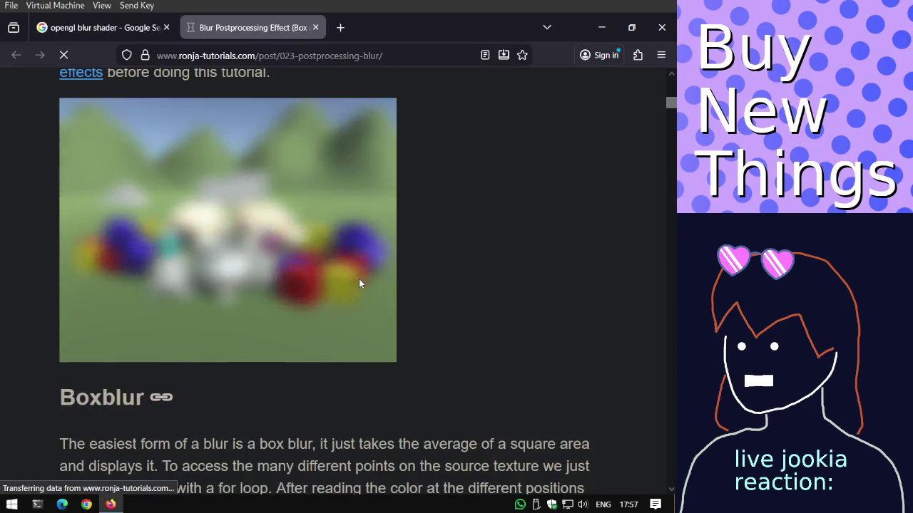
scroll(359, 280, "down", 5)
scroll(360, 280, "down", 4)
scroll(359, 281, "down", 1)
scroll(359, 280, "down", 4)
scroll(359, 280, "down", 4)
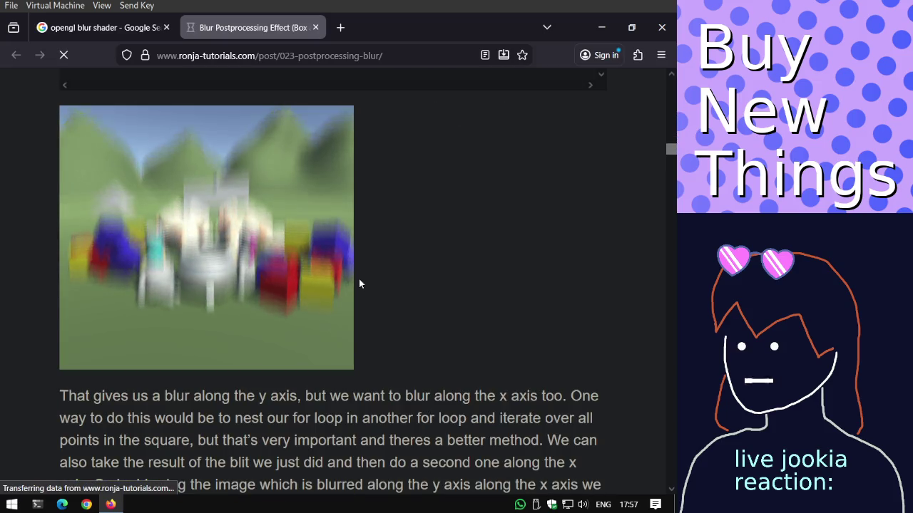
scroll(359, 280, "down", 1)
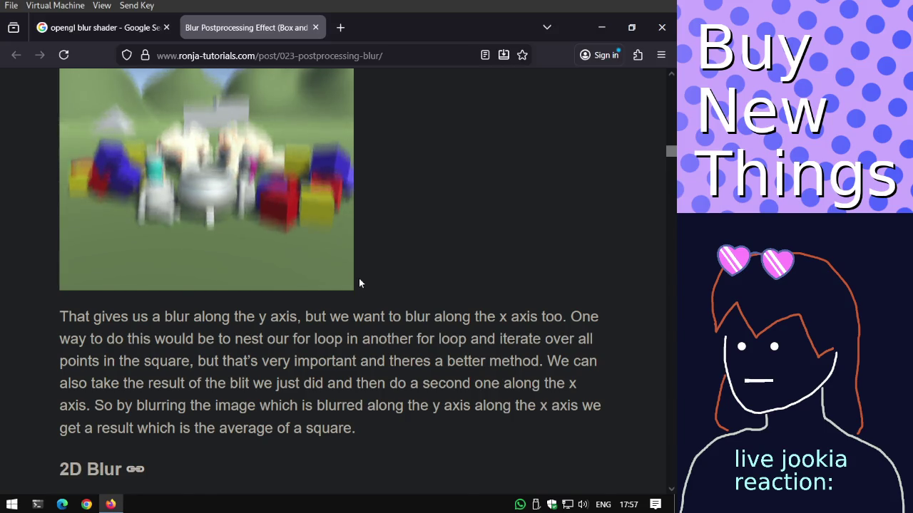
Step: Read down to the Gaussian Blur section, then close the tutorial and return to the image results
scroll(359, 279, "down", 4)
scroll(359, 279, "down", 6)
scroll(359, 278, "down", 7)
scroll(359, 279, "down", 1)
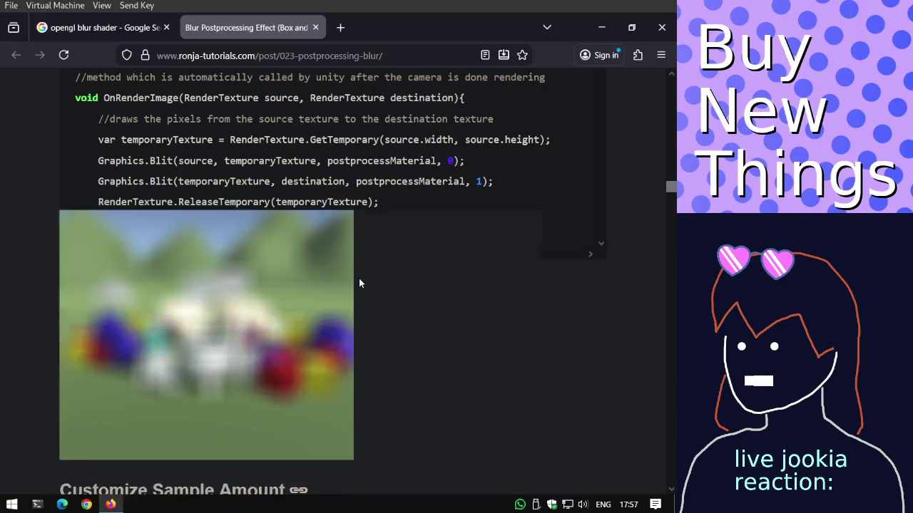
scroll(359, 279, "down", 2)
scroll(358, 283, "down", 5)
scroll(359, 283, "down", 5)
scroll(359, 283, "down", 5)
scroll(358, 283, "down", 3)
scroll(358, 283, "down", 4)
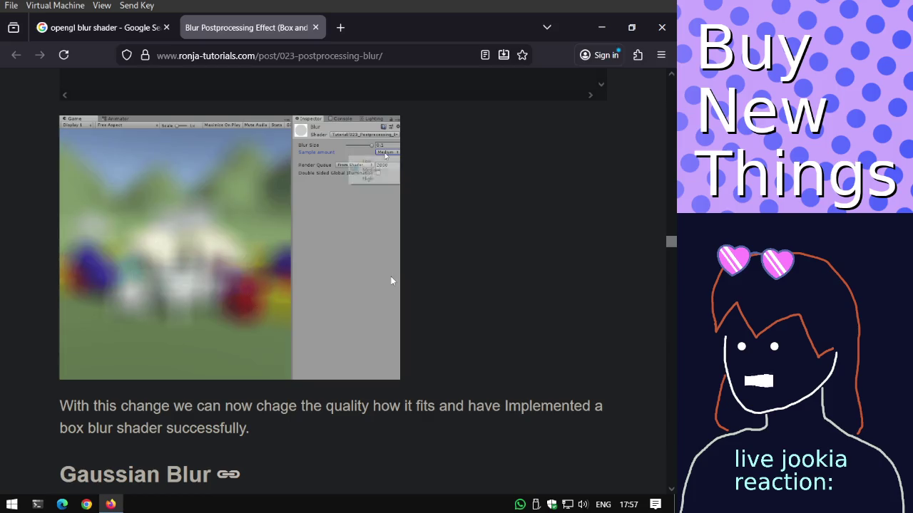
key("ctrl+w")
scroll(220, 248, "down", 1)
scroll(220, 248, "down", 1)
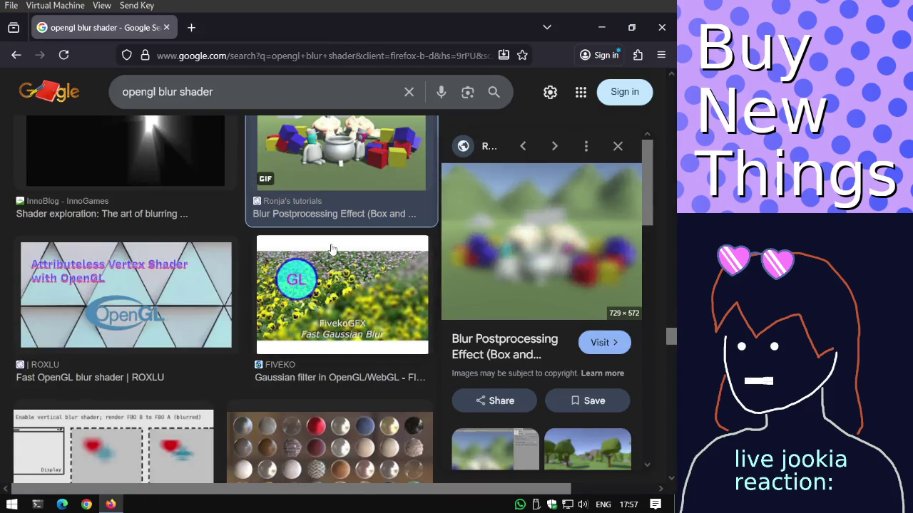
Step: Browse the blur shader image results and preview the CIS 460 Homework 4 Mario result
scroll(219, 248, "down", 2)
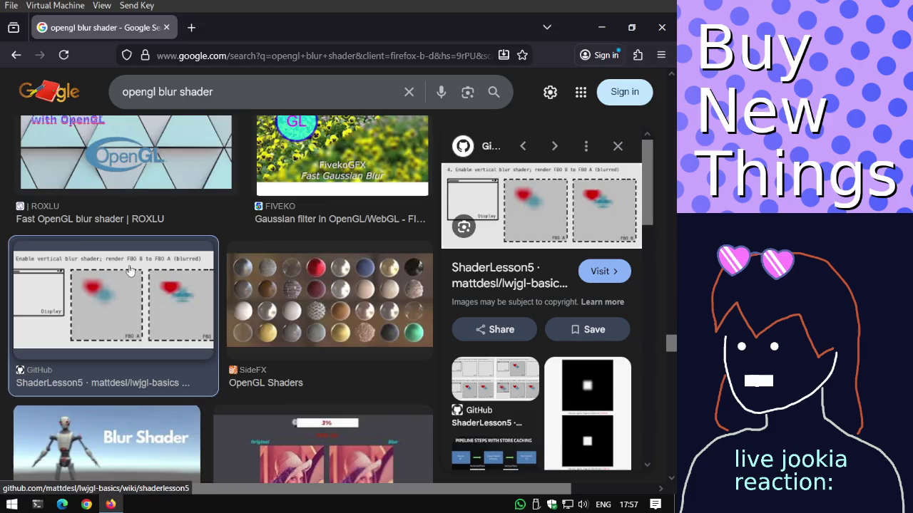
scroll(130, 270, "down", 2)
scroll(131, 270, "down", 3)
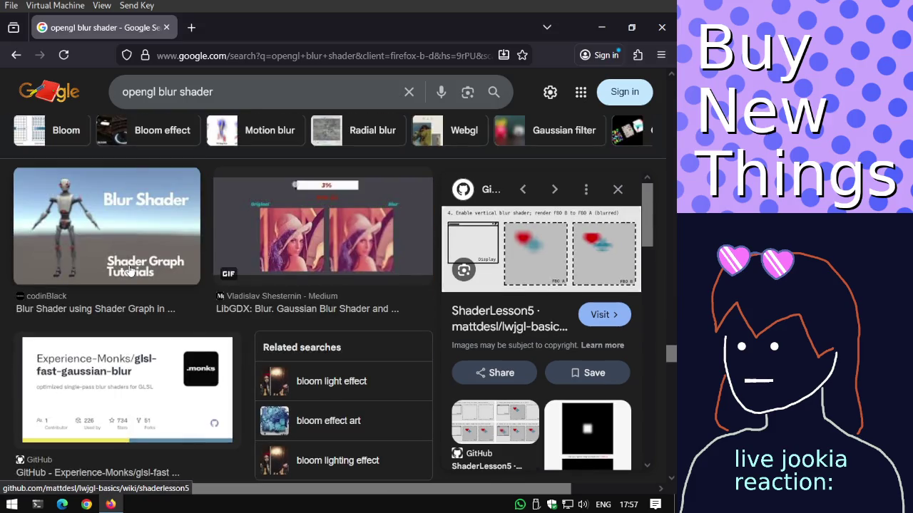
scroll(131, 270, "down", 3)
scroll(130, 270, "up", 1)
scroll(130, 270, "down", 3)
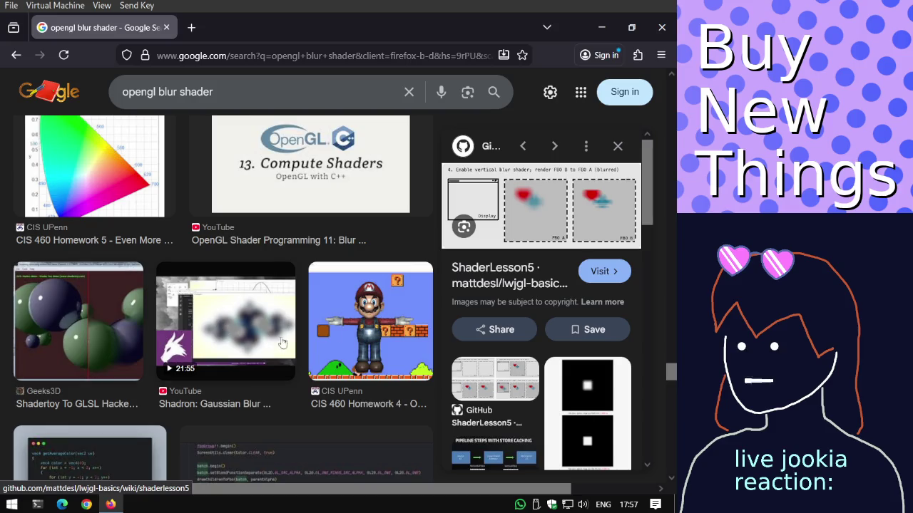
left_click(352, 328)
scroll(352, 328, "down", 3)
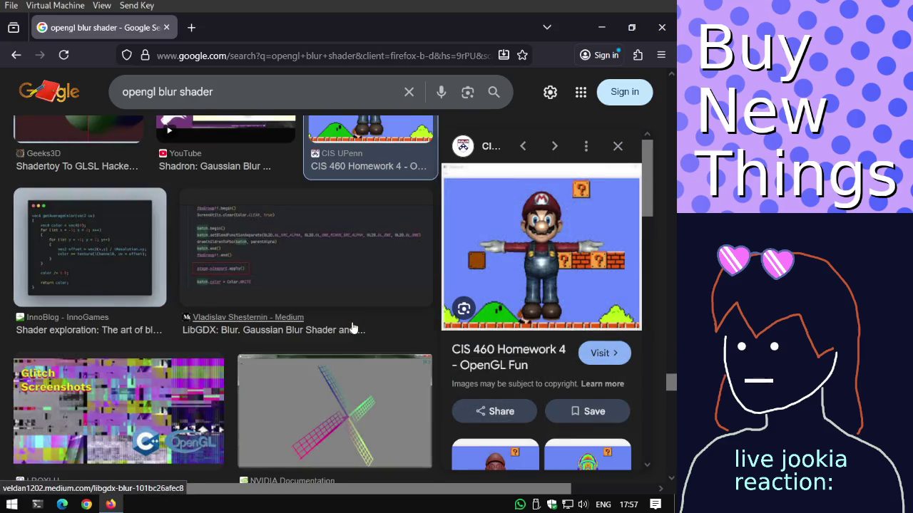
scroll(352, 328, "down", 2)
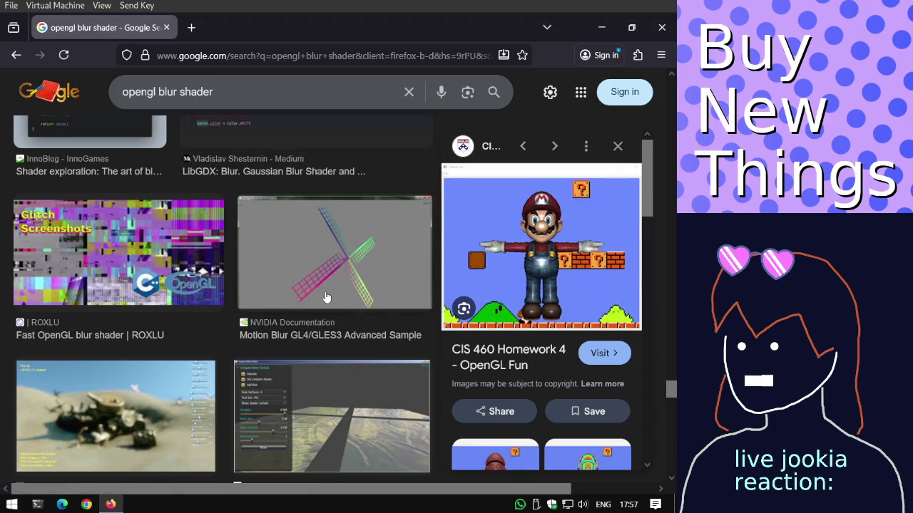
scroll(326, 297, "down", 2)
scroll(326, 298, "down", 2)
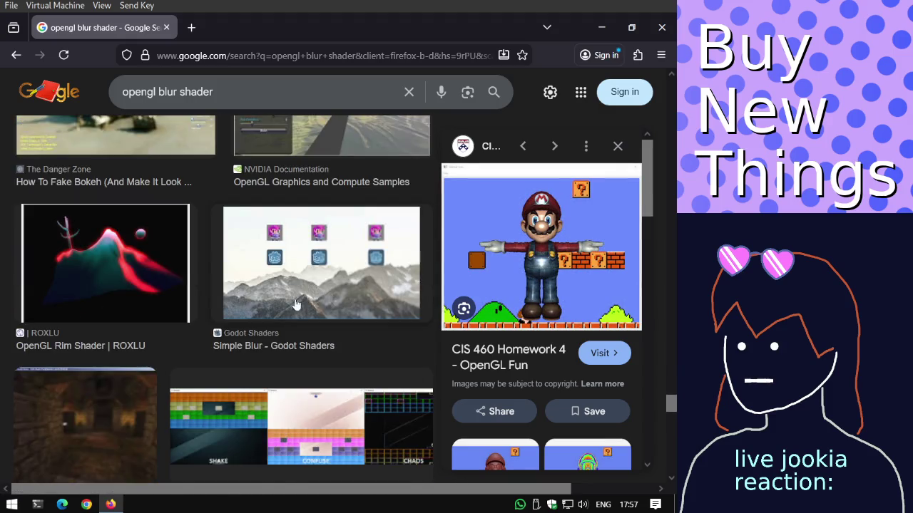
scroll(296, 305, "down", 2)
scroll(278, 288, "up", 1)
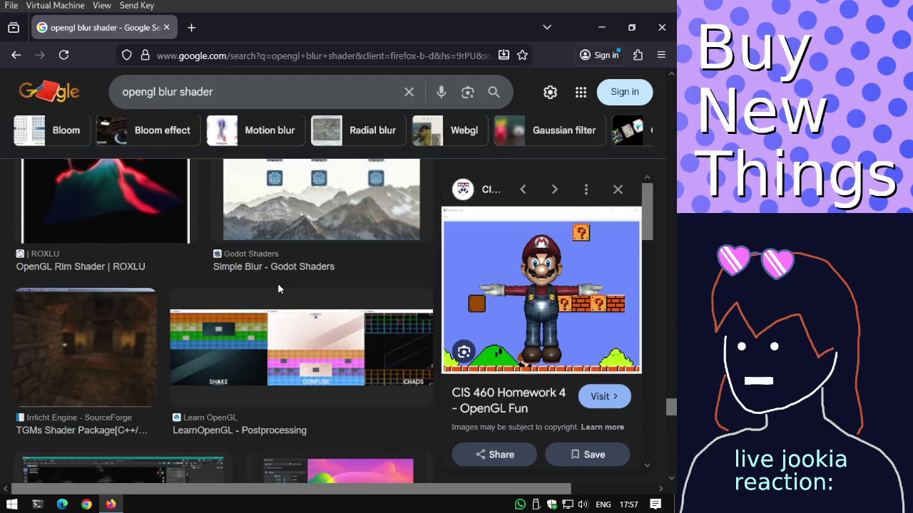
Step: Preview the ROXLU OpenGL Rim Shader result and open its article in a new tab
left_click(170, 214)
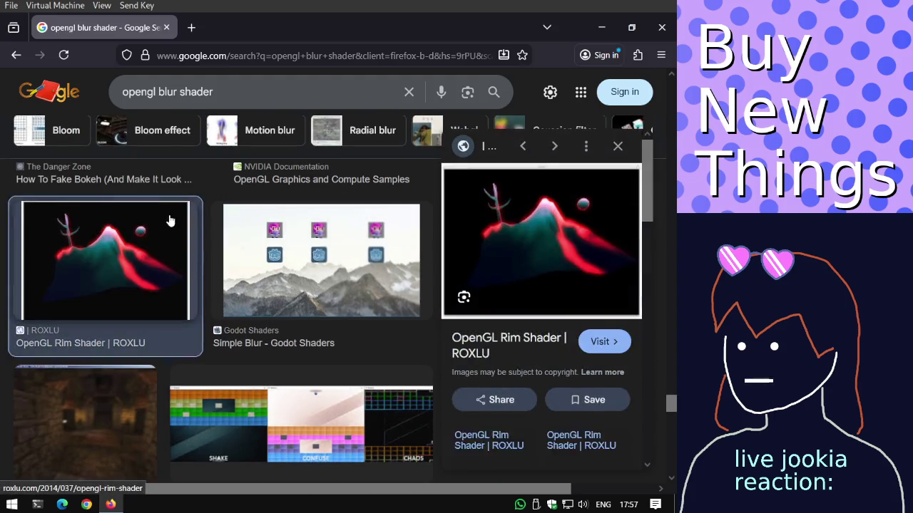
scroll(195, 262, "down", 2)
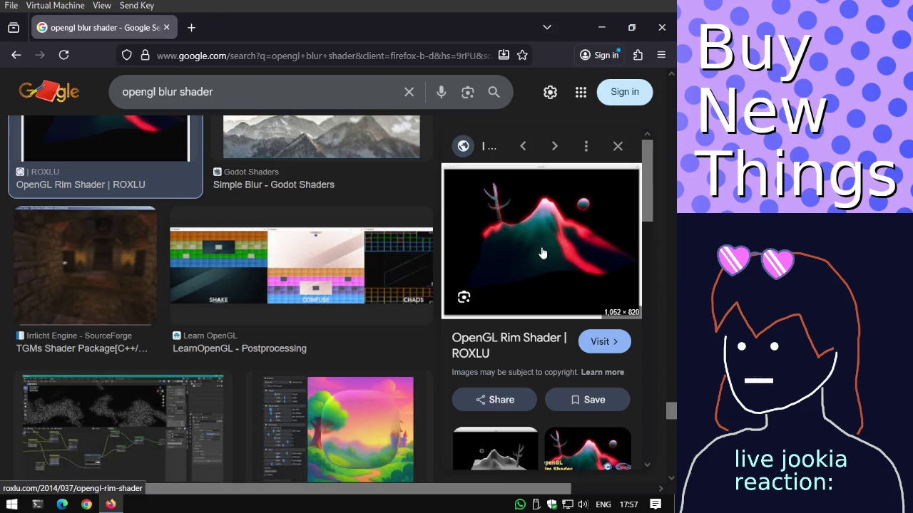
left_click(542, 251)
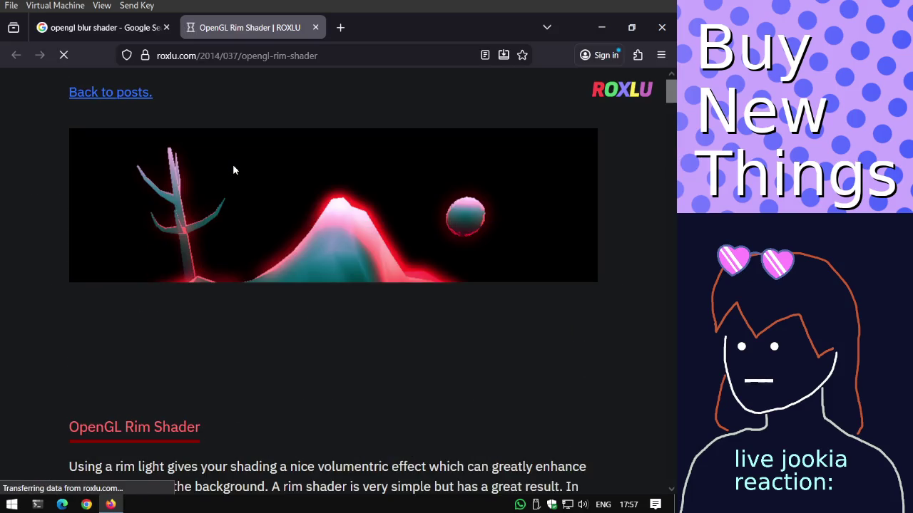
Step: Read through the Rim Shader article, then close its tab to return to the image results
scroll(233, 169, "down", 1)
scroll(233, 169, "down", 4)
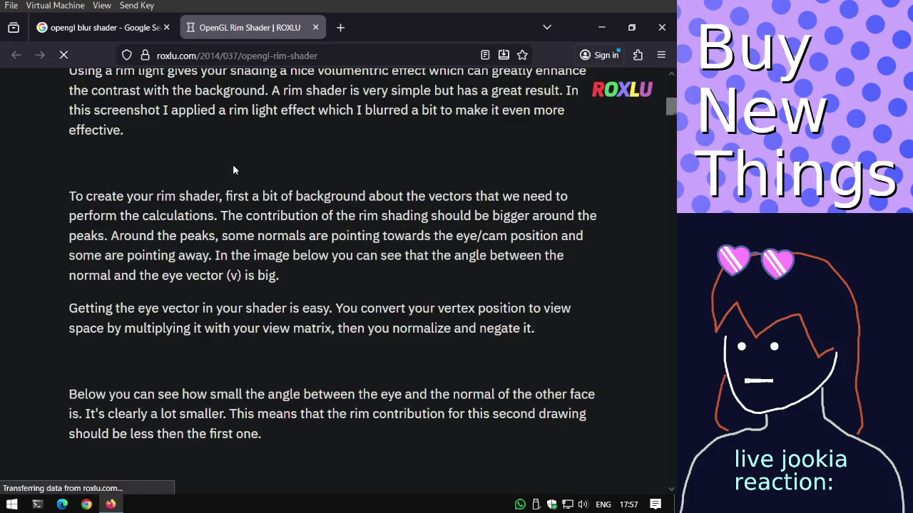
scroll(233, 169, "down", 4)
scroll(233, 164, "down", 1)
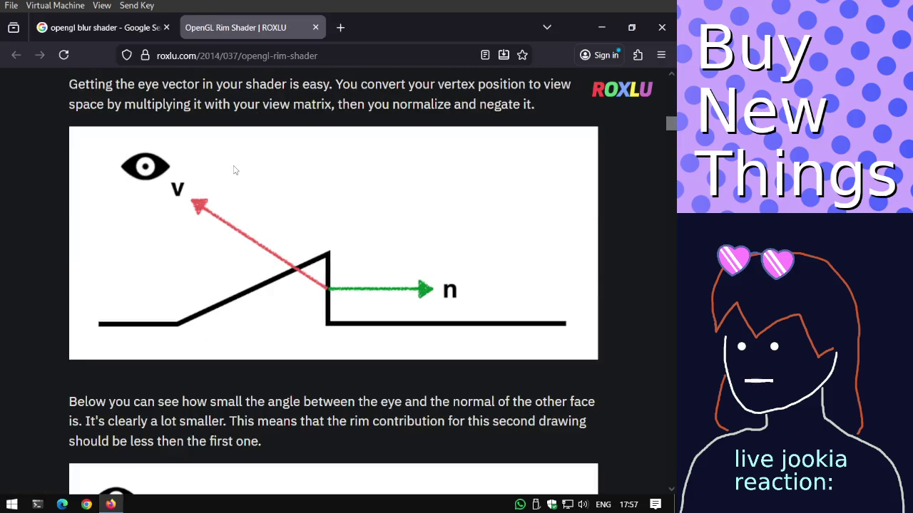
scroll(232, 164, "down", 2)
scroll(232, 164, "down", 4)
scroll(232, 164, "down", 3)
scroll(232, 165, "down", 5)
scroll(232, 165, "down", 3)
scroll(233, 165, "down", 5)
scroll(232, 165, "down", 4)
scroll(233, 169, "down", 4)
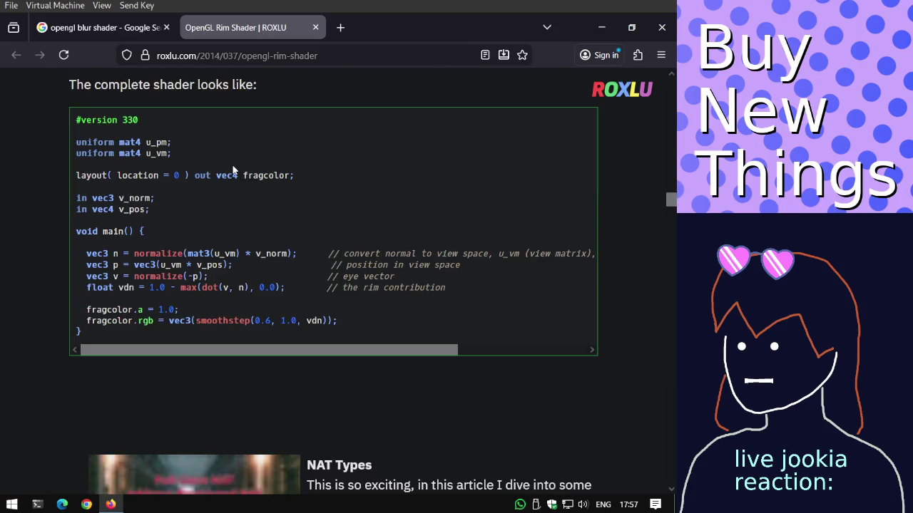
scroll(233, 169, "down", 3)
scroll(233, 170, "down", 1)
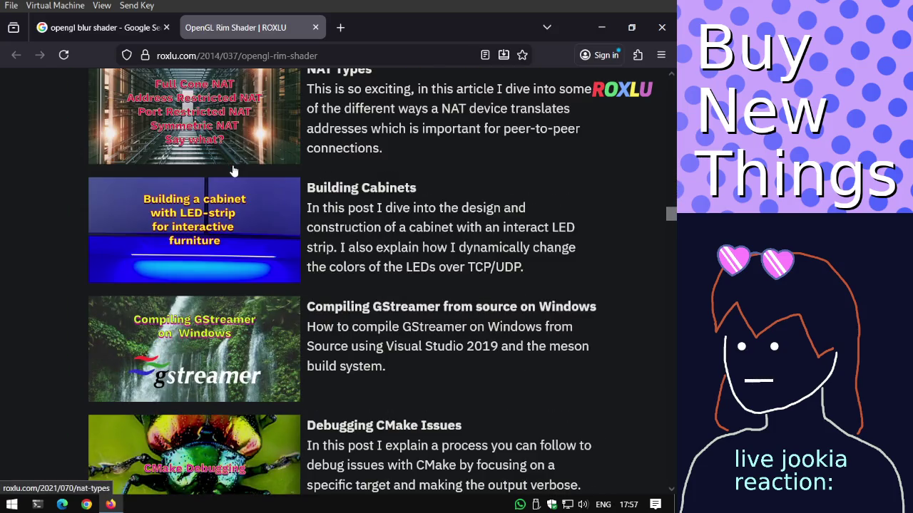
scroll(233, 171, "down", 4)
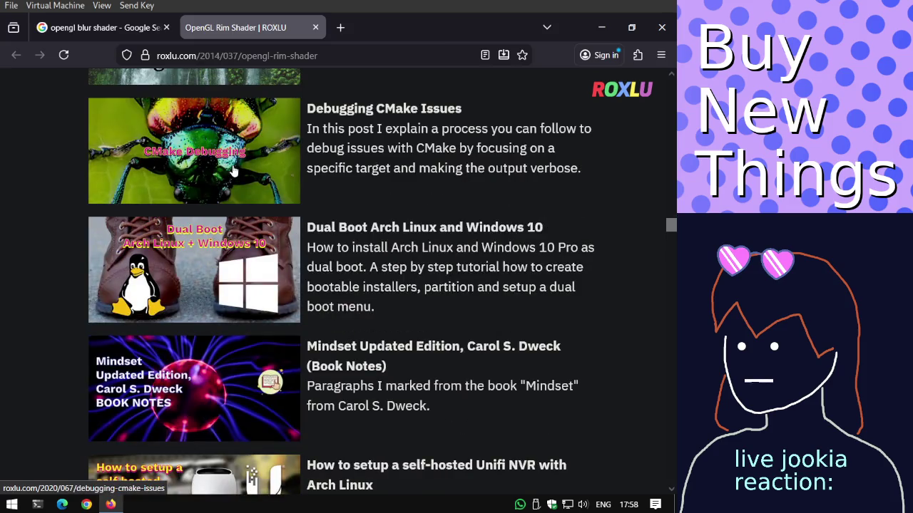
scroll(233, 171, "down", 1)
scroll(232, 171, "down", 5)
scroll(232, 171, "down", 2)
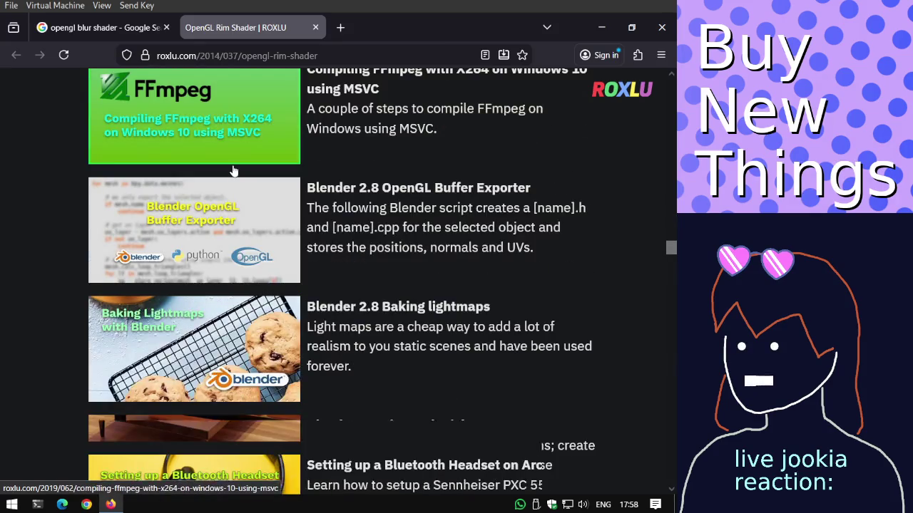
scroll(232, 172, "down", 3)
scroll(232, 171, "down", 3)
scroll(232, 171, "down", 1)
scroll(261, 172, "down", 3)
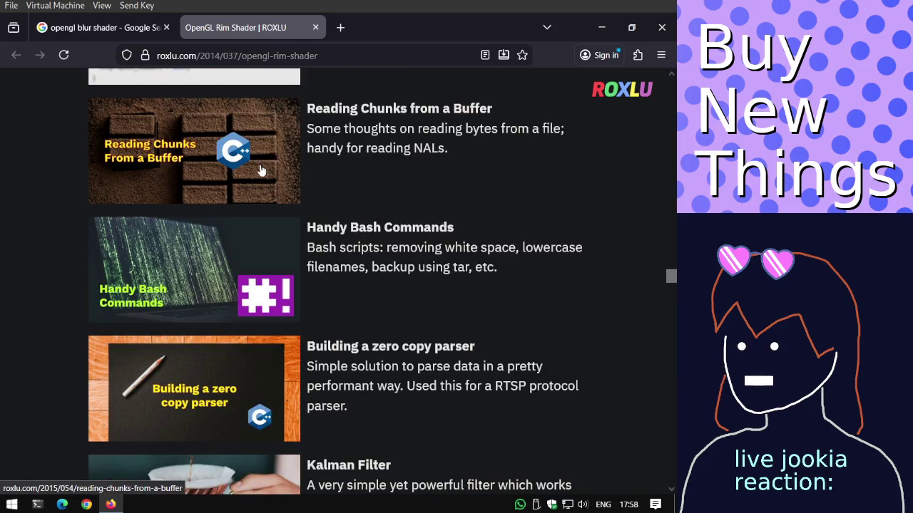
scroll(261, 171, "down", 3)
scroll(262, 170, "down", 3)
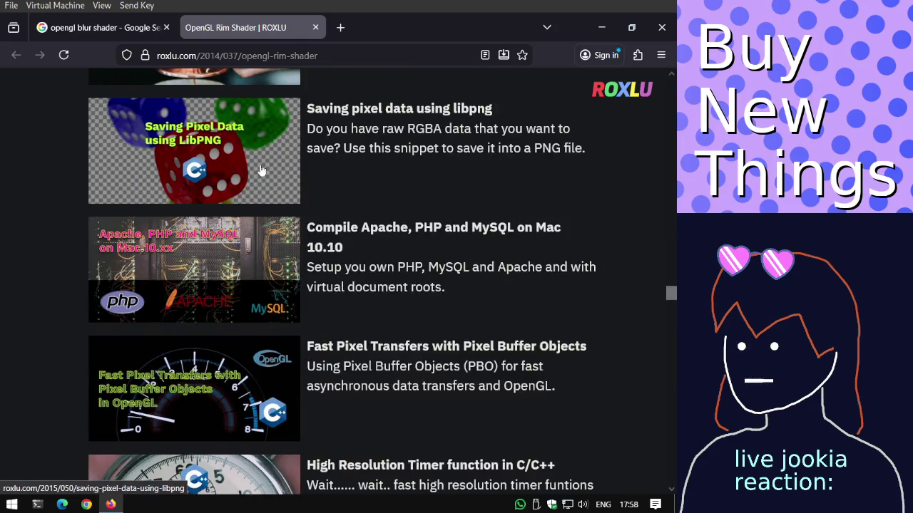
scroll(262, 171, "down", 4)
scroll(261, 171, "down", 3)
scroll(261, 171, "down", 2)
scroll(261, 171, "down", 4)
scroll(261, 171, "down", 1)
scroll(261, 171, "down", 4)
scroll(260, 171, "down", 5)
scroll(261, 171, "down", 4)
scroll(261, 171, "down", 4)
scroll(261, 171, "down", 3)
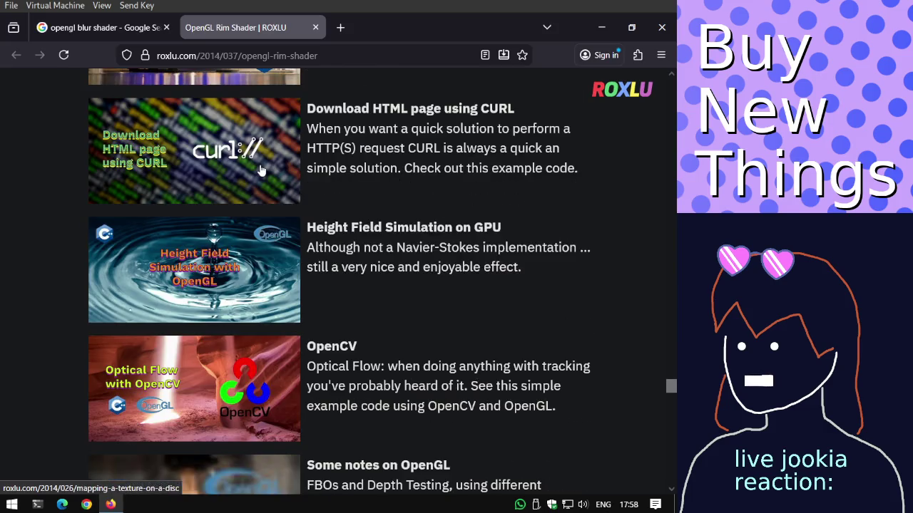
scroll(261, 172, "down", 1)
scroll(261, 171, "down", 1)
scroll(261, 171, "down", 2)
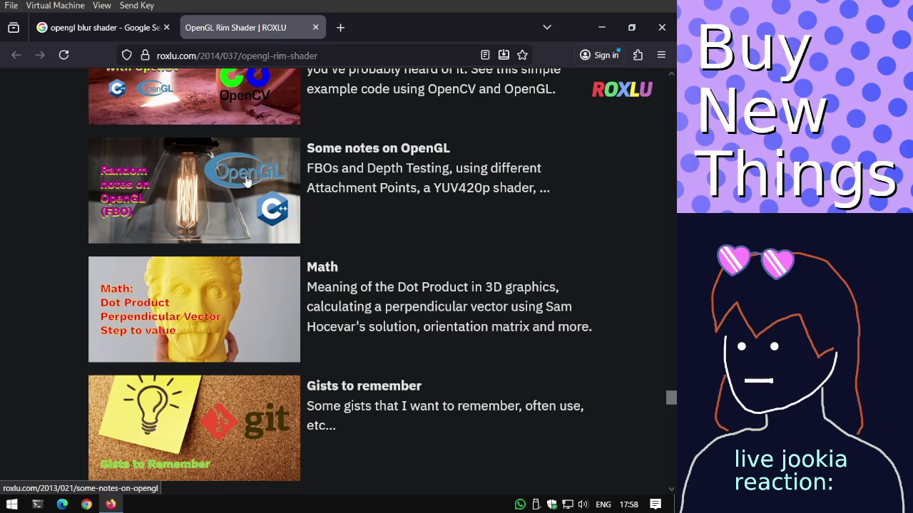
key("ctrl+w")
scroll(257, 171, "down", 3)
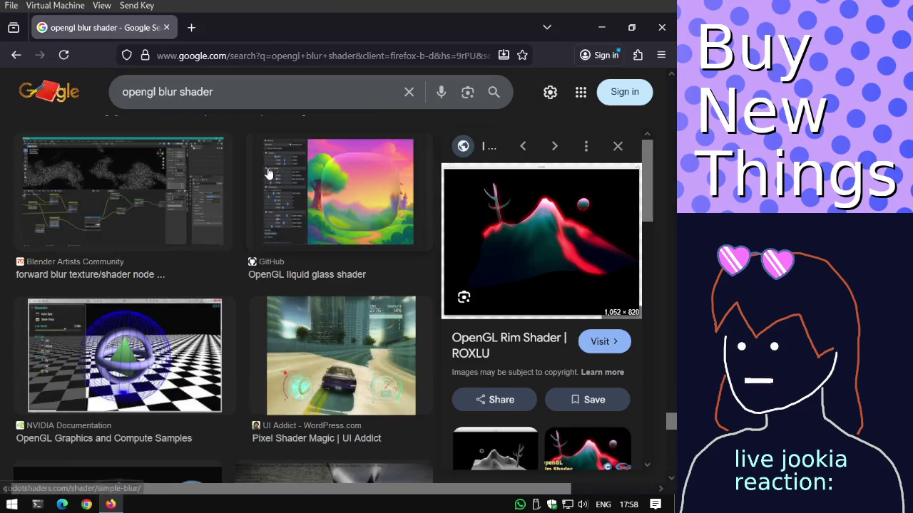
Step: Preview the OpenGL terrain renderer update result and open its blog post in a new tab
scroll(270, 161, "down", 2)
scroll(264, 205, "down", 3)
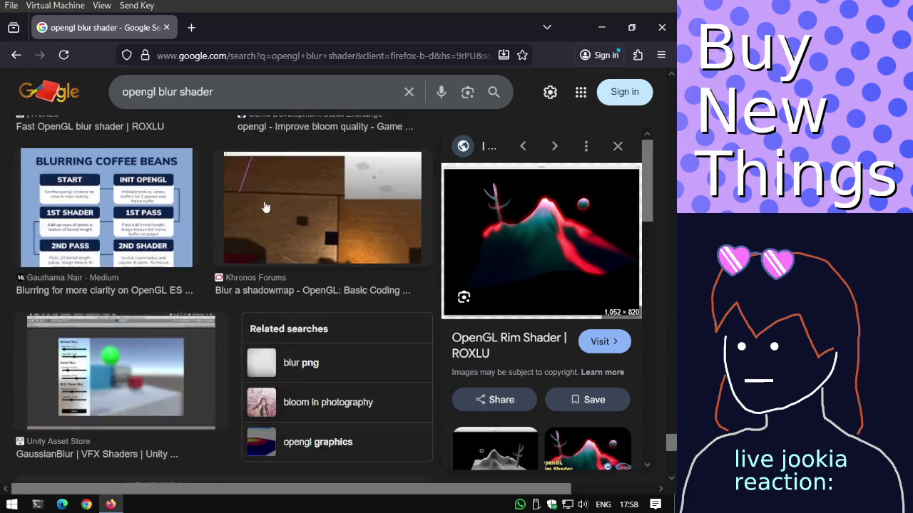
scroll(261, 204, "down", 4)
scroll(223, 223, "down", 4)
scroll(218, 212, "down", 1)
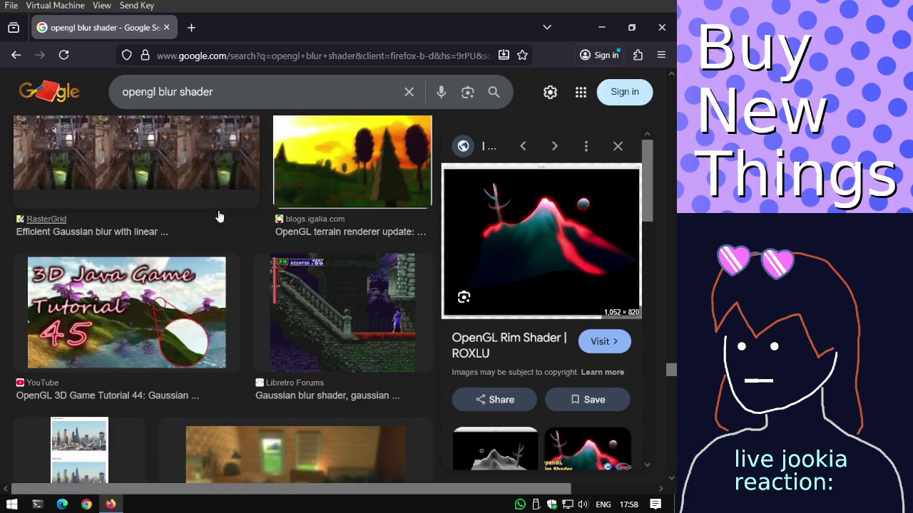
left_click(341, 178)
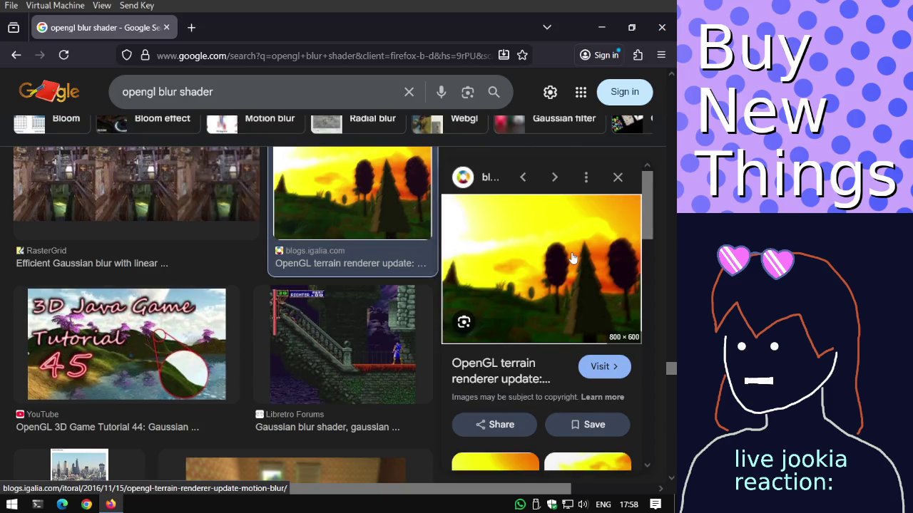
left_click(560, 250)
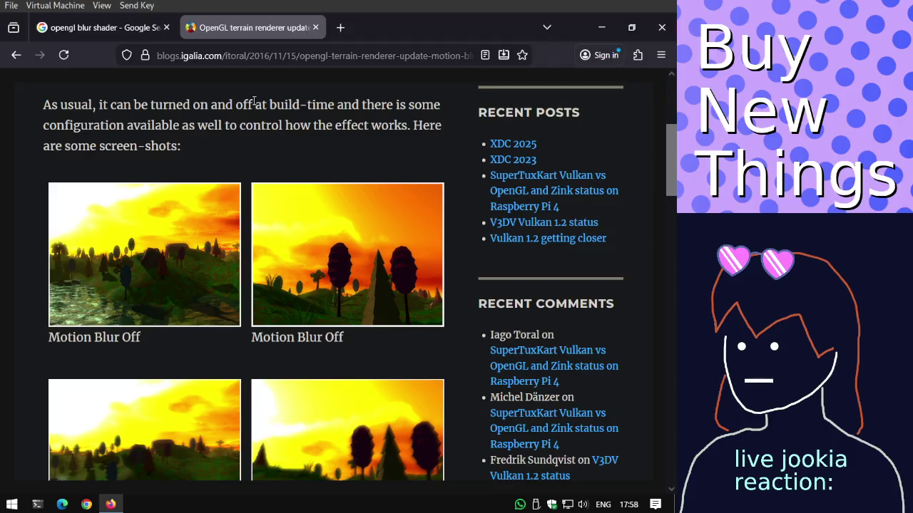
Step: Skim the terrain renderer blog post, then close it to return to the results
scroll(254, 100, "down", 2)
scroll(254, 102, "down", 1)
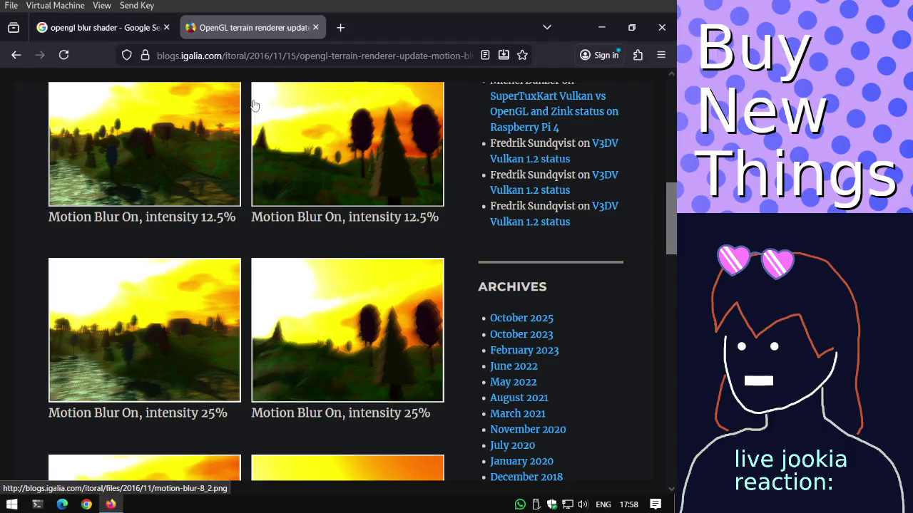
scroll(255, 105, "down", 3)
scroll(254, 104, "down", 2)
scroll(253, 102, "down", 4)
scroll(252, 100, "down", 10)
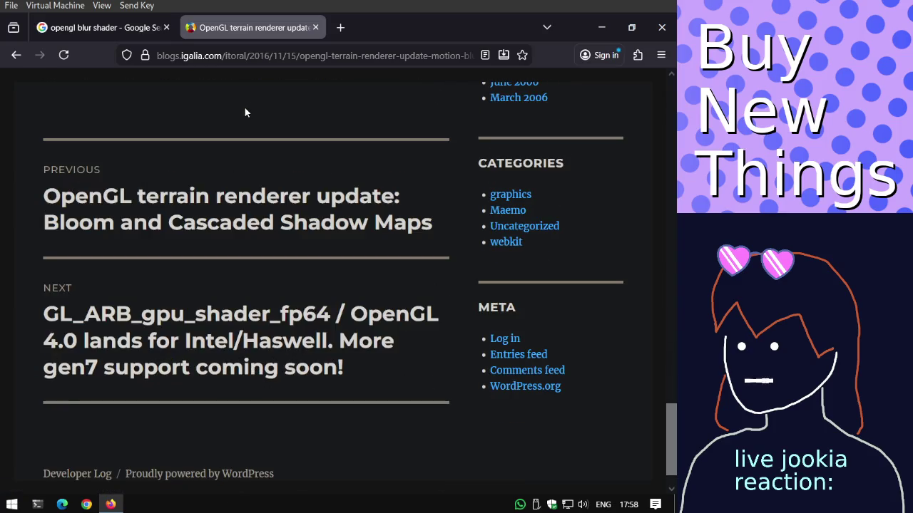
key("ctrl+w")
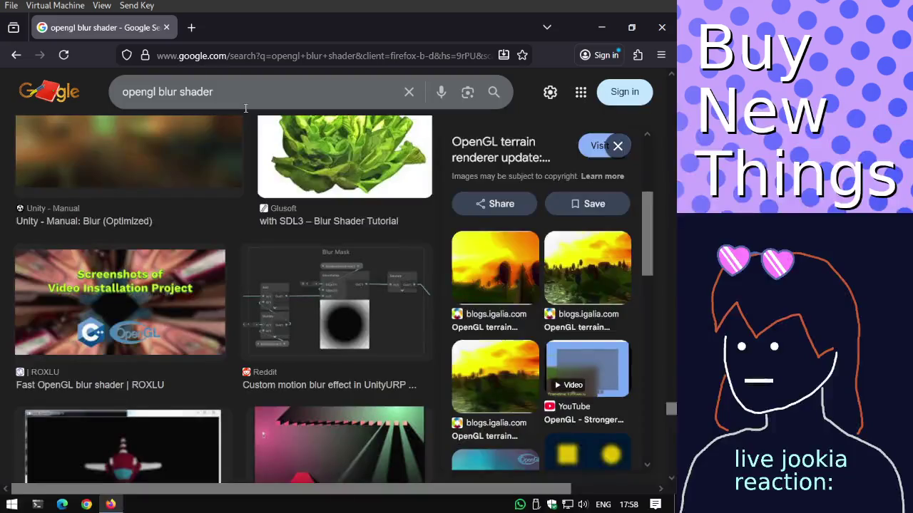
Step: Preview LearnOpenGL Deferred Shading, then open the Reddit 'Forward Rendering vs. Deferred' post in a new tab
scroll(189, 147, "down", 4)
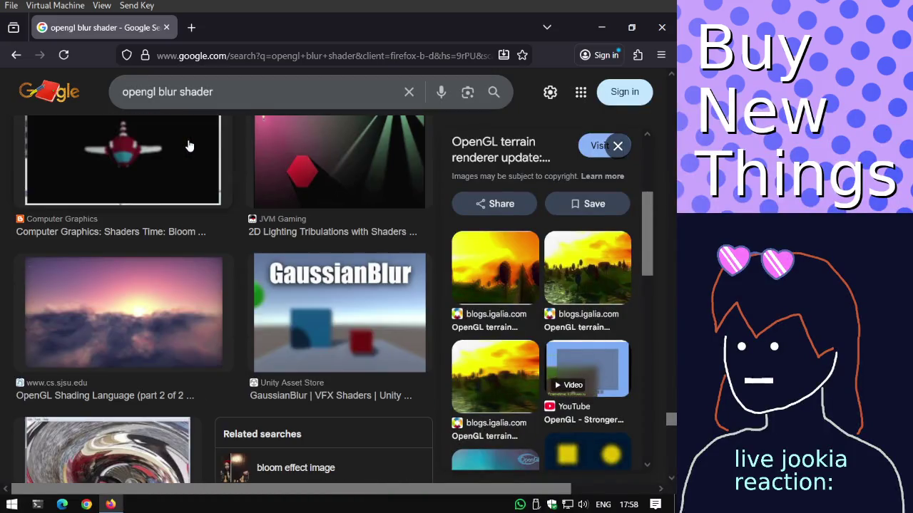
scroll(191, 146, "down", 3)
scroll(198, 147, "down", 3)
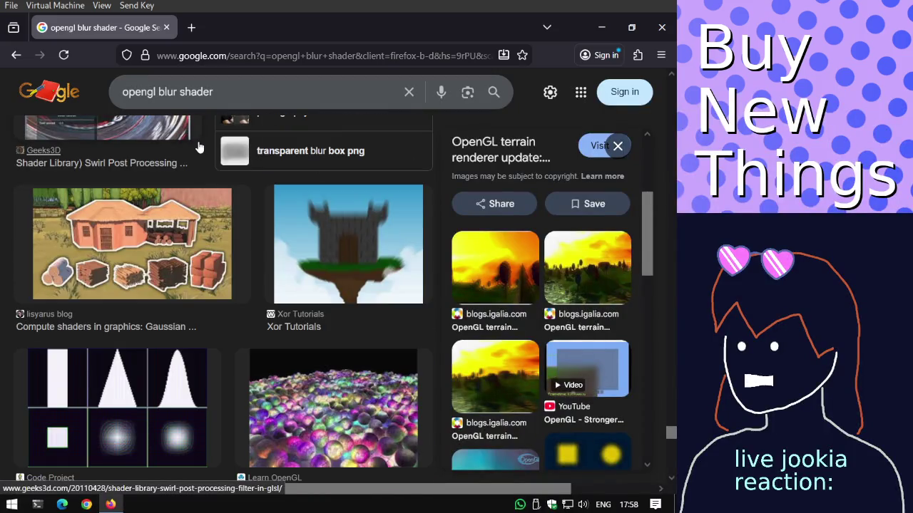
scroll(200, 148, "down", 2)
left_click(278, 268)
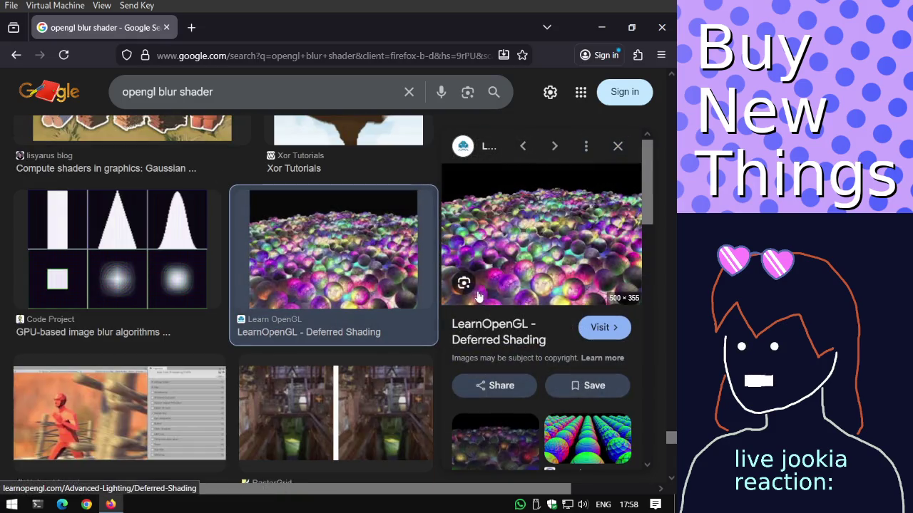
scroll(470, 291, "down", 2)
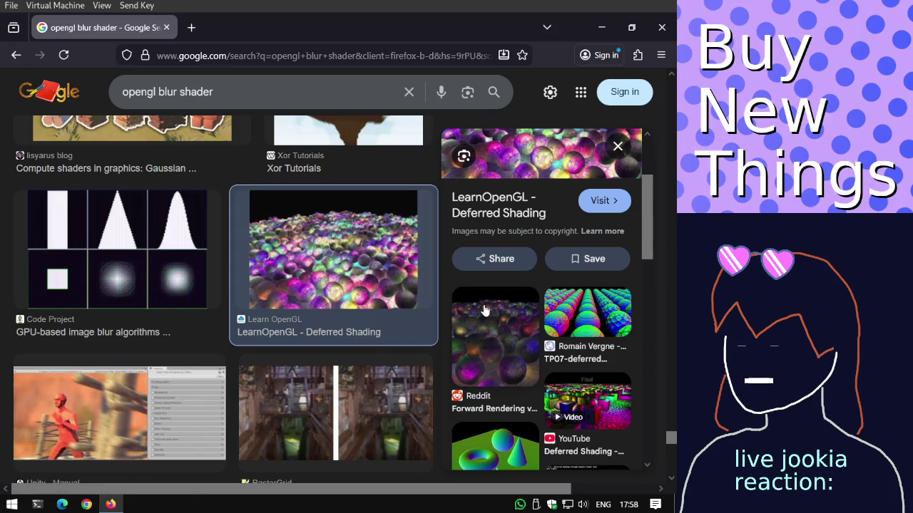
left_click(484, 311)
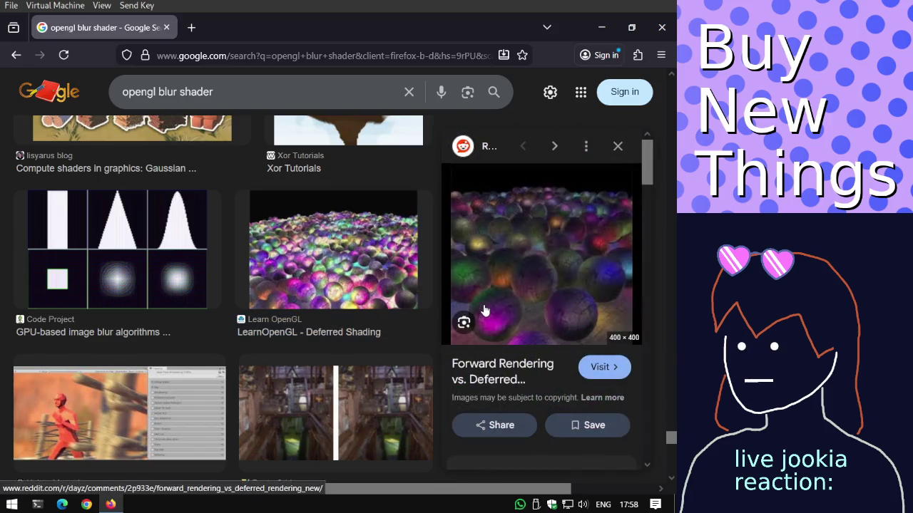
left_click(500, 366)
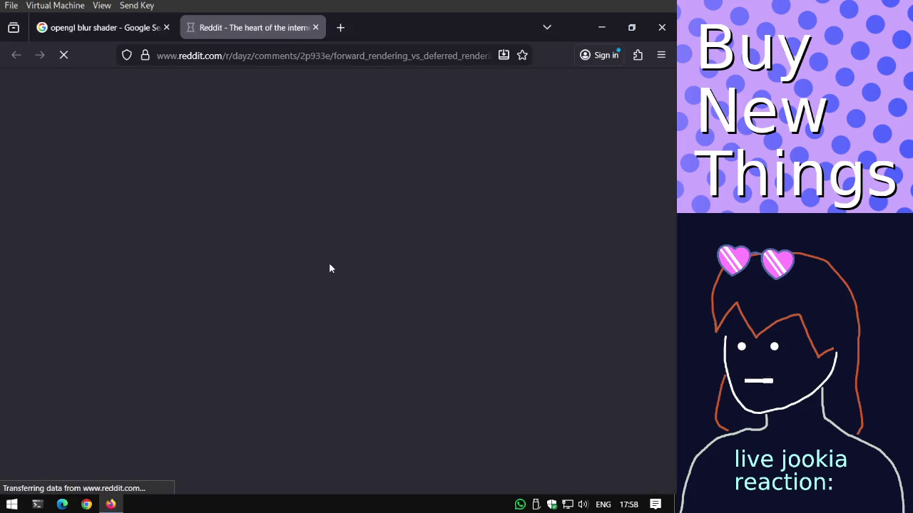
Step: Skim the Reddit post, then close its tab
scroll(328, 266, "down", 2)
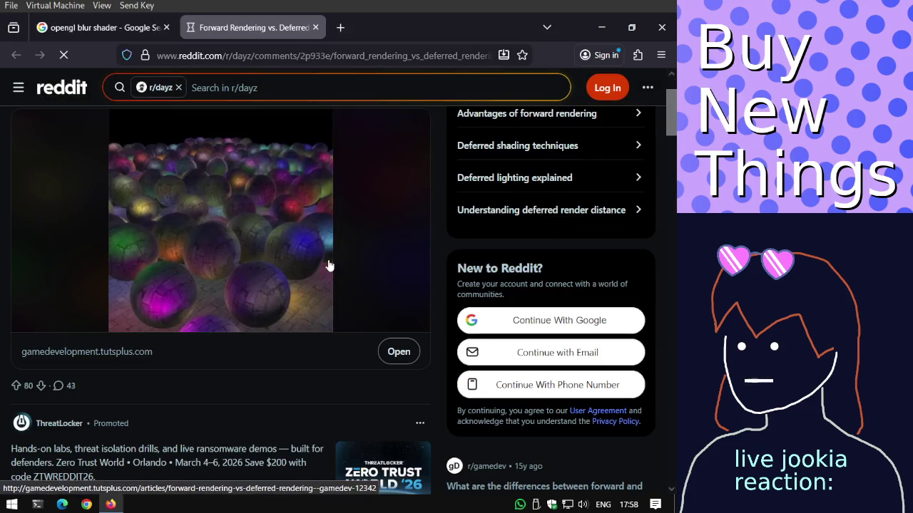
scroll(328, 266, "down", 3)
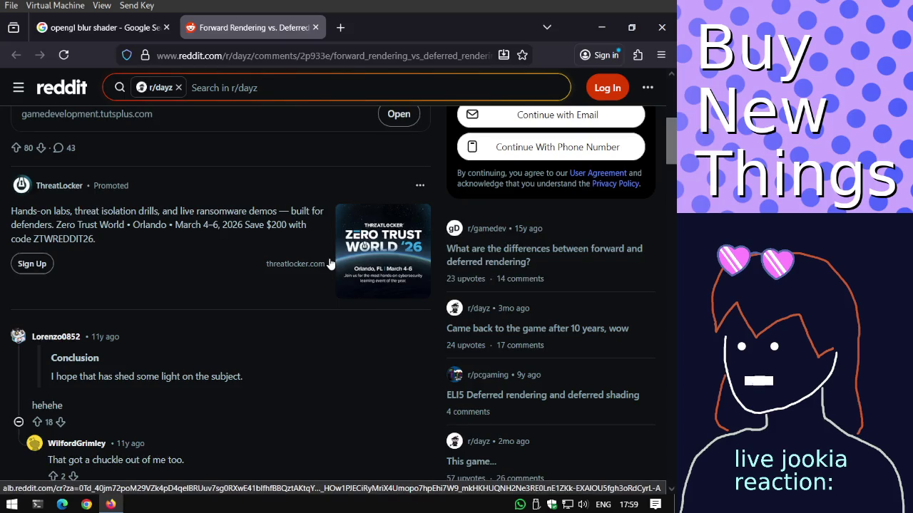
scroll(330, 264, "up", 5)
key("ctrl+w")
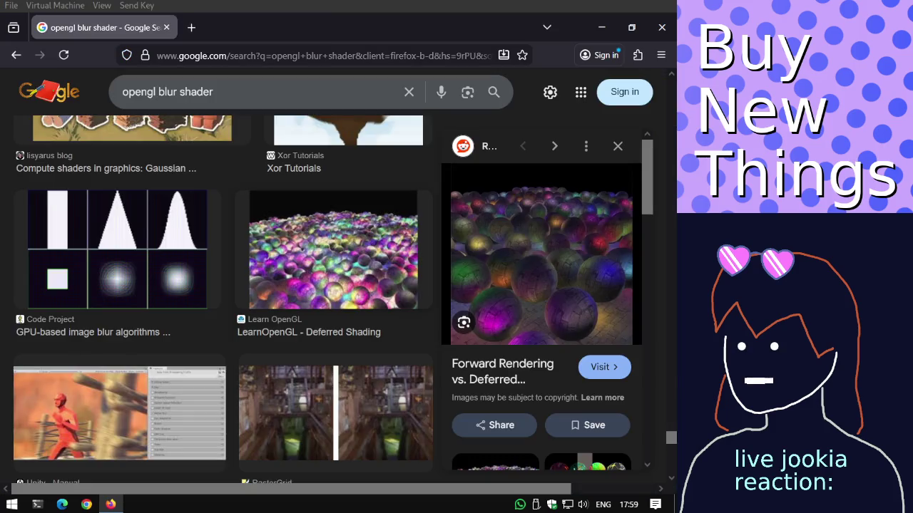
Step: Scroll to the end of the results and load more blur shader images
scroll(69, 377, "down", 3)
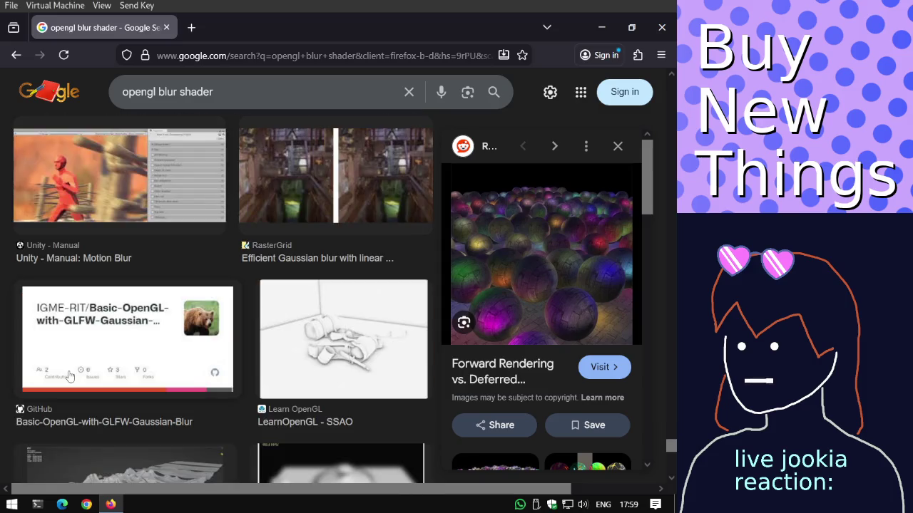
scroll(69, 377, "down", 2)
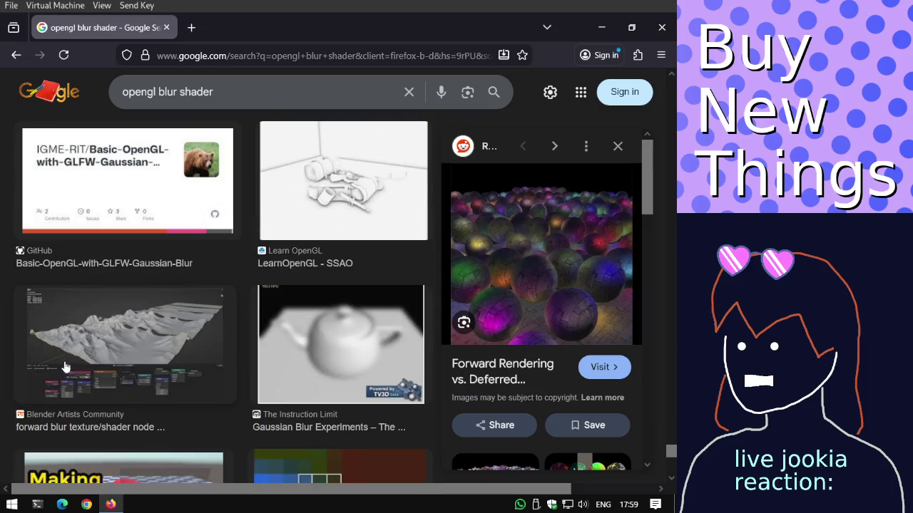
scroll(63, 342, "down", 3)
scroll(83, 339, "down", 2)
scroll(82, 340, "down", 1)
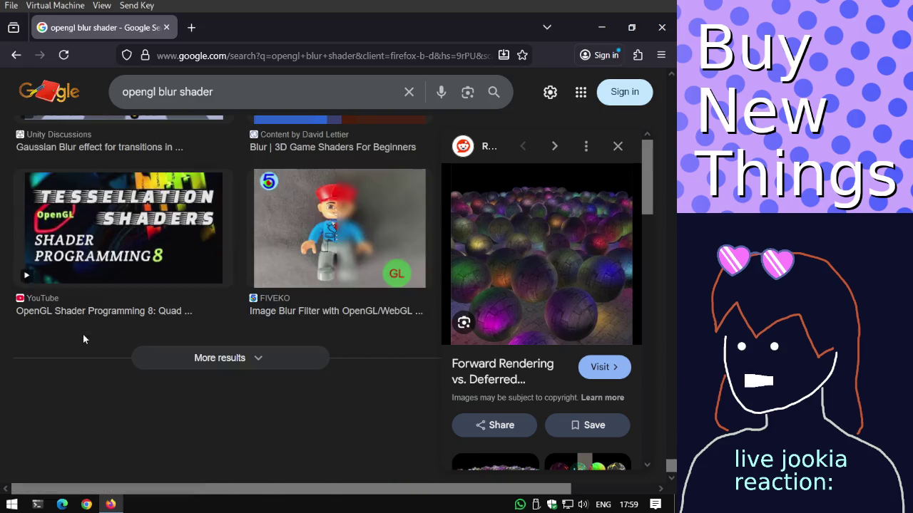
left_click(225, 358)
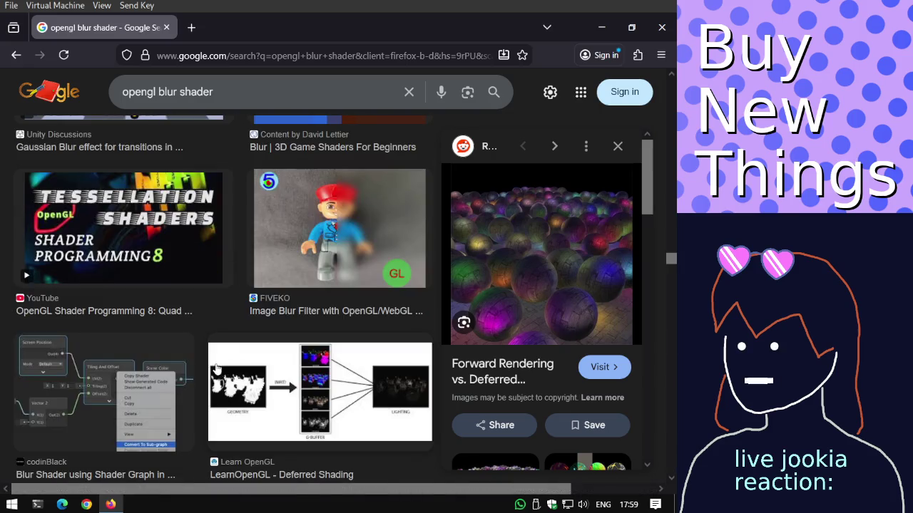
Step: Preview the Electric Soup 'OpenGL post-processing' image and look through its details
scroll(215, 365, "down", 2)
scroll(206, 367, "down", 2)
scroll(120, 403, "down", 2)
scroll(119, 403, "down", 2)
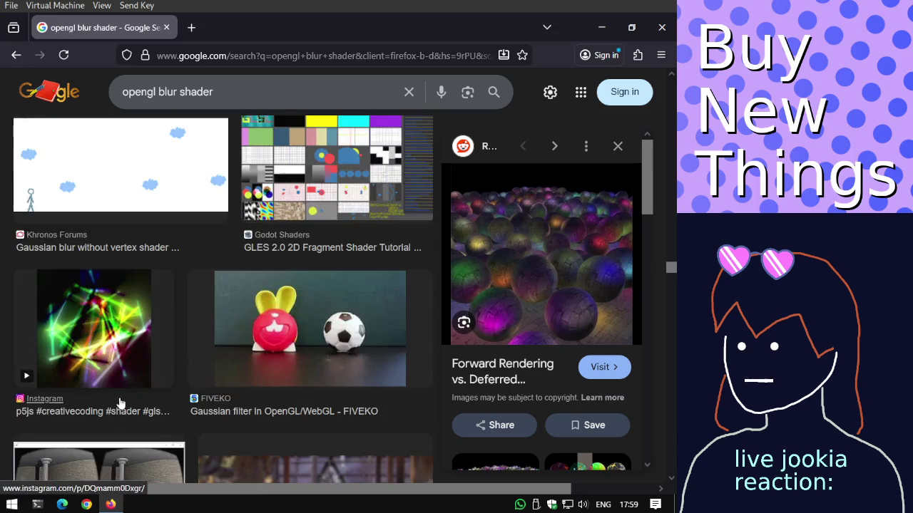
scroll(119, 403, "down", 2)
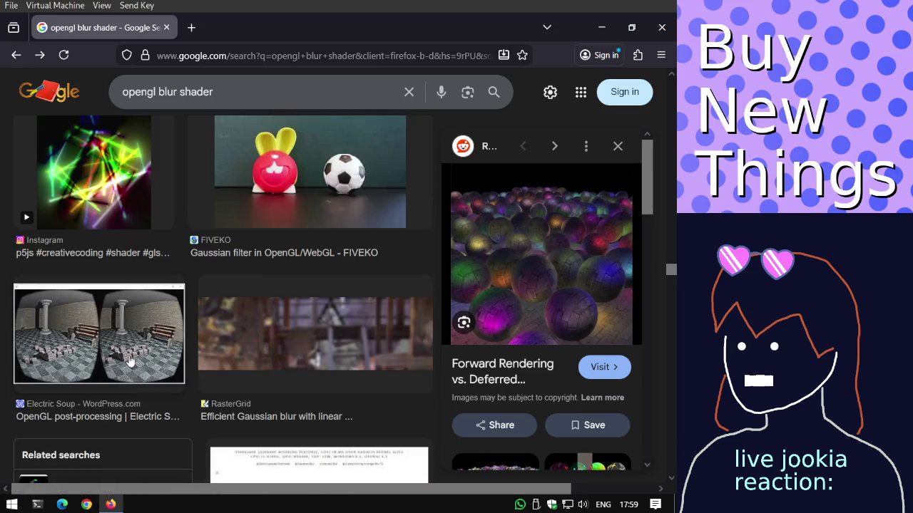
left_click(131, 363)
scroll(133, 362, "down", 4)
scroll(134, 364, "down", 4)
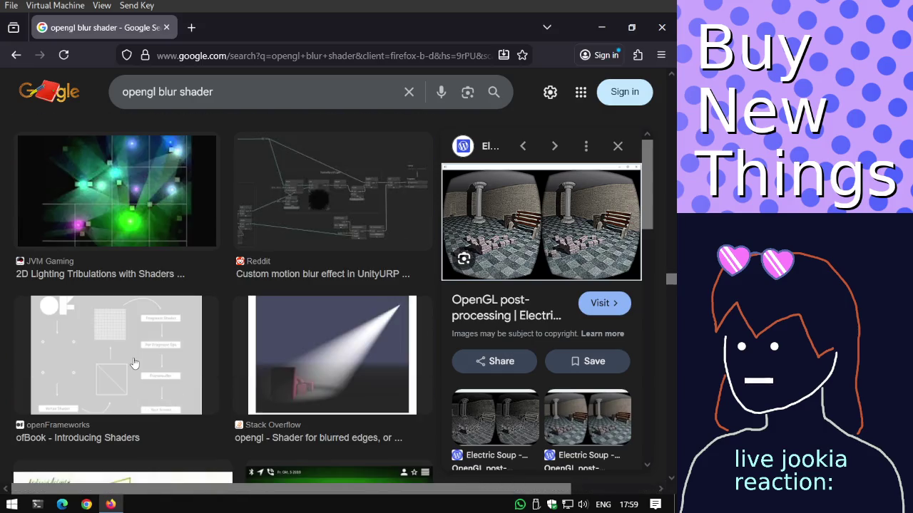
scroll(134, 362, "down", 4)
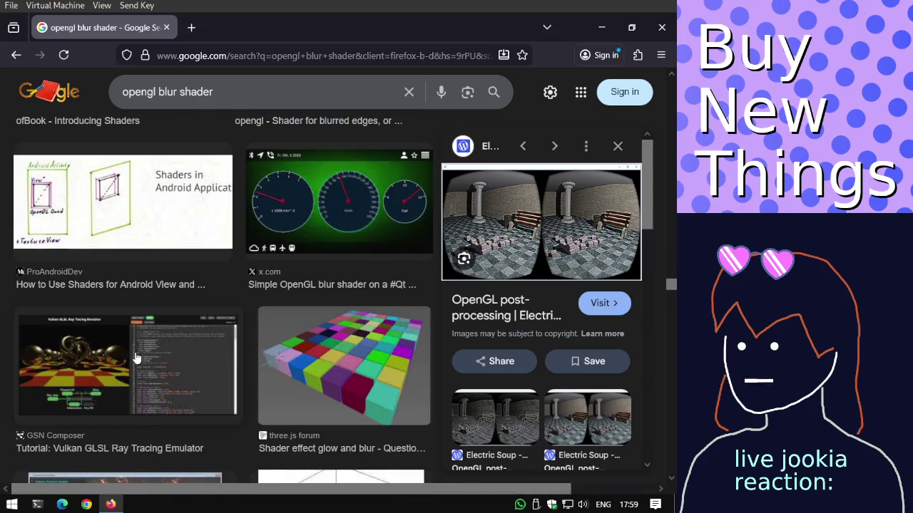
scroll(135, 358, "down", 4)
scroll(137, 350, "down", 3)
scroll(140, 347, "down", 4)
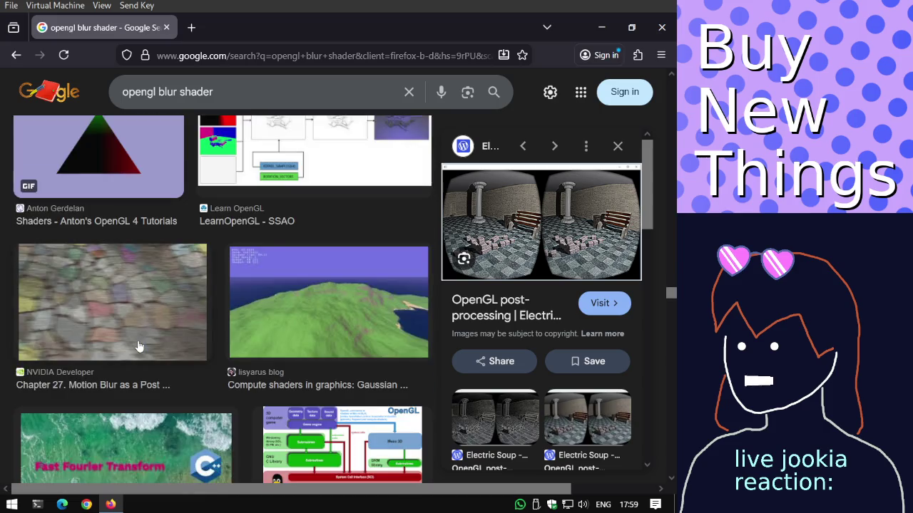
scroll(140, 347, "down", 2)
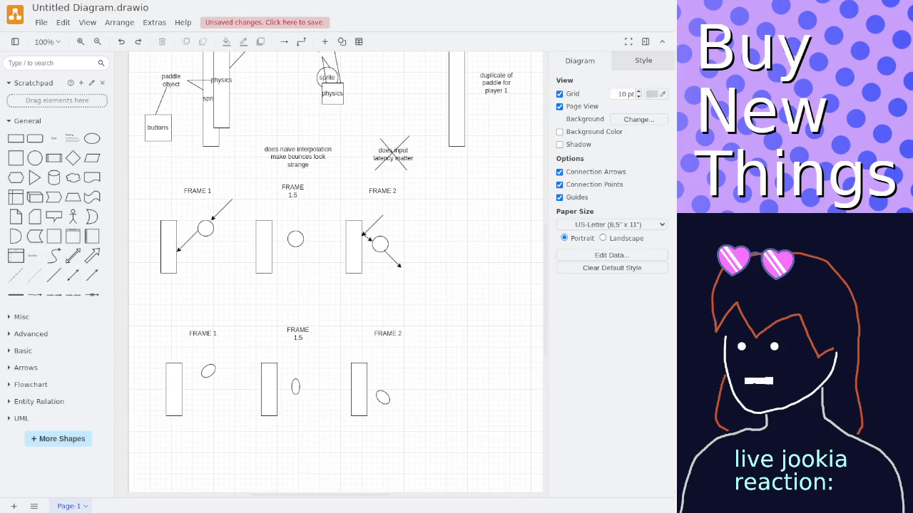
Step: Pan the draw.io canvas up to show the Pong physics and player score boxes
scroll(308, 125, "up", 3)
left_click_drag(240, 89, 236, 81)
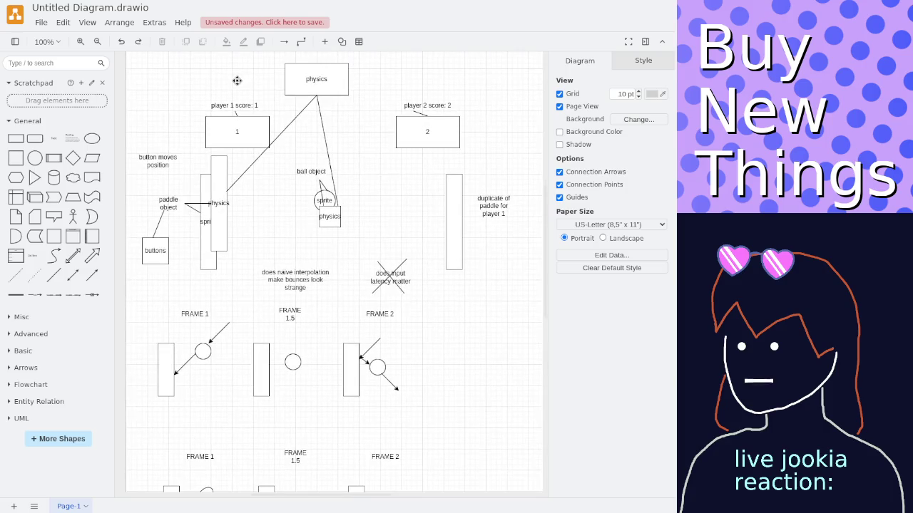
mouse_move(275, 193)
left_mouse_down()
mouse_move(282, 117)
mouse_move(266, 135)
left_mouse_up()
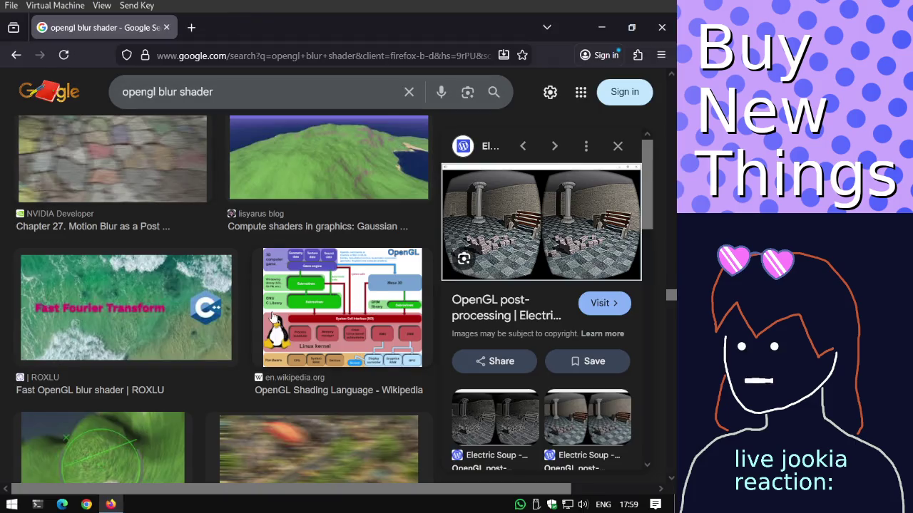
Step: Scroll through the image results and preview the Geeks3D 'Shader Library (GLSL)' result
scroll(271, 317, "down", 4)
scroll(272, 318, "down", 5)
scroll(274, 314, "down", 2)
scroll(271, 314, "down", 1)
scroll(285, 299, "down", 2)
scroll(322, 269, "down", 3)
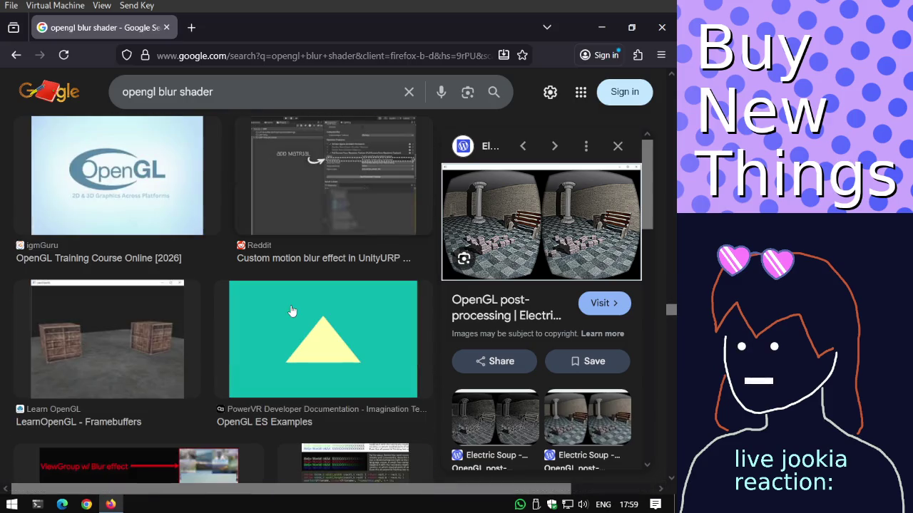
scroll(284, 326, "down", 2)
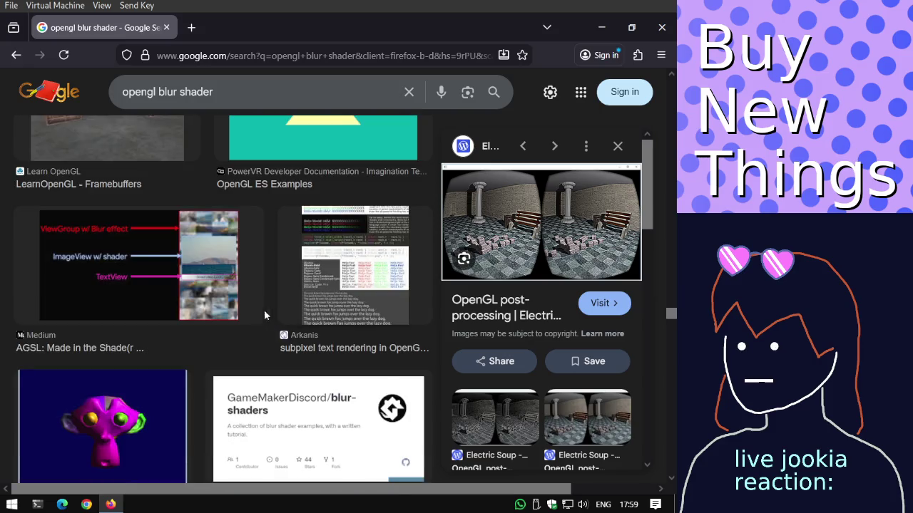
scroll(263, 312, "down", 3)
scroll(264, 311, "down", 3)
scroll(263, 309, "down", 4)
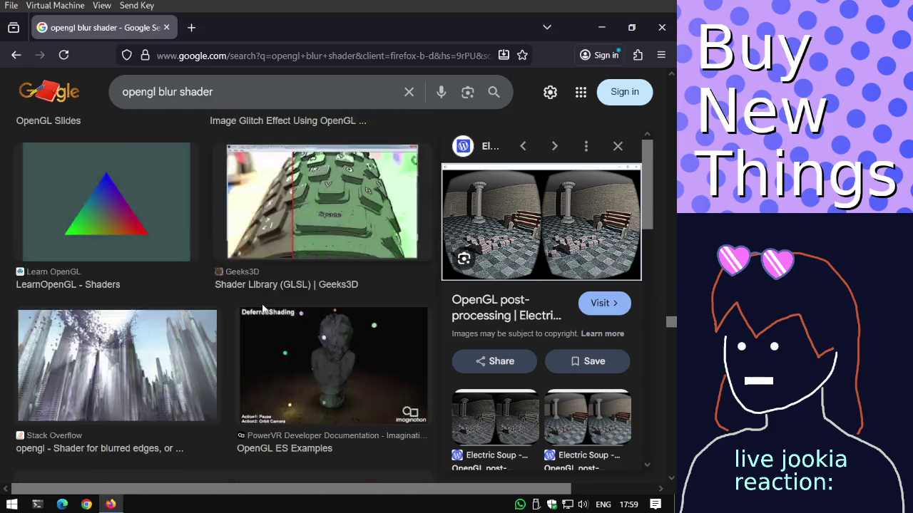
scroll(263, 308, "down", 2)
scroll(262, 309, "up", 2)
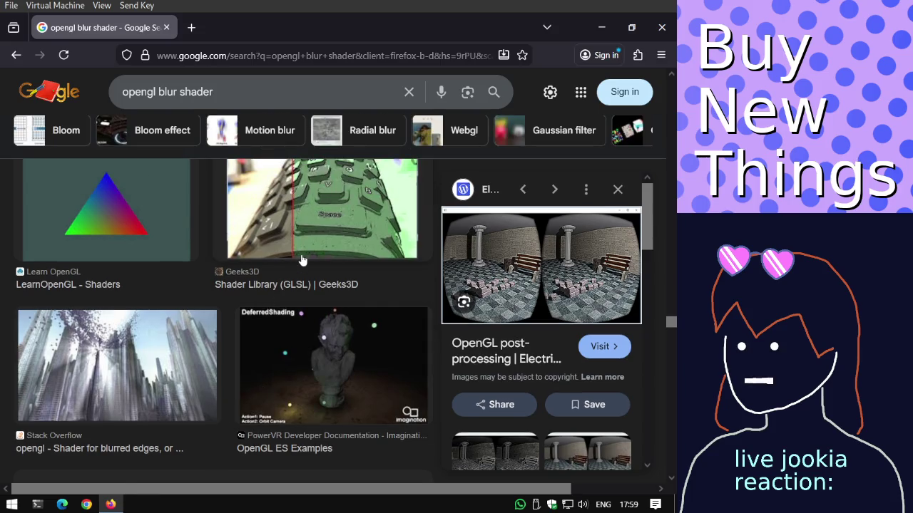
left_click(302, 259)
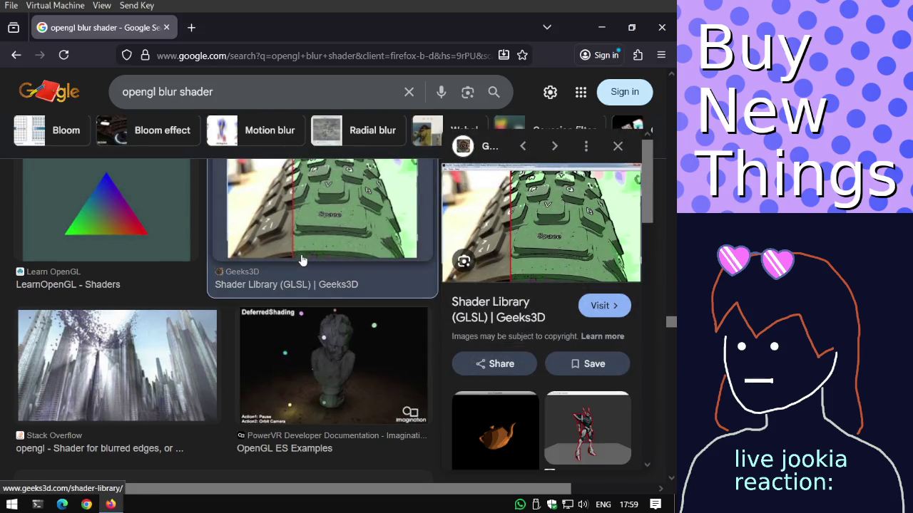
mouse_move(542, 223)
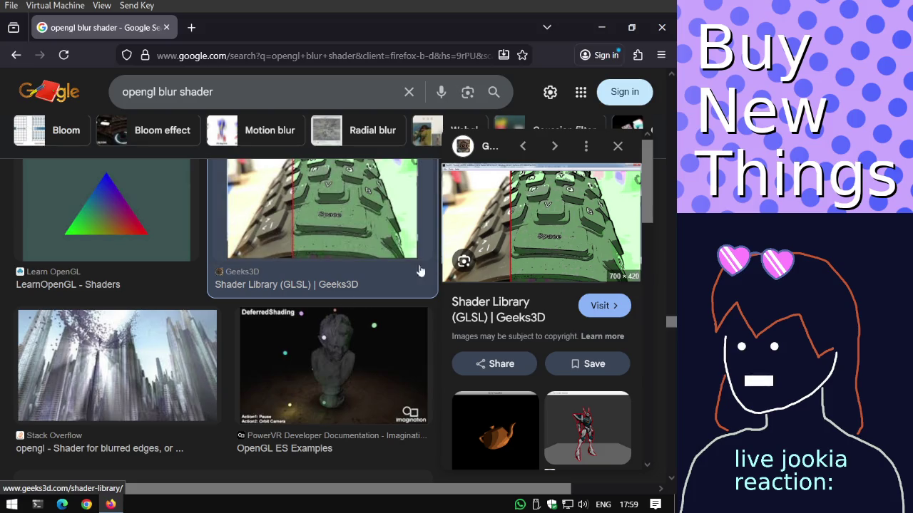
Step: Scroll further through the results, then close Firefox with Alt+F4 and bring up the Start menu
scroll(420, 271, "down", 4)
scroll(192, 274, "down", 6)
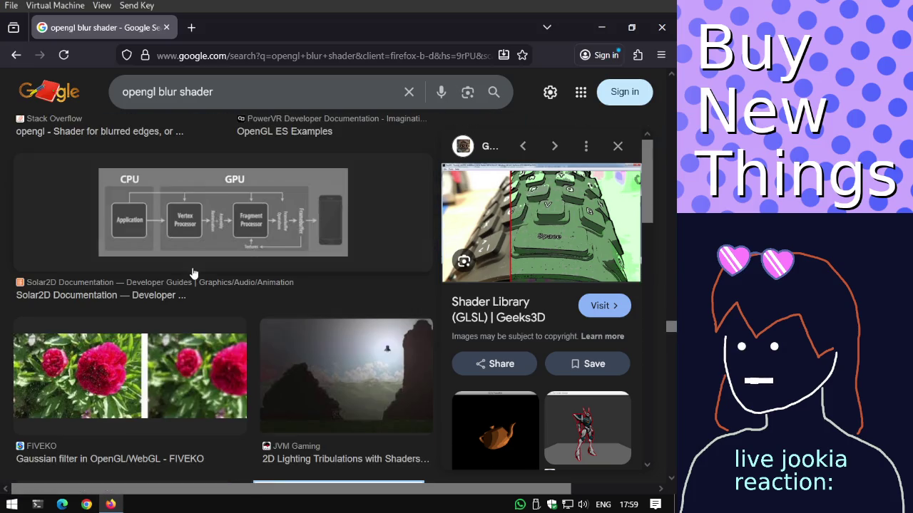
scroll(192, 274, "down", 5)
scroll(193, 274, "down", 5)
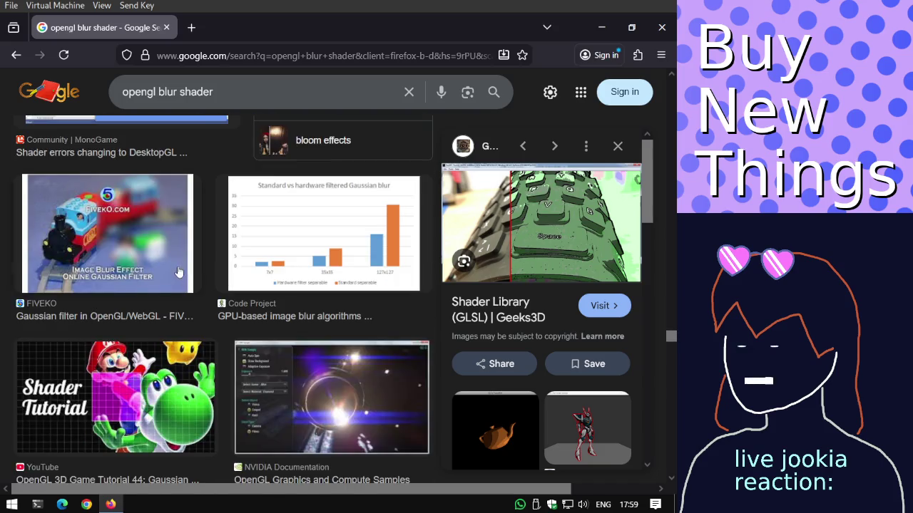
scroll(176, 277, "down", 3)
scroll(163, 275, "down", 3)
scroll(163, 277, "down", 4)
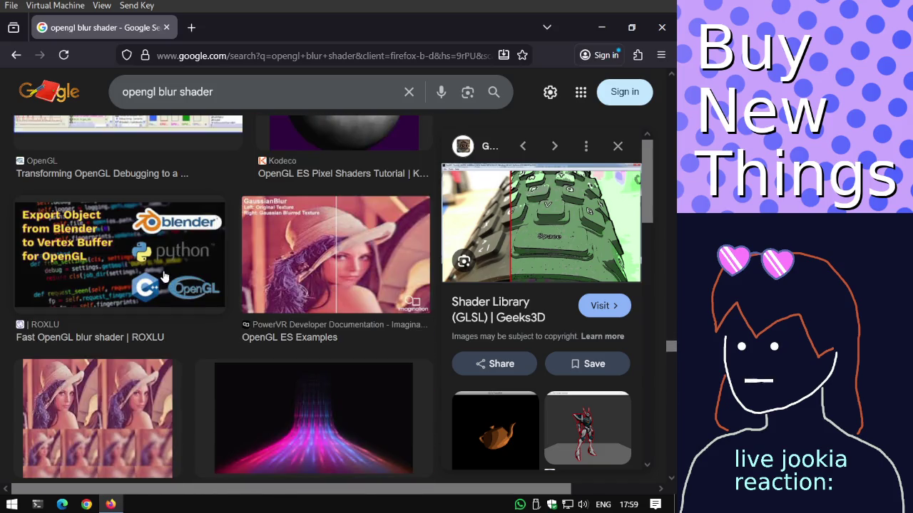
scroll(164, 276, "down", 3)
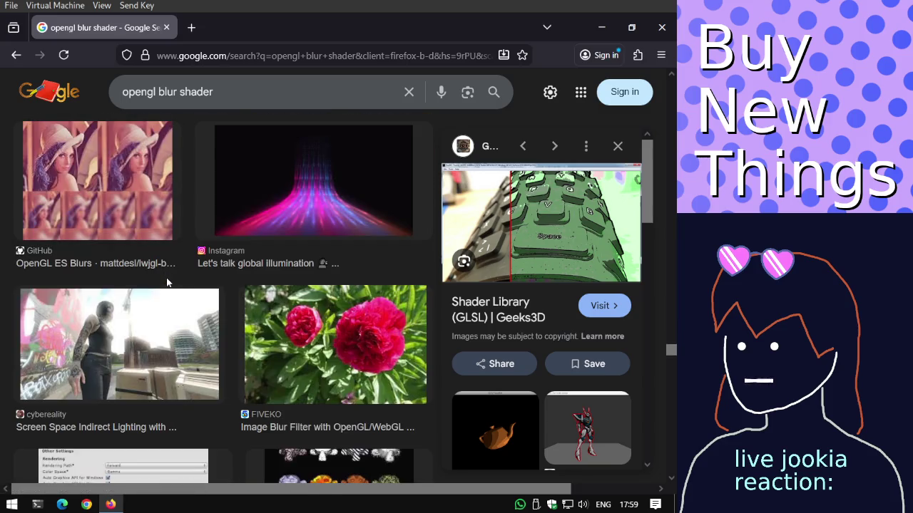
key("alt+F4")
left_click(11, 504)
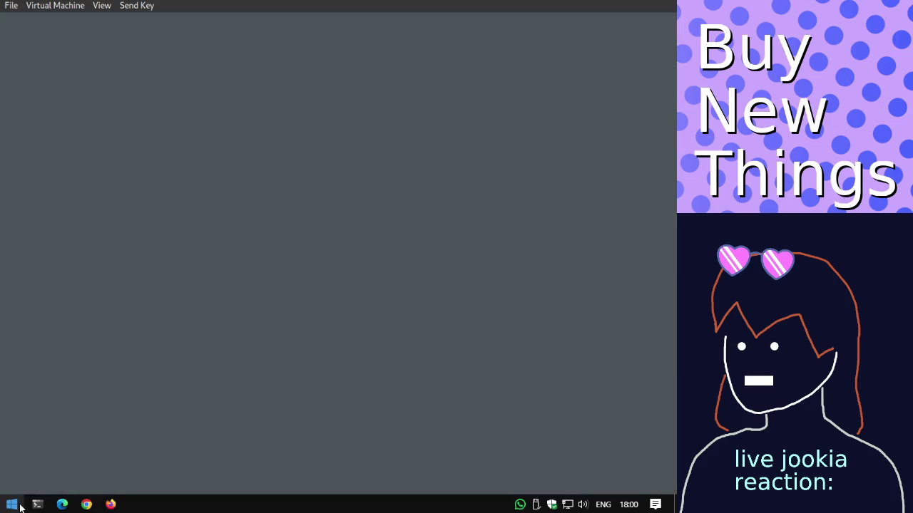
Step: Search Start for 'update' to reach Windows Update and run a check for updates
left_click(16, 478)
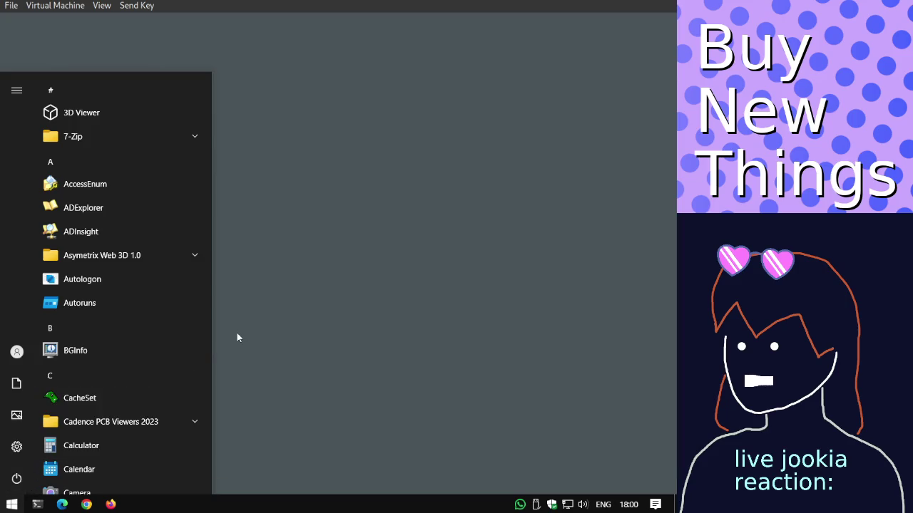
type("update")
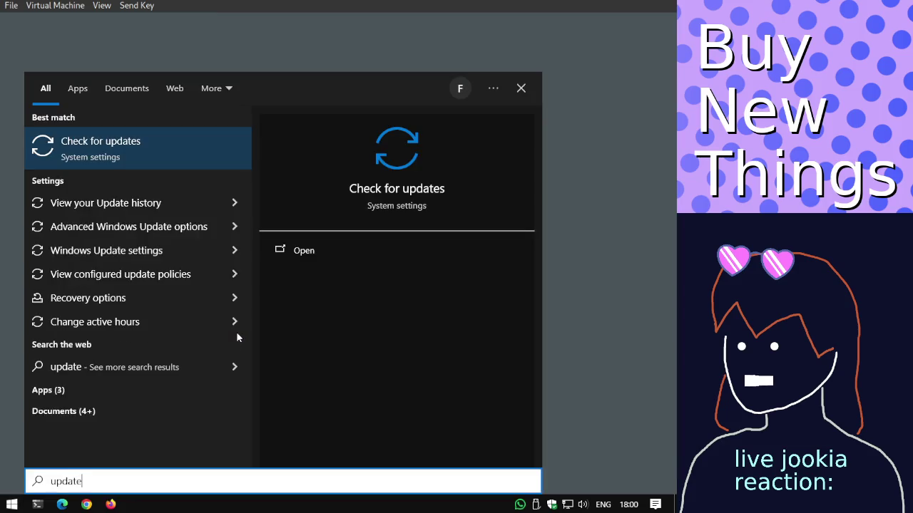
key("Return")
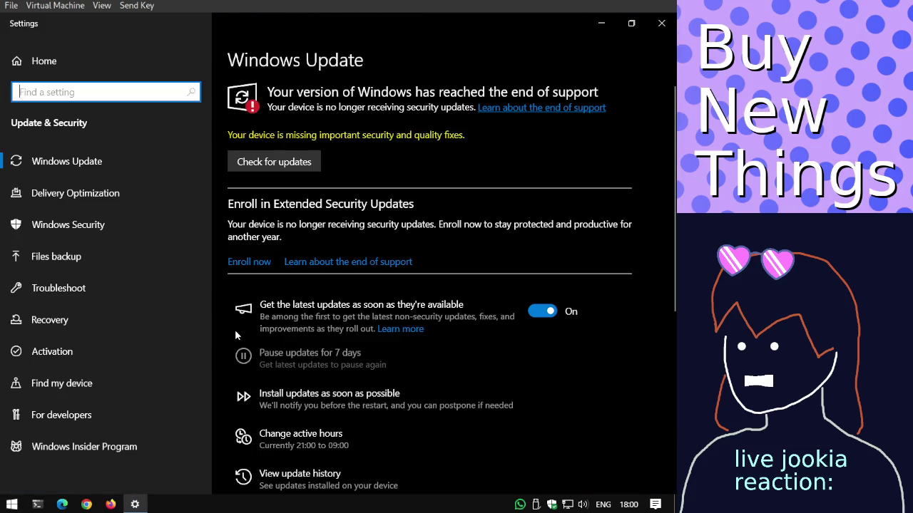
left_click(302, 162)
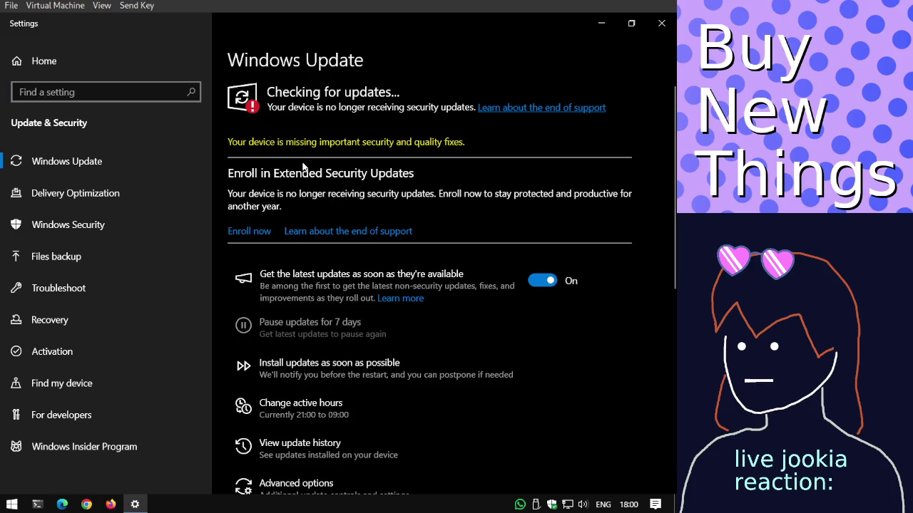
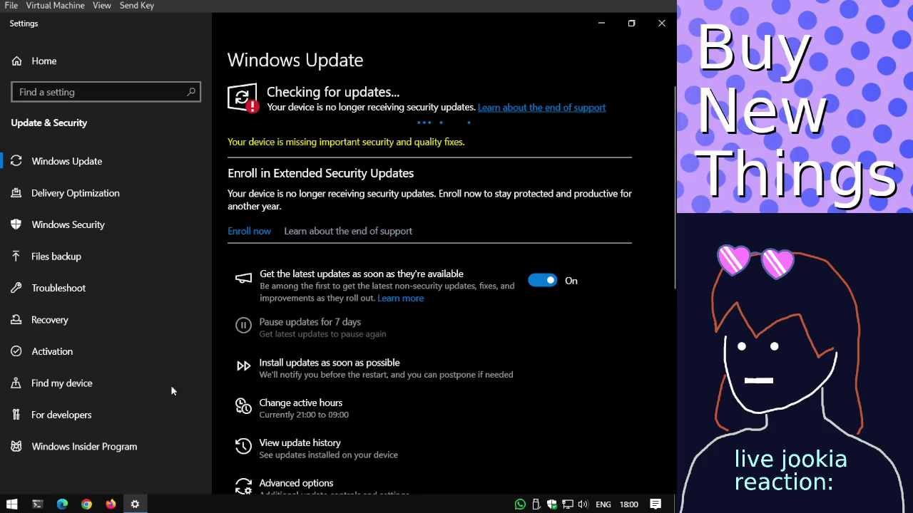
Step: Wait for Windows Update to process Defender update KB2267602, toggling the guest's Start menu meanwhile
left_click(12, 507)
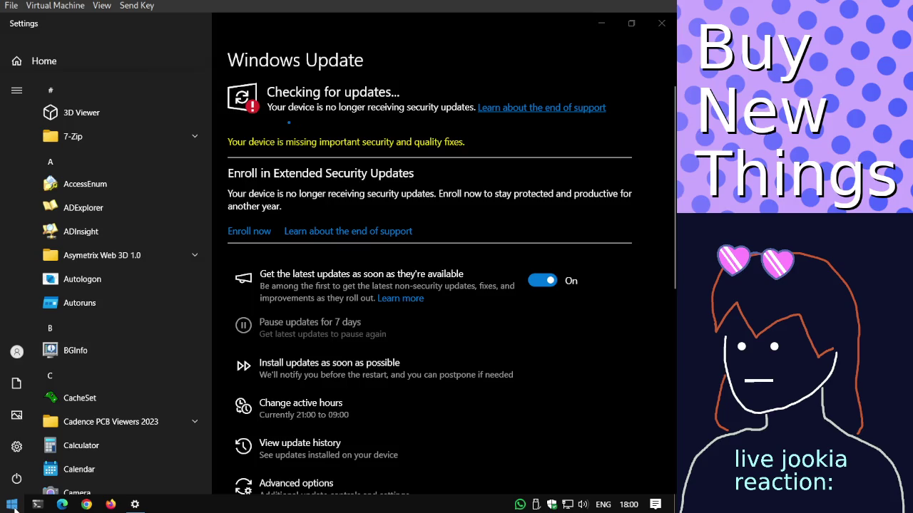
left_click(13, 507)
left_click(13, 508)
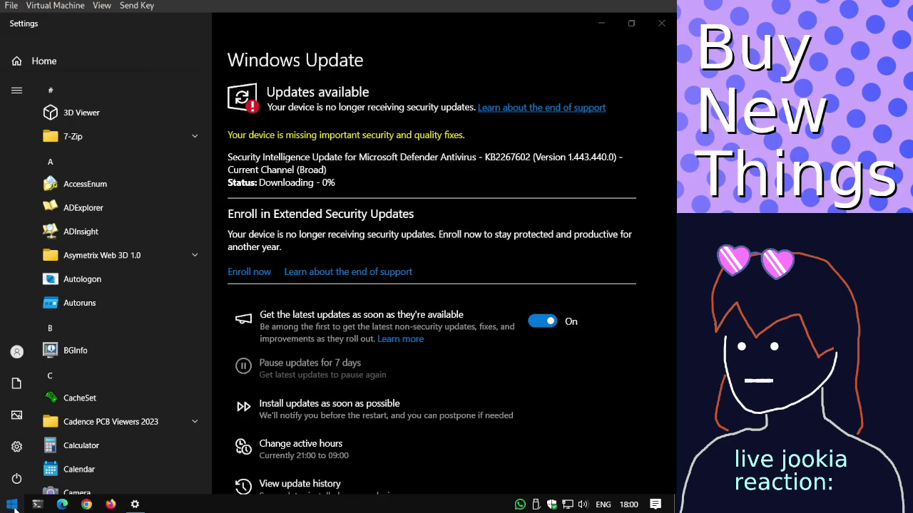
left_click(13, 507)
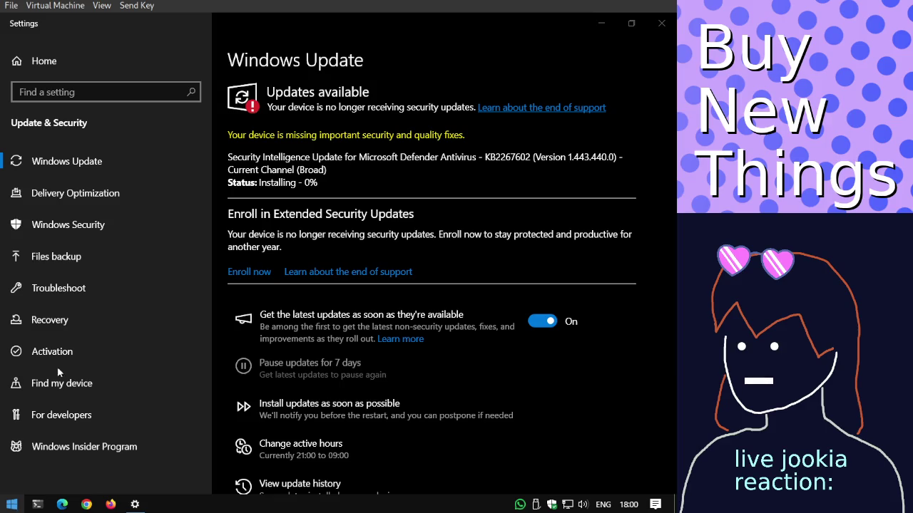
left_click(142, 8)
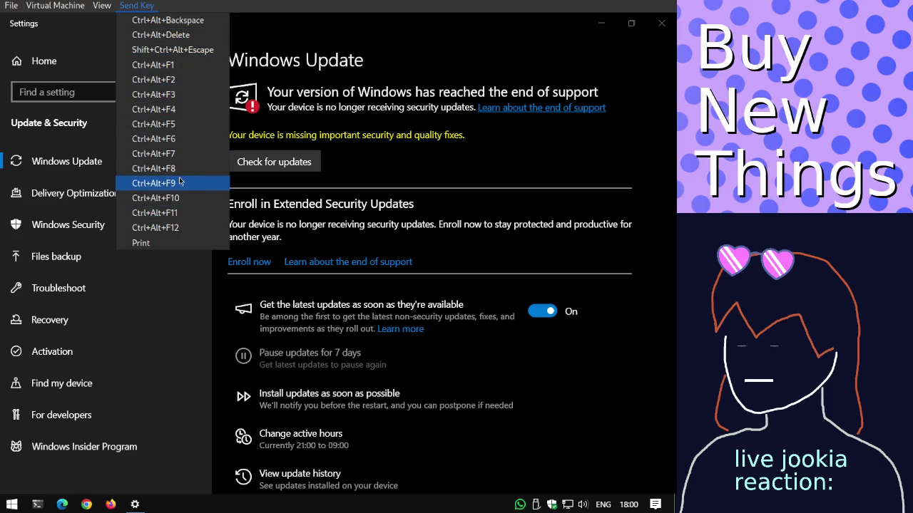
Step: Send Ctrl+Alt+Delete to the guest and cancel it, then bring up the Virtual Machine shutdown options
left_click(137, 36)
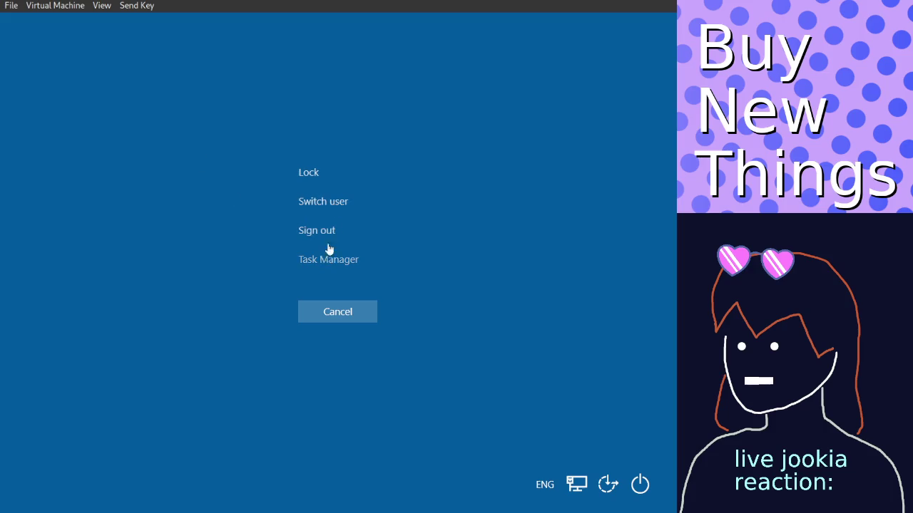
left_click(321, 313)
left_click(130, 4)
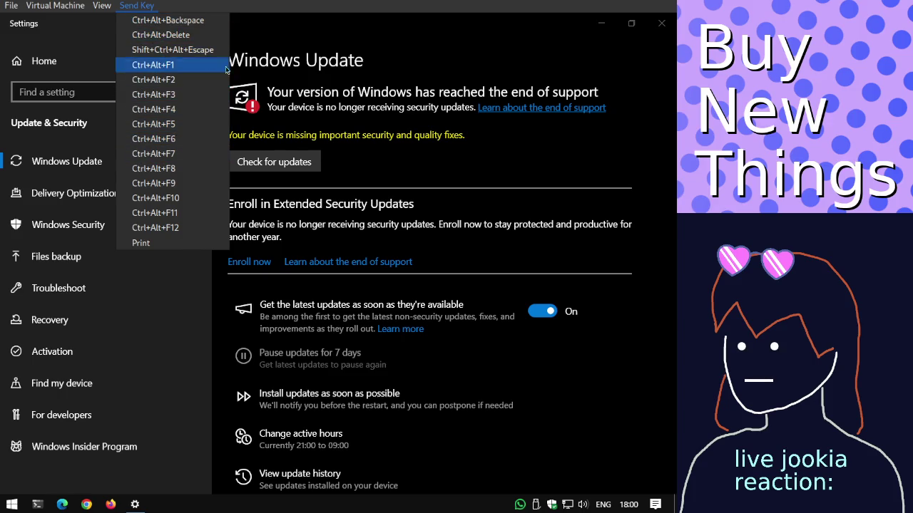
left_click(315, 114)
left_click(36, 8)
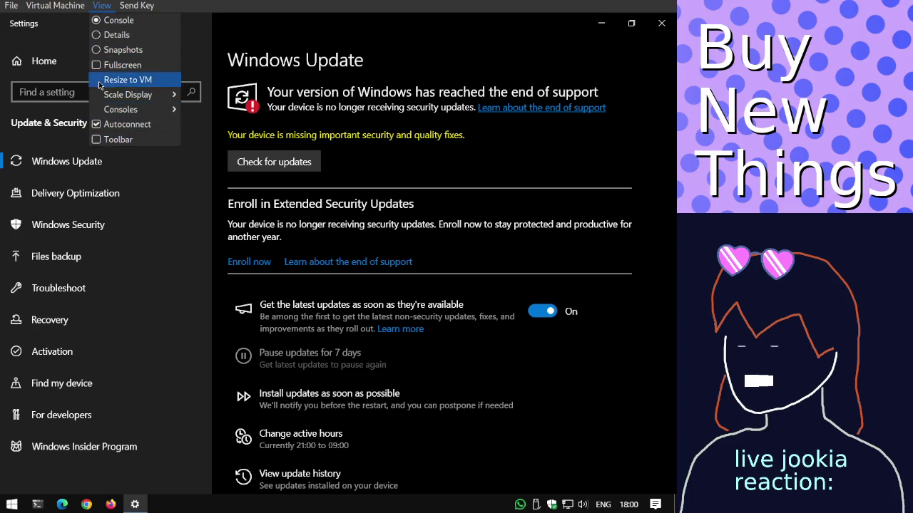
Step: Check the VM list and win10 hardware details, return to the console, and close the Settings window
left_click(43, 20)
left_click(44, 24)
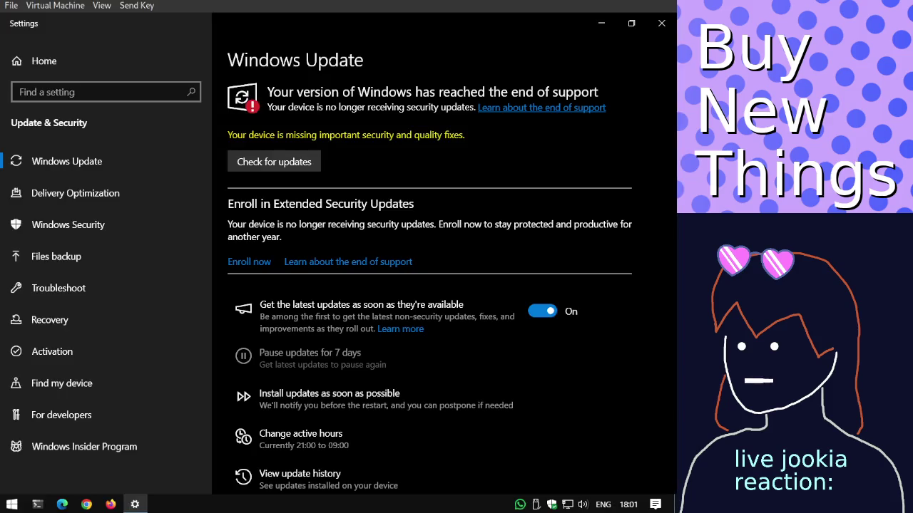
left_click(102, 6)
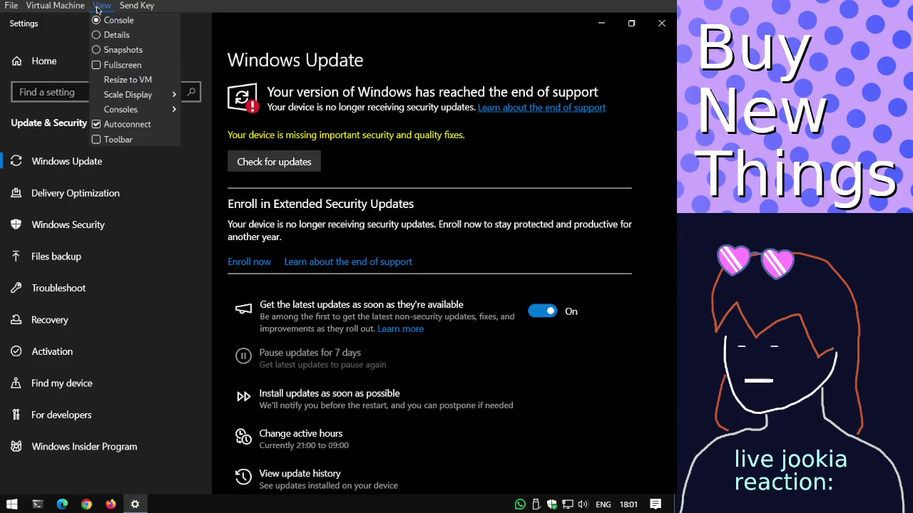
left_click(100, 33)
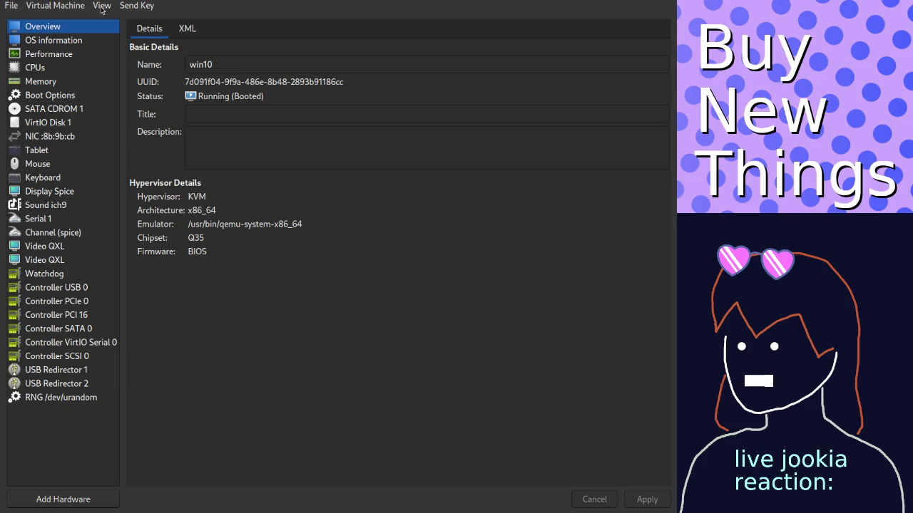
left_click(102, 6)
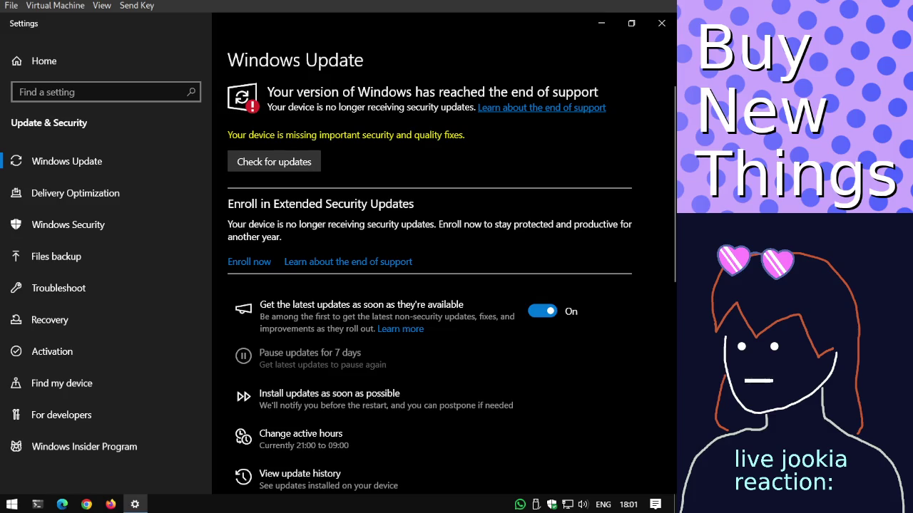
left_click(662, 23)
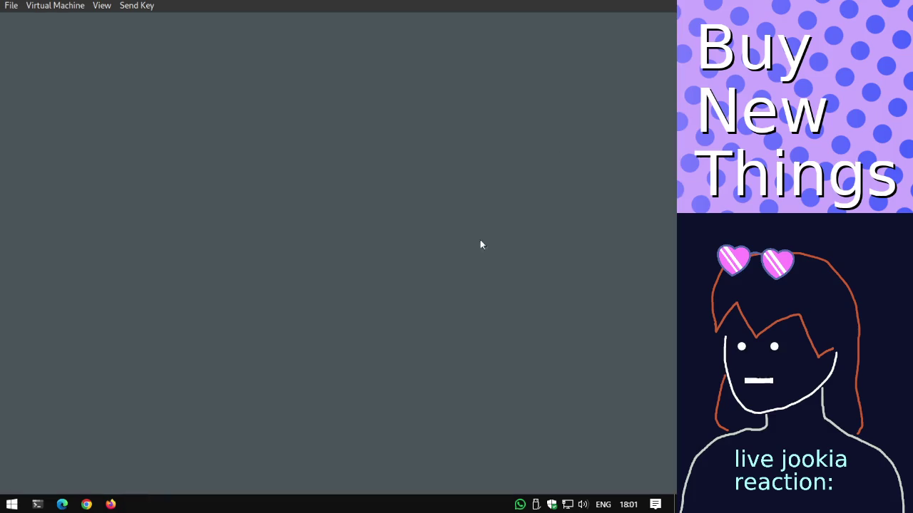
left_click(11, 504)
scroll(121, 421, "down", 4)
scroll(123, 415, "down", 3)
scroll(122, 415, "down", 3)
scroll(123, 413, "down", 3)
scroll(125, 414, "down", 3)
scroll(126, 411, "down", 3)
scroll(130, 410, "down", 1)
scroll(129, 410, "down", 4)
scroll(130, 410, "down", 3)
scroll(130, 415, "down", 2)
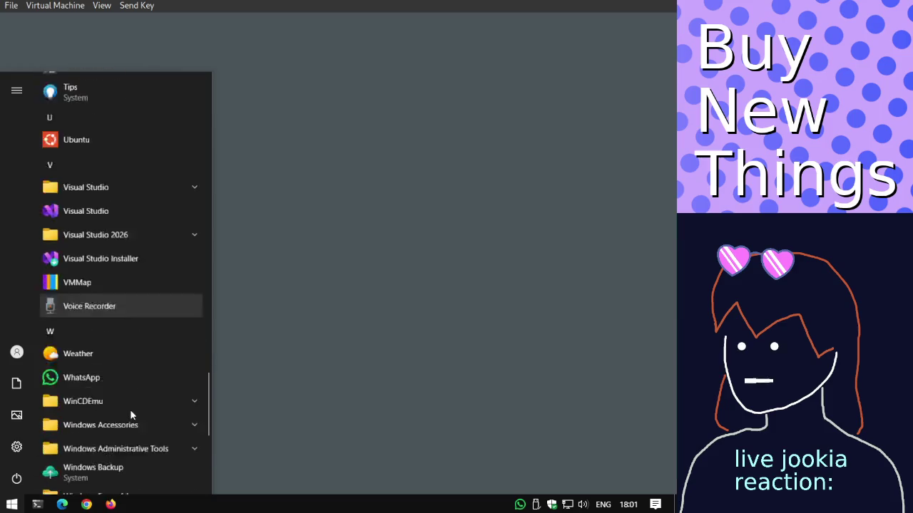
scroll(130, 415, "down", 2)
scroll(131, 414, "down", 1)
scroll(125, 418, "down", 1)
scroll(122, 419, "up", 5)
scroll(123, 419, "down", 1)
scroll(123, 419, "down", 4)
scroll(122, 419, "up", 1)
scroll(123, 419, "up", 5)
scroll(122, 419, "down", 1)
scroll(119, 410, "down", 4)
scroll(116, 404, "up", 1)
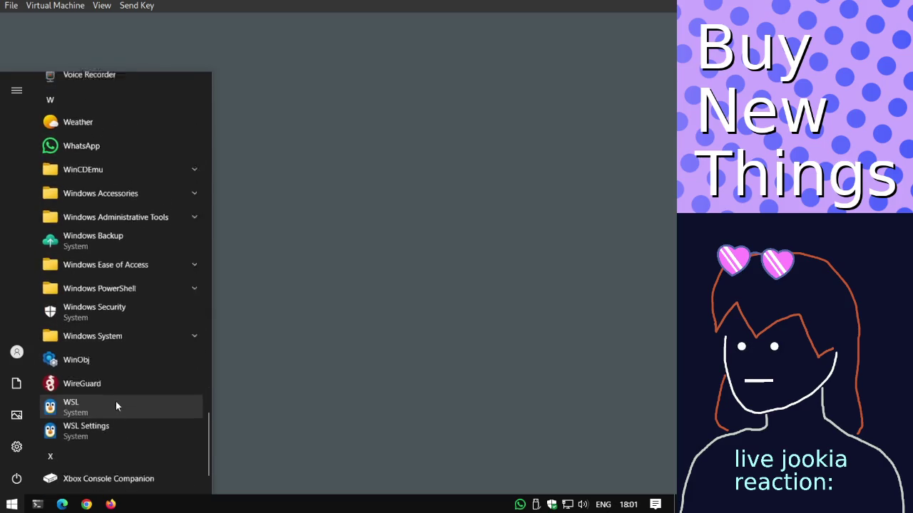
scroll(117, 404, "up", 4)
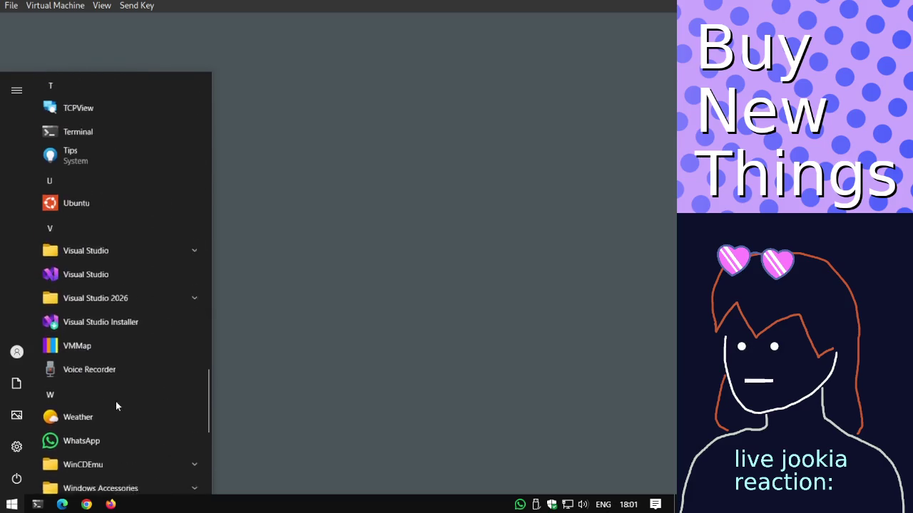
left_click(121, 282)
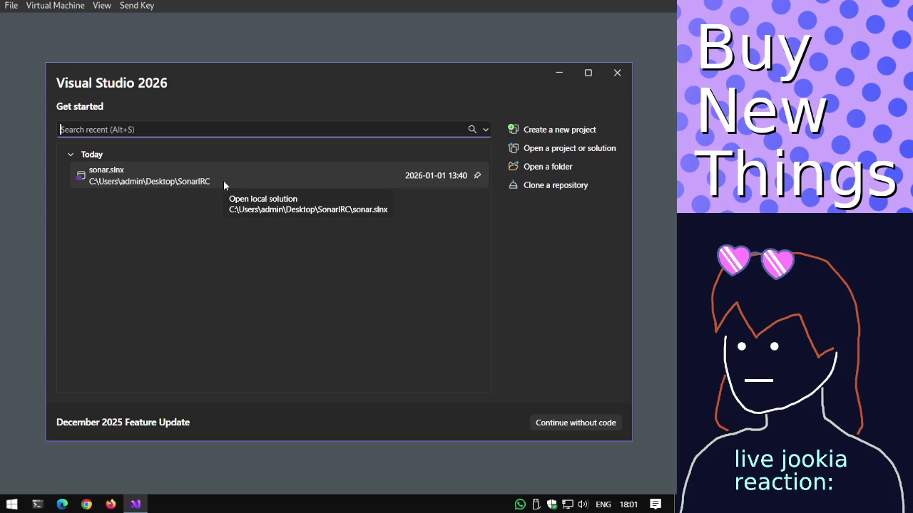
left_click(615, 74)
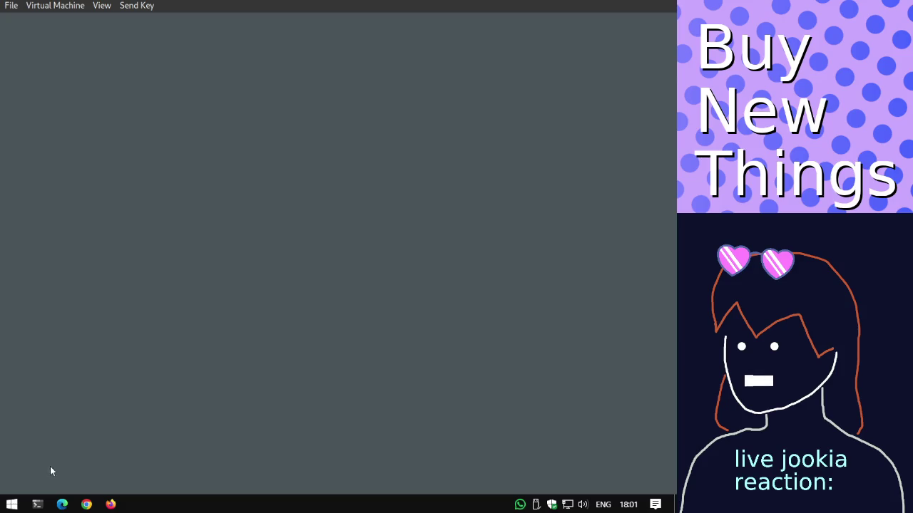
Step: Shut down the Windows 10 guest via Start > Power > Shut down and close its viewer
left_click(12, 504)
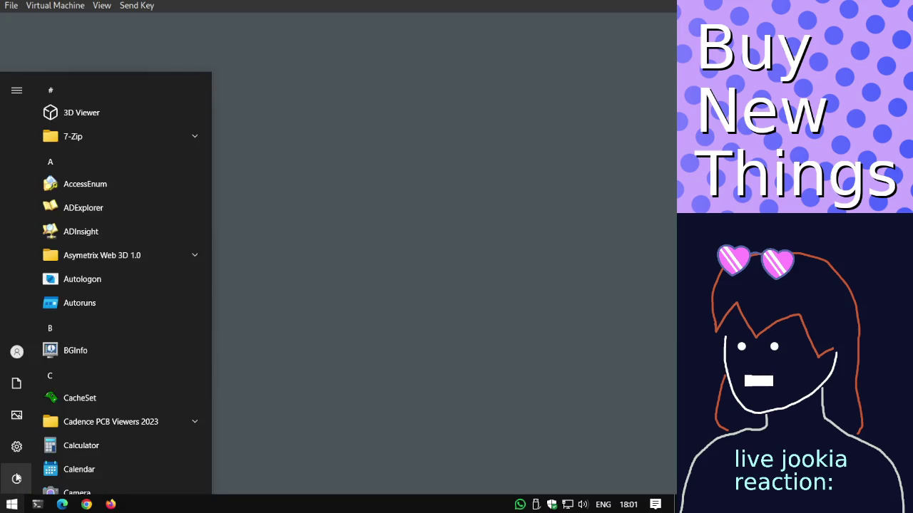
left_click(53, 479)
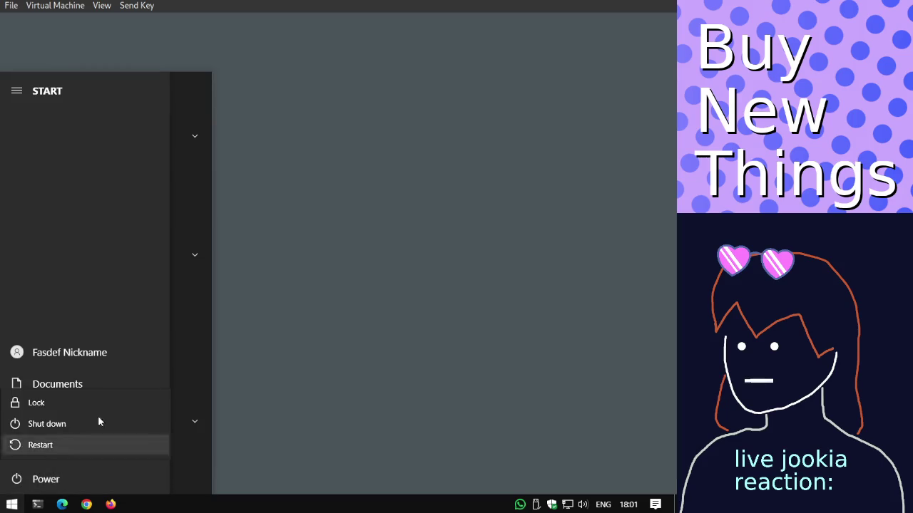
left_click(83, 427)
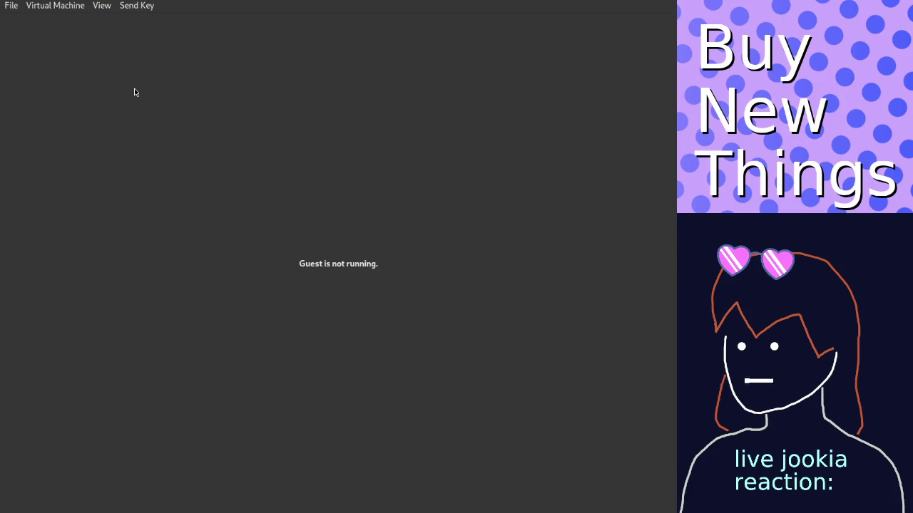
key("ctrl+w")
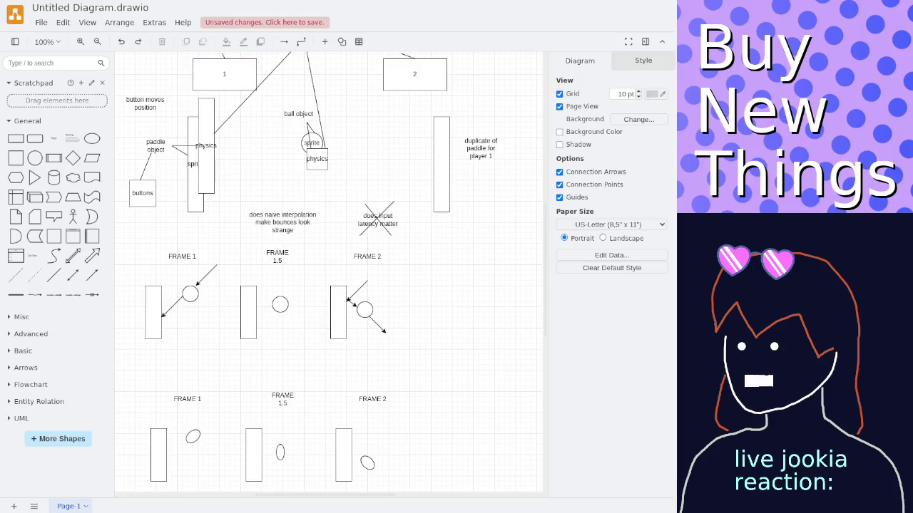
Step: Quit draw.io discarding the Untitled Diagram's changes, then quit virt-manager via File > Quit
left_click(272, 211)
key("ctrl+q")
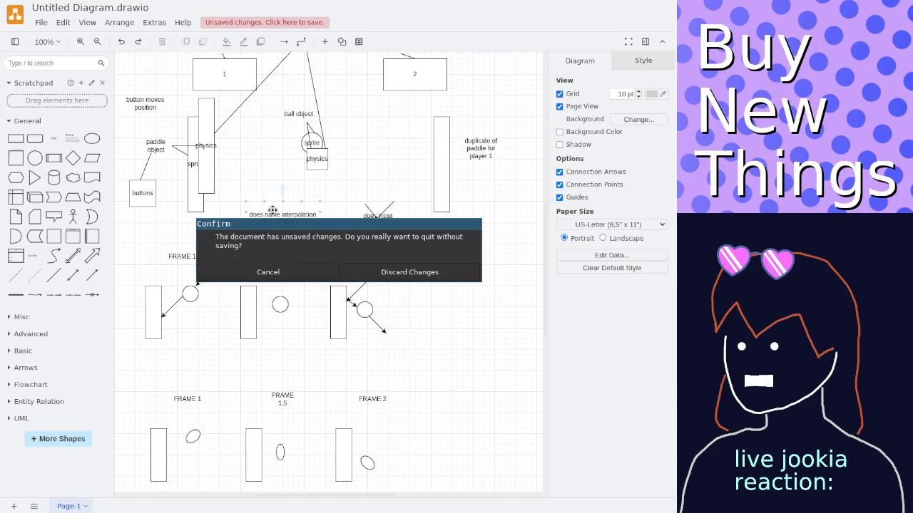
left_click(407, 271)
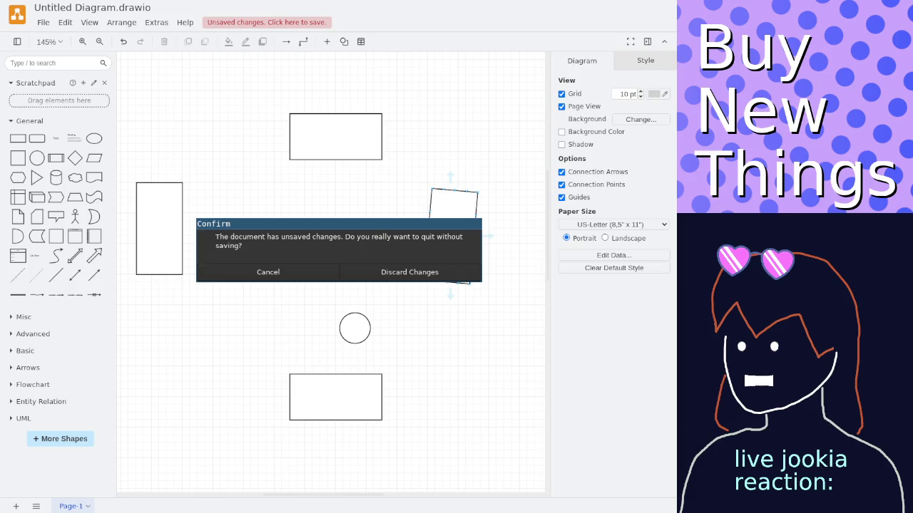
left_click(423, 272)
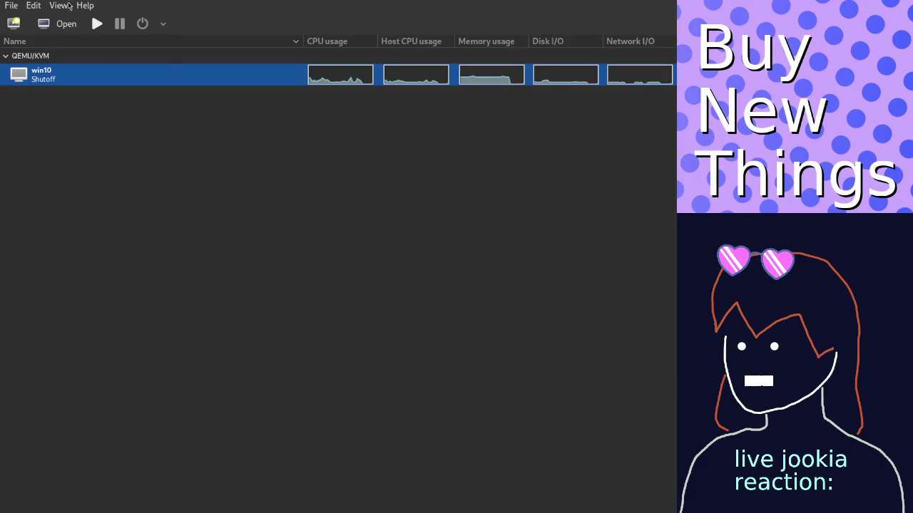
left_click(17, 7)
left_click(34, 66)
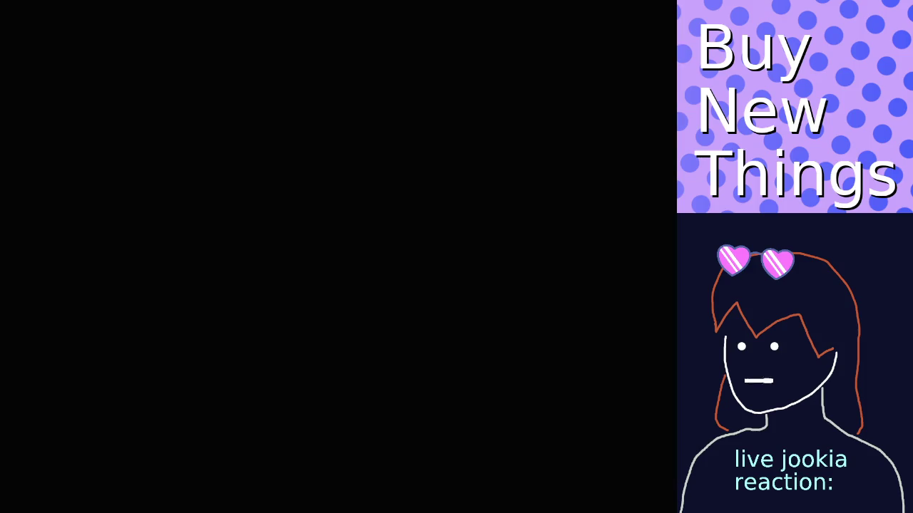